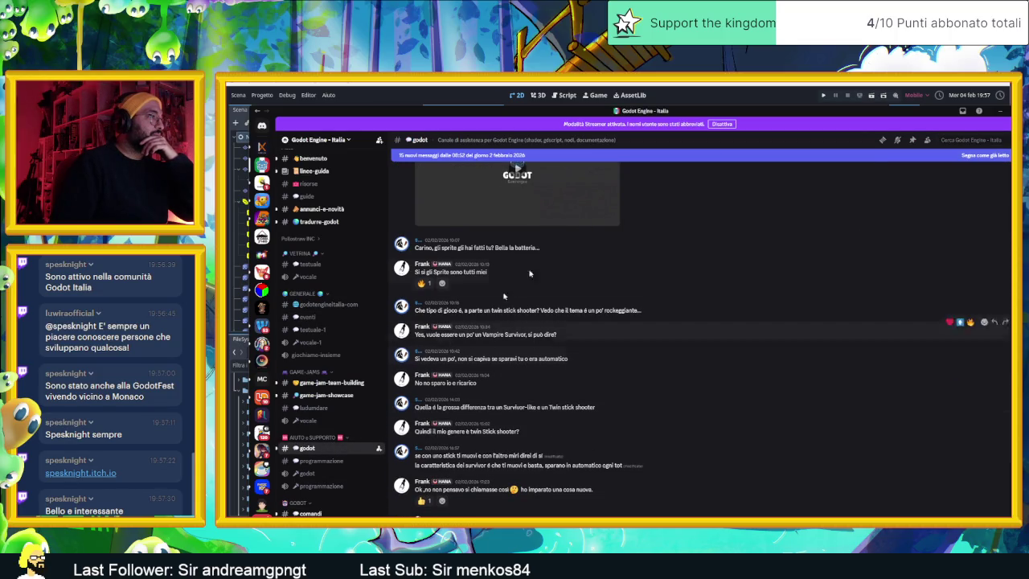
Turn off Discord streamer mode and put the window away to reveal the Godot tilemap scene.
left_click(720, 125)
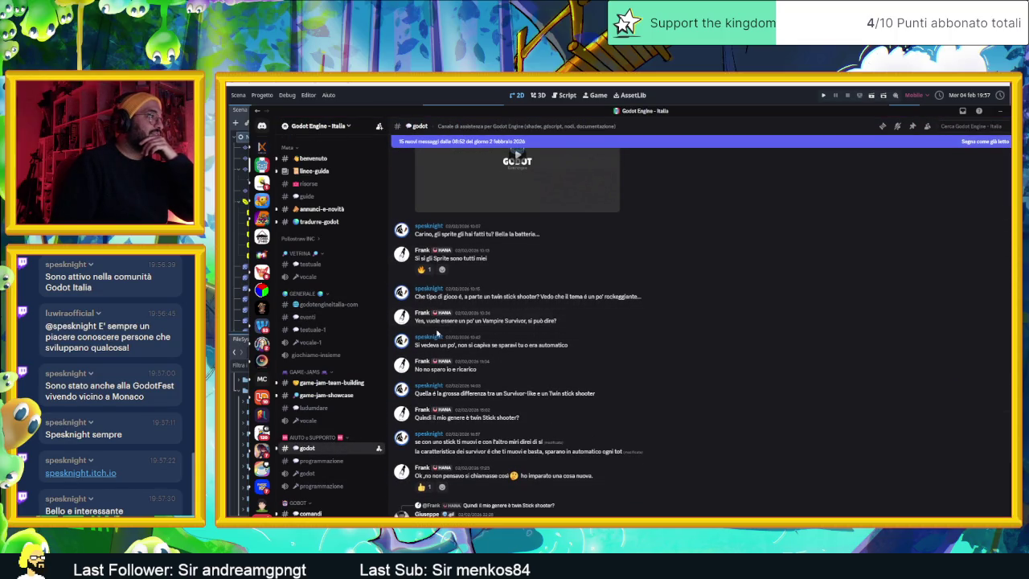
left_click(999, 113)
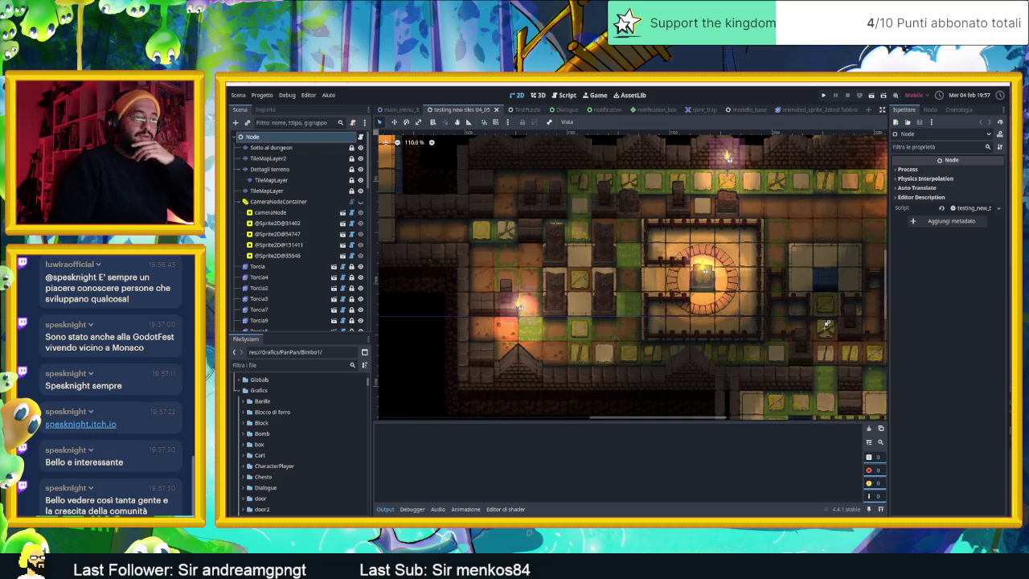
Switch to the browser and scroll through the Spesknight itch.io profile's game list.
key("alt+Tab")
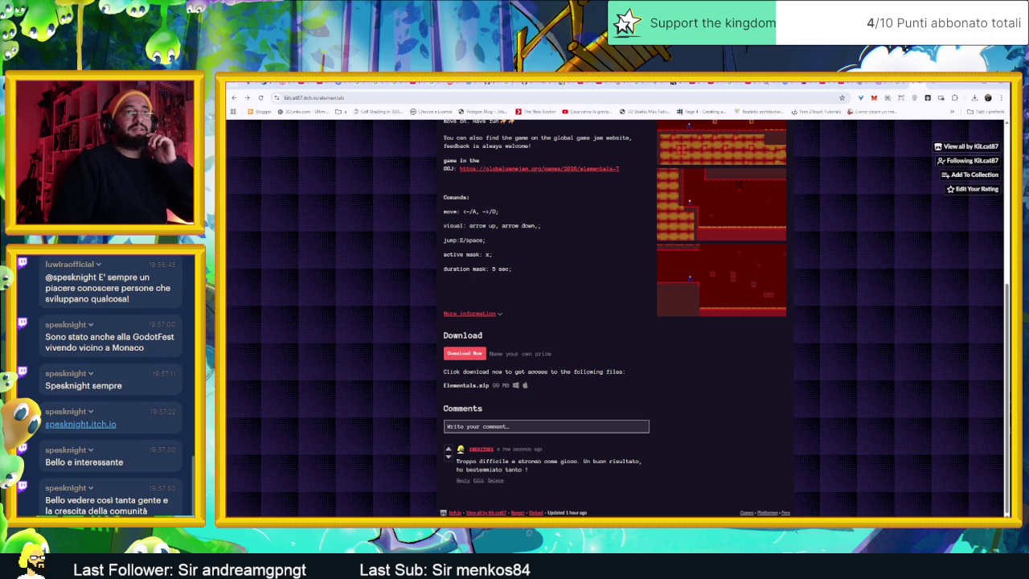
left_click(933, 84)
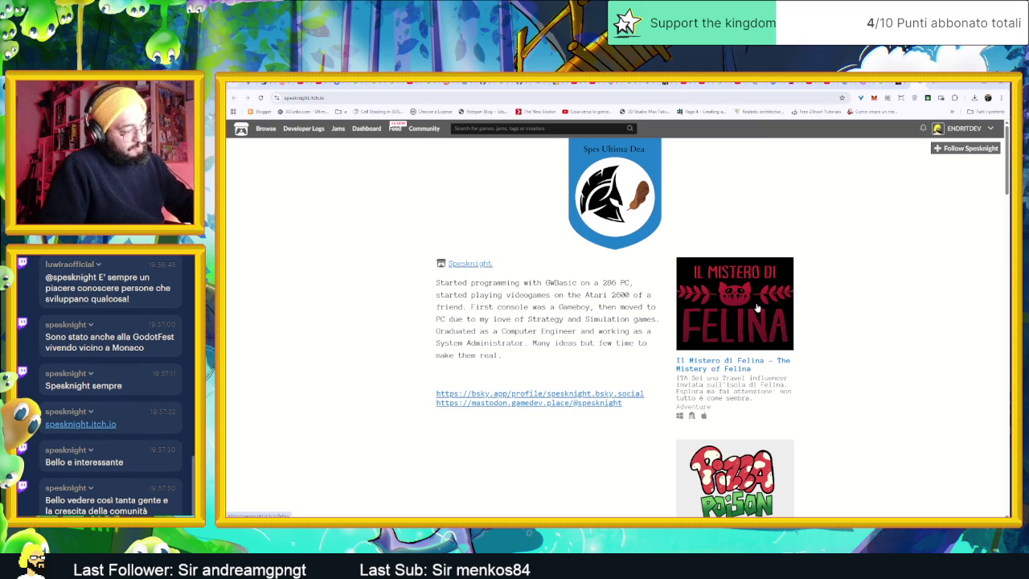
scroll(853, 306, "down", 3)
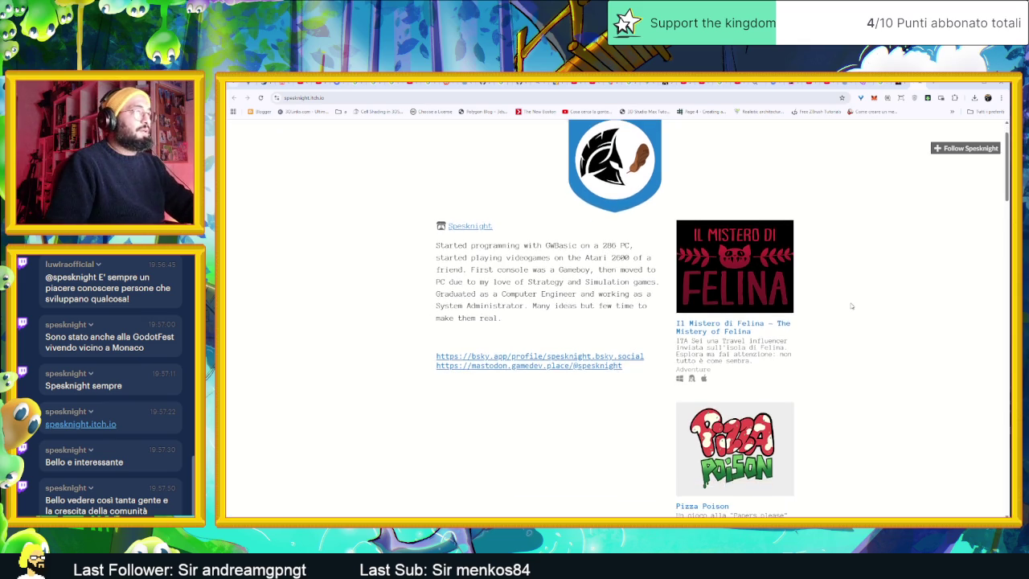
scroll(852, 305, "down", 2)
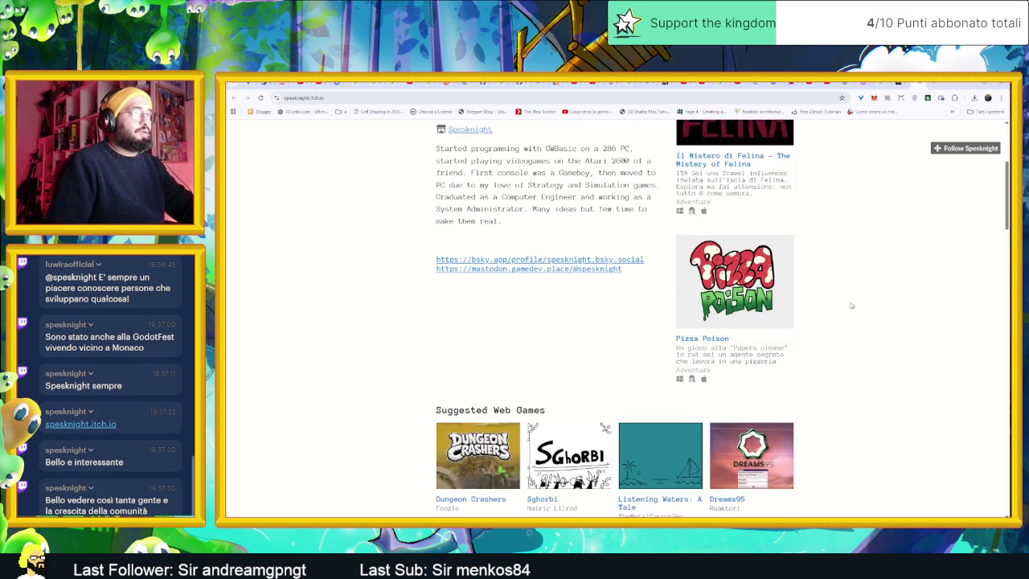
scroll(851, 305, "up", 5)
scroll(852, 306, "down", 3)
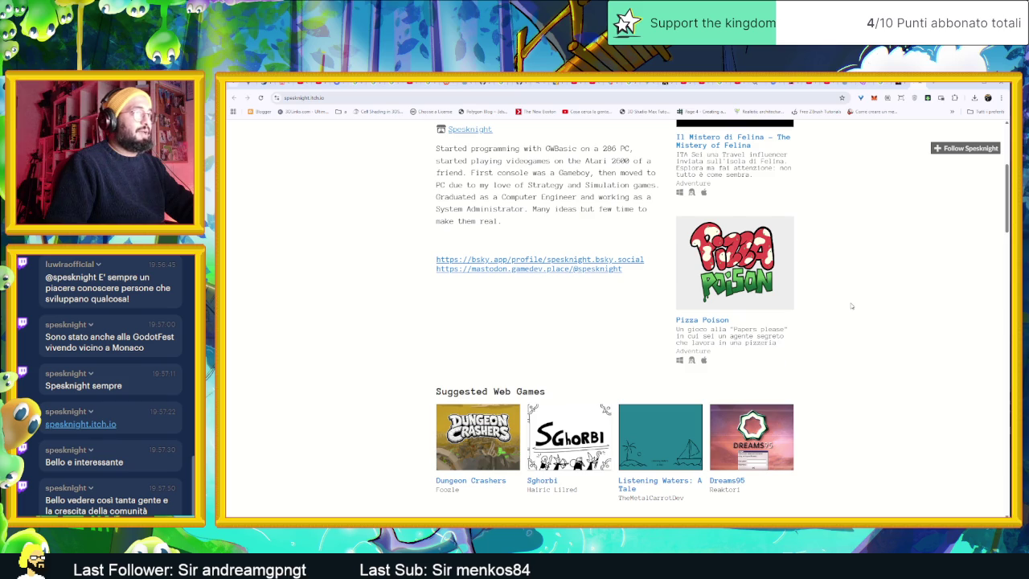
scroll(852, 306, "up", 4)
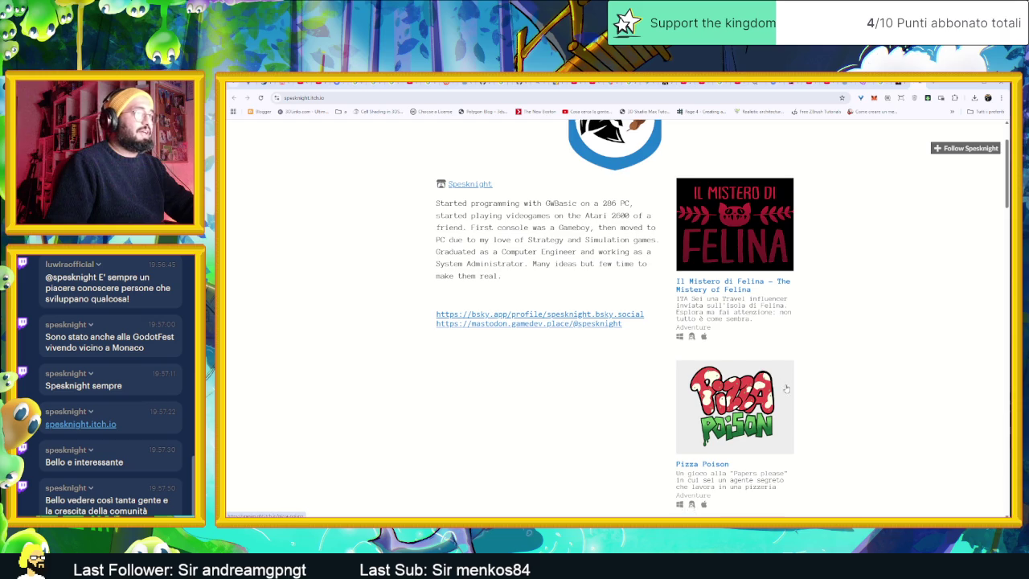
scroll(728, 426, "down", 1)
Download PizzaPoisonWin.zip from the Pizza Poison page and show it in its folder.
left_click(723, 434)
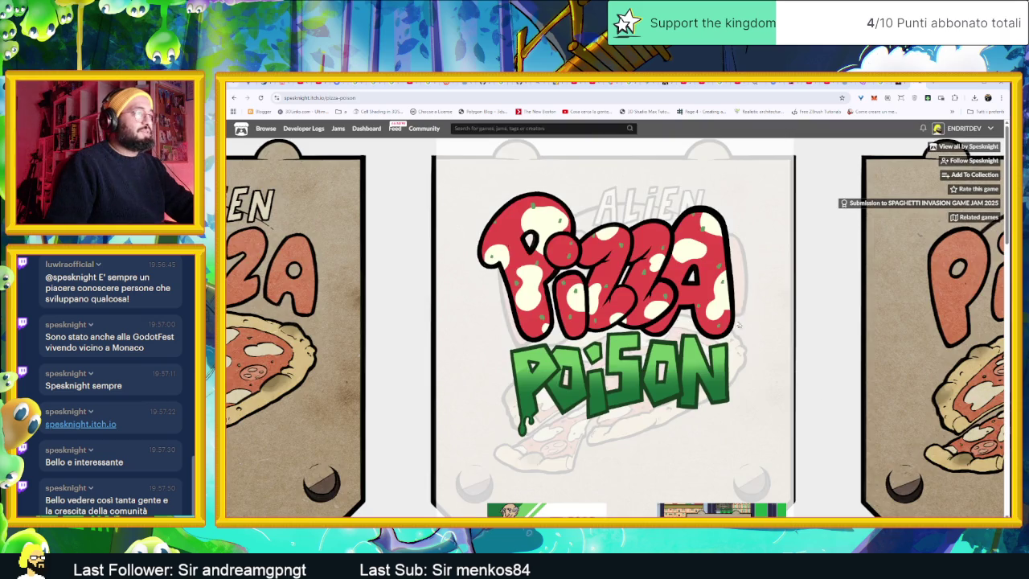
scroll(734, 322, "down", 5)
scroll(733, 322, "down", 1)
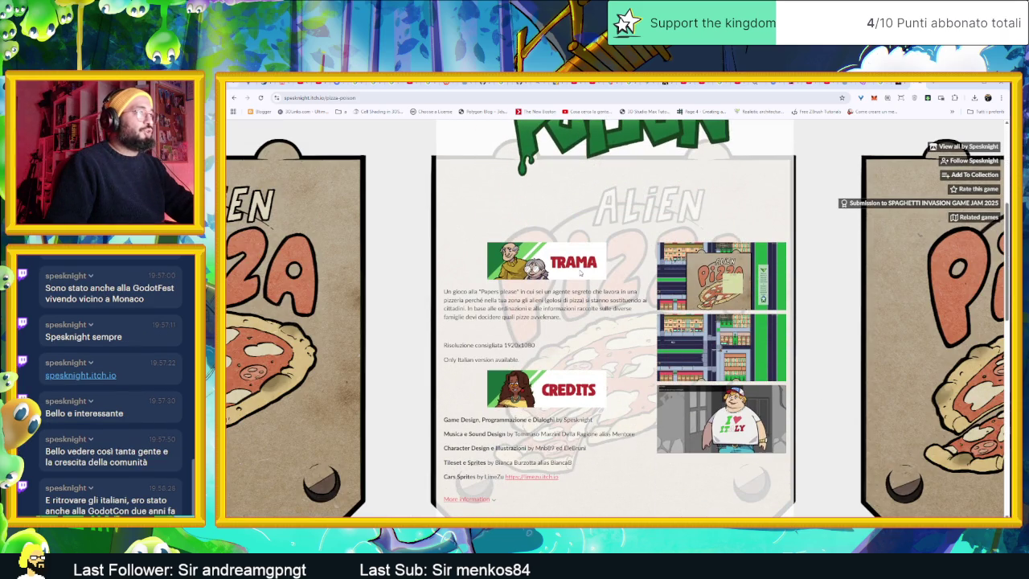
scroll(580, 273, "down", 4)
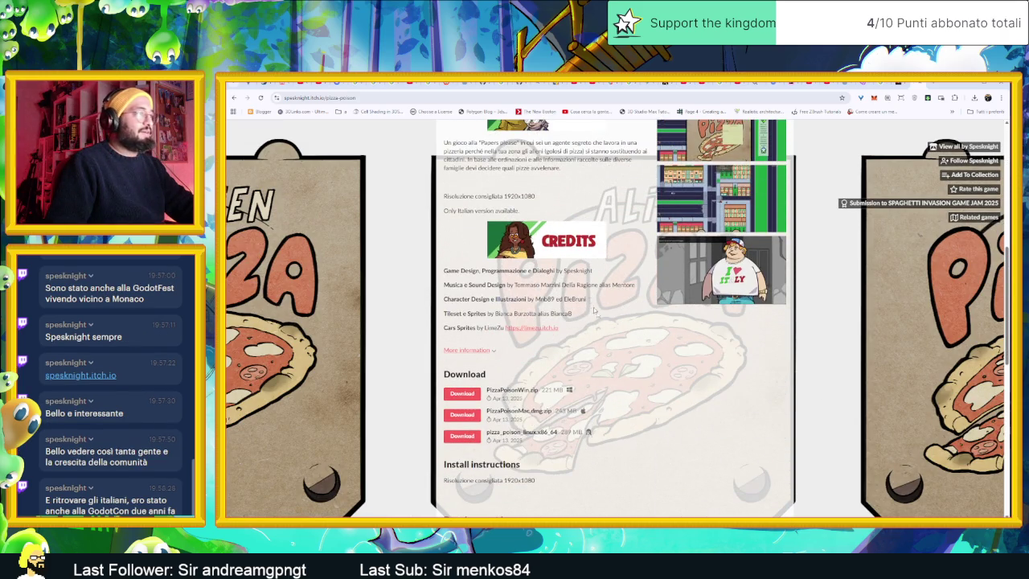
scroll(633, 335, "down", 2)
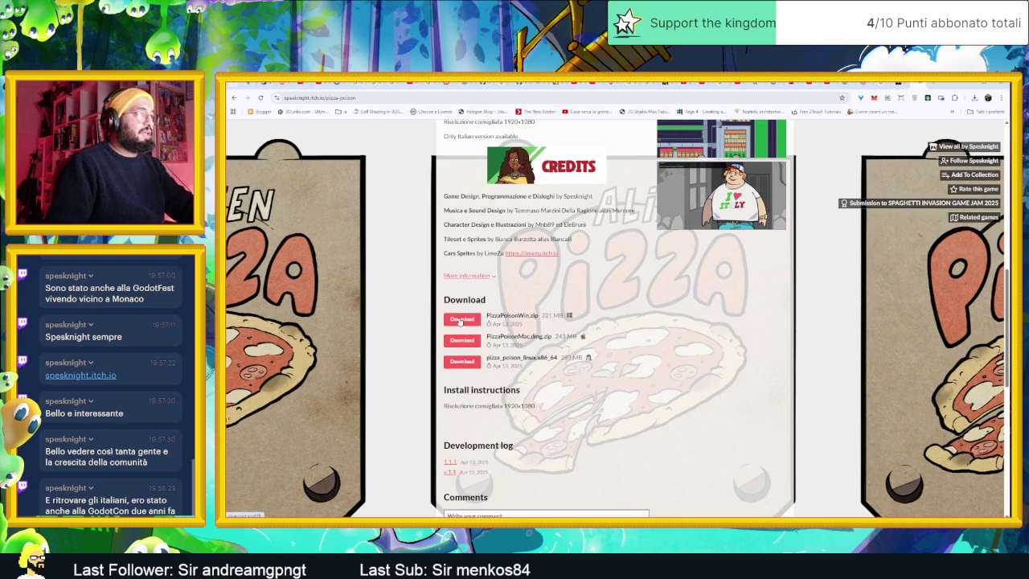
left_click(461, 320)
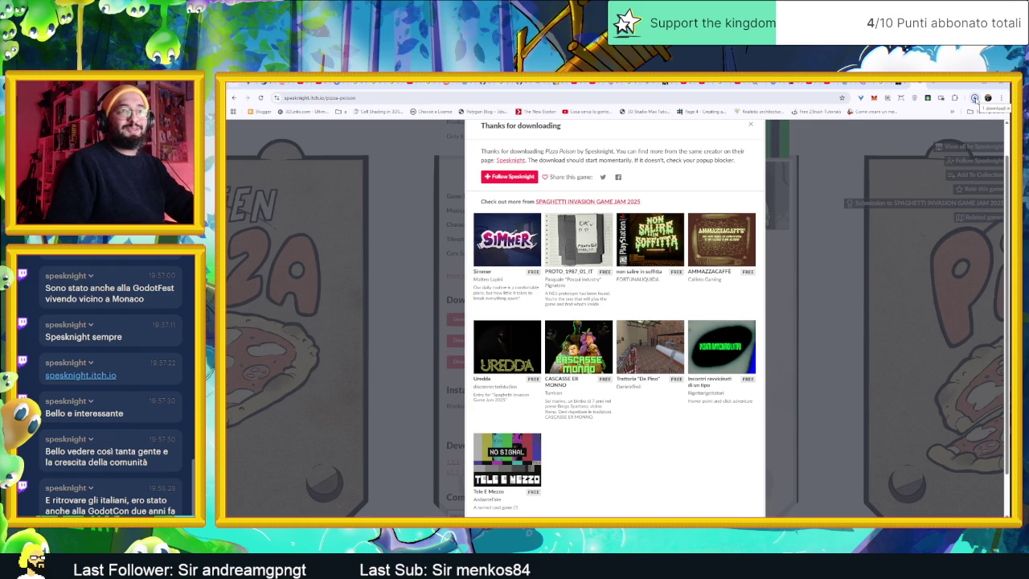
left_click(975, 98)
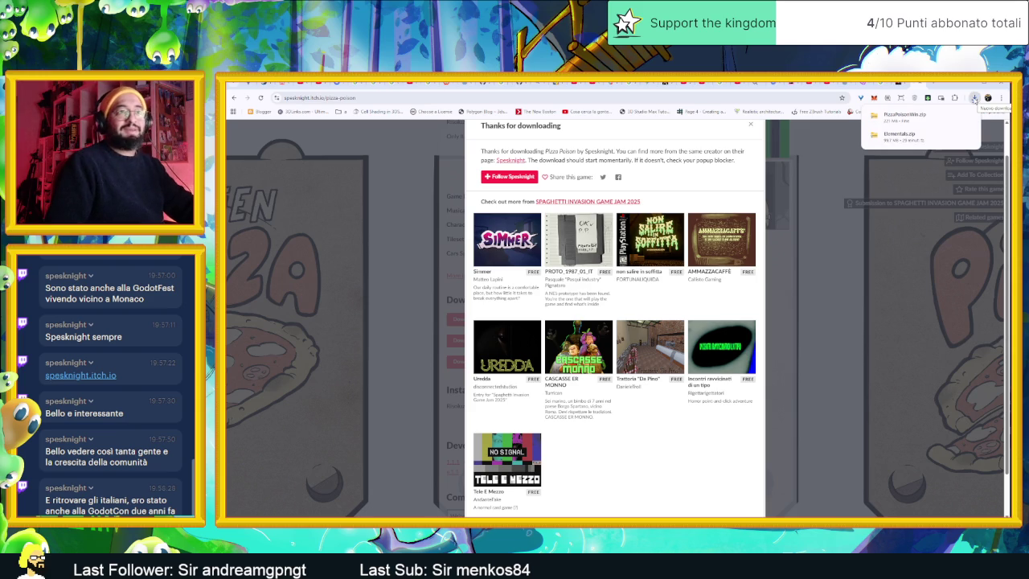
left_click(900, 117)
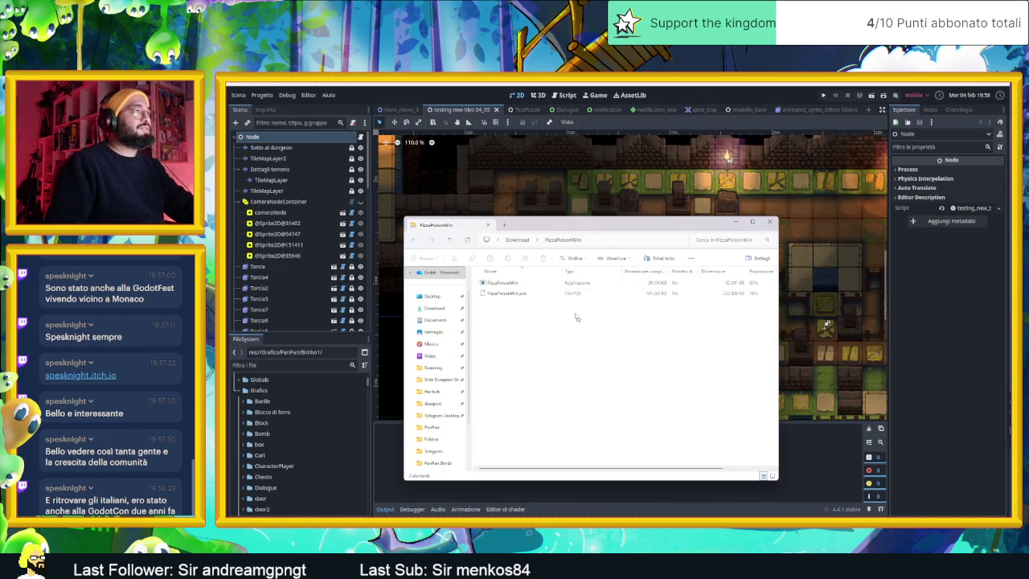
Extract PizzaPoisonWin.zip with Estrai tutto and launch PizzaPoisonWin.exe.
left_click(519, 239)
right_click(507, 294)
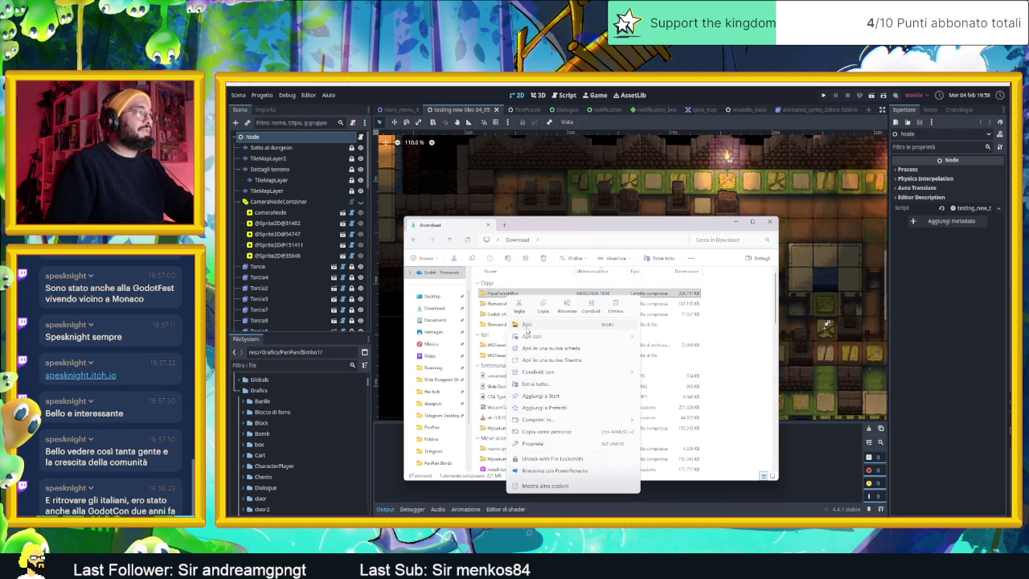
left_click(589, 386)
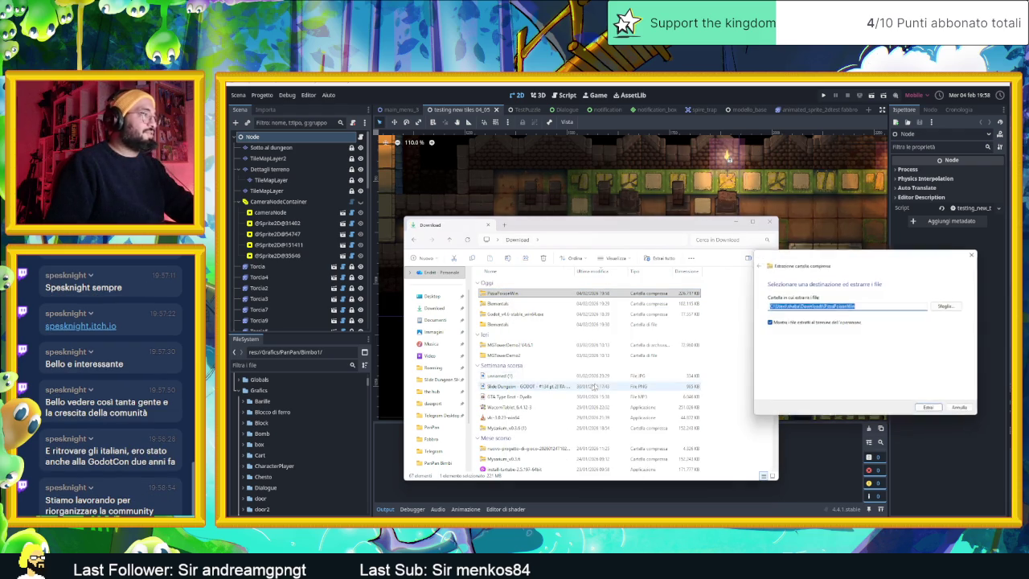
left_click(935, 410)
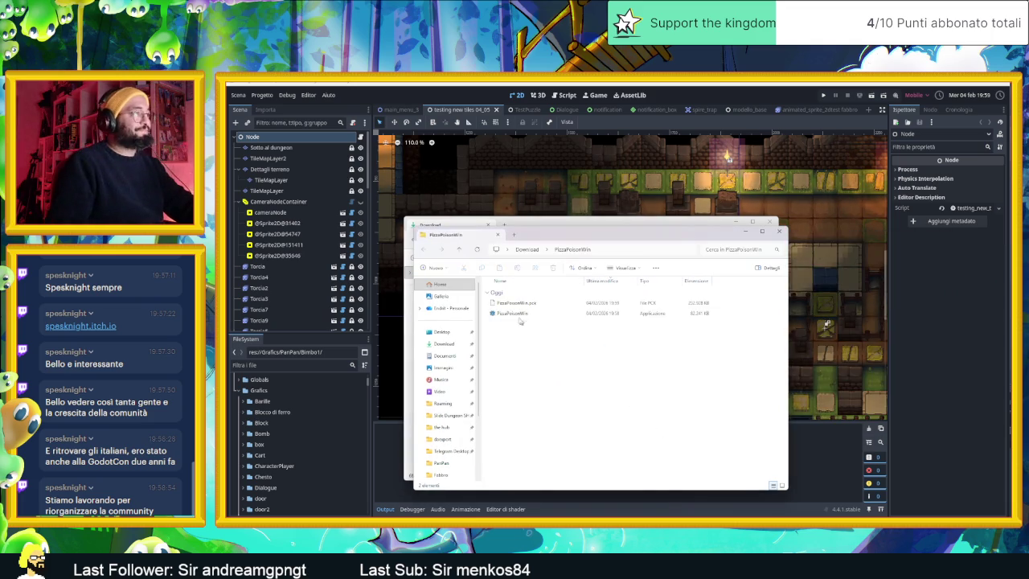
left_click(515, 313)
double_click(516, 314)
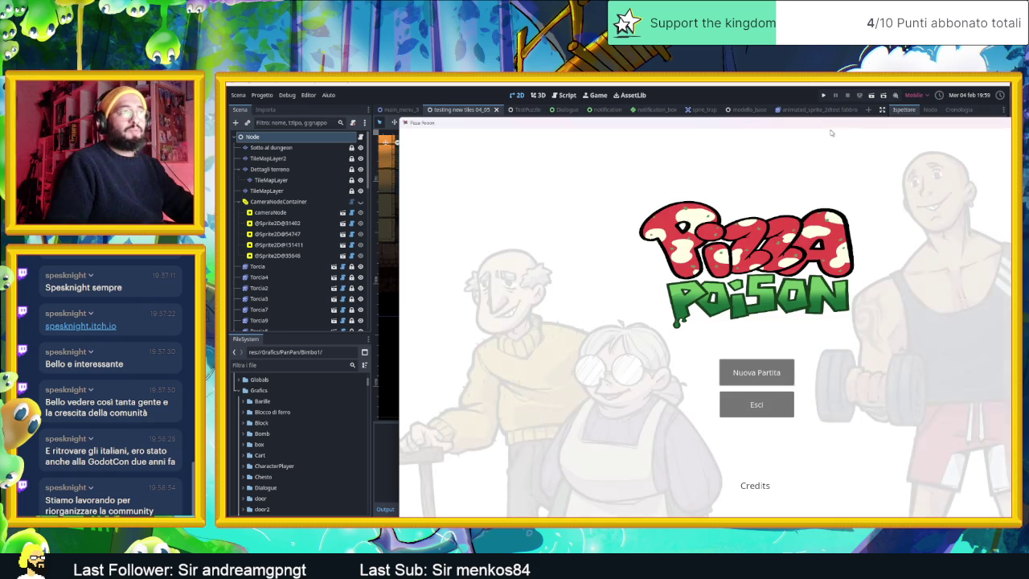
Reposition the game window, view the Credits, then start a Nuova Partita.
left_click_drag(832, 132, 670, 113)
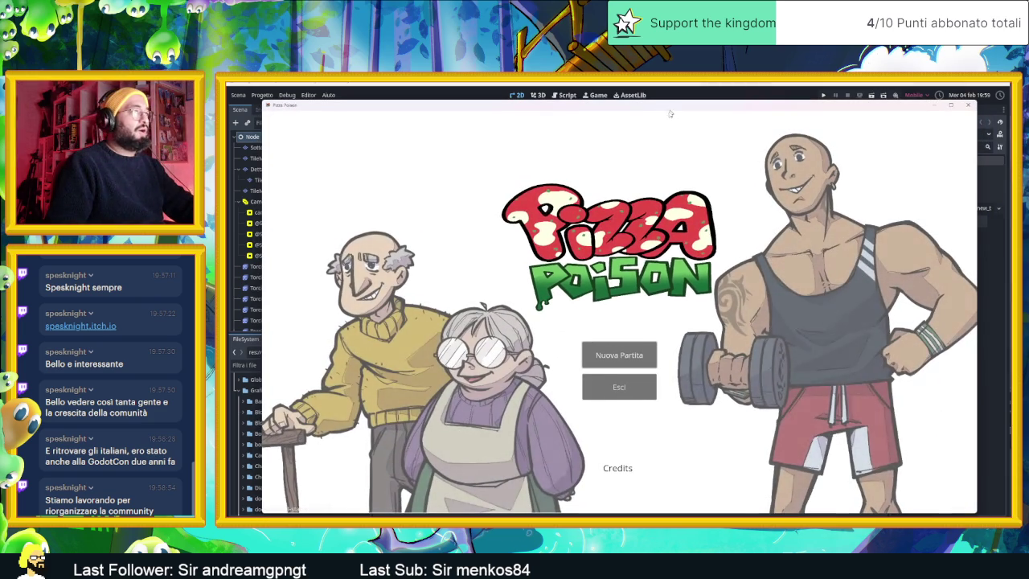
left_click(611, 470)
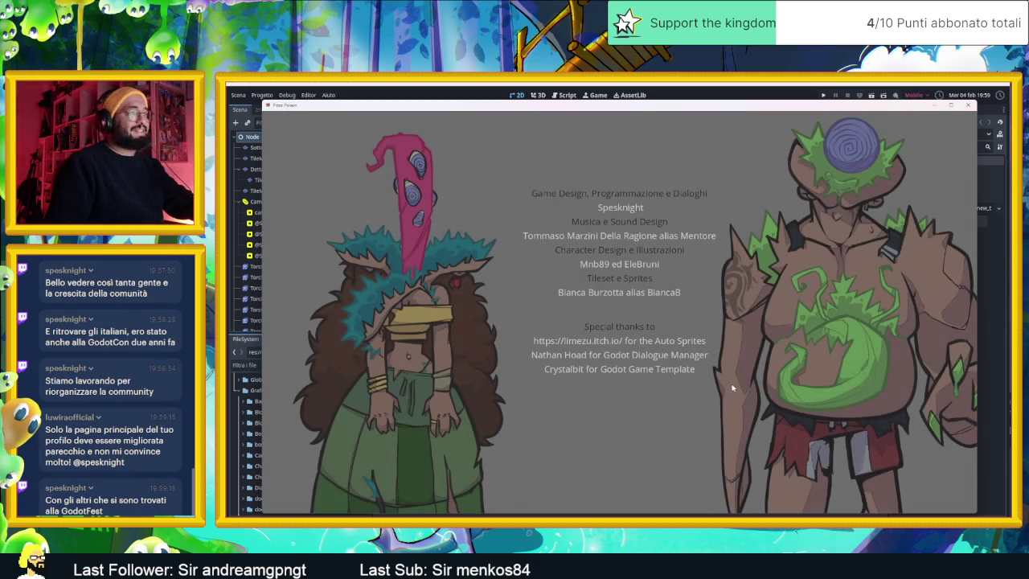
left_click(667, 405)
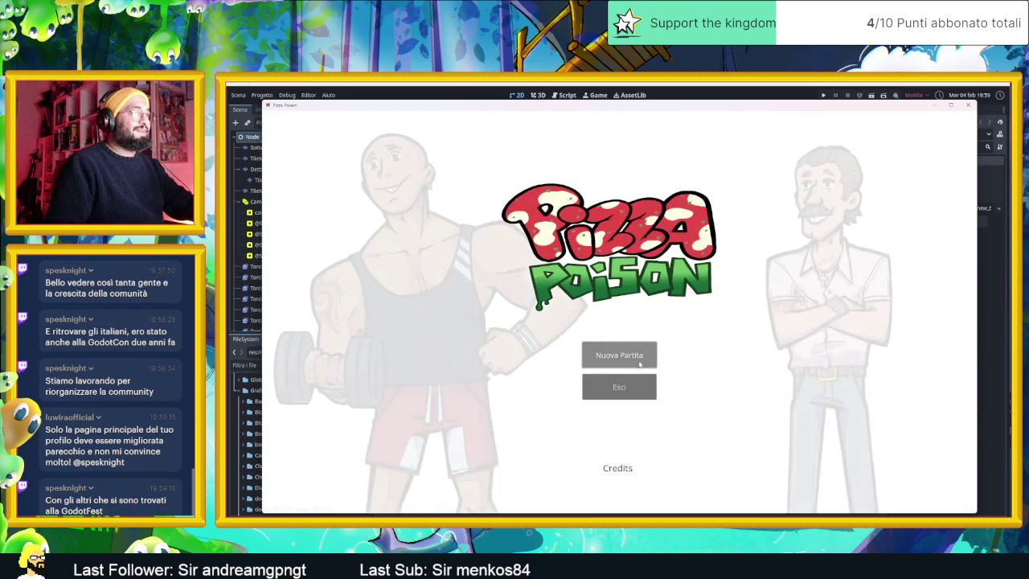
left_click(640, 365)
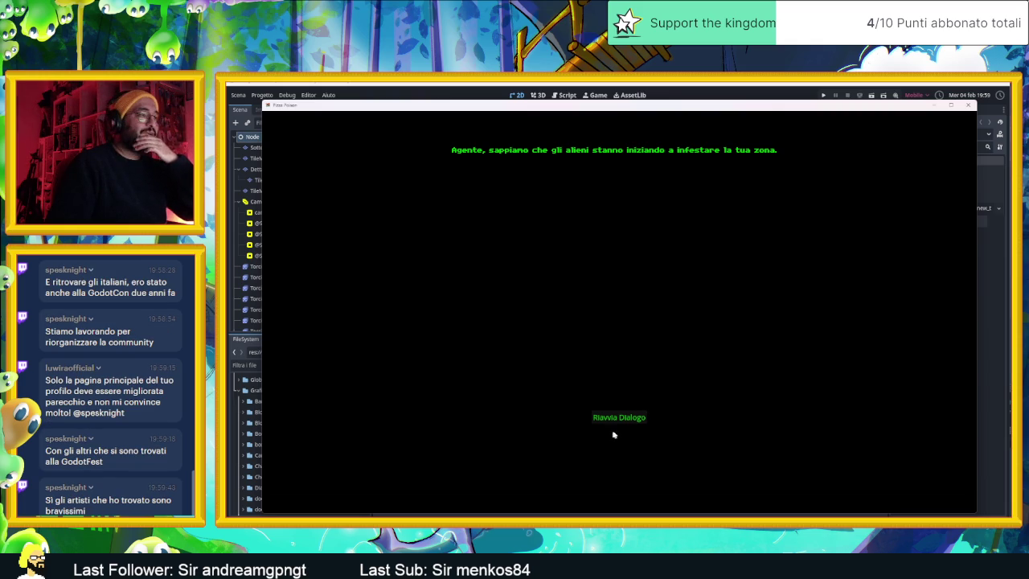
Click through the briefing until day one loads with the Marinara and Margherita order.
left_click(609, 270)
left_click(608, 270)
left_click(609, 270)
left_click(609, 271)
left_click(609, 271)
left_click(609, 270)
left_click(608, 271)
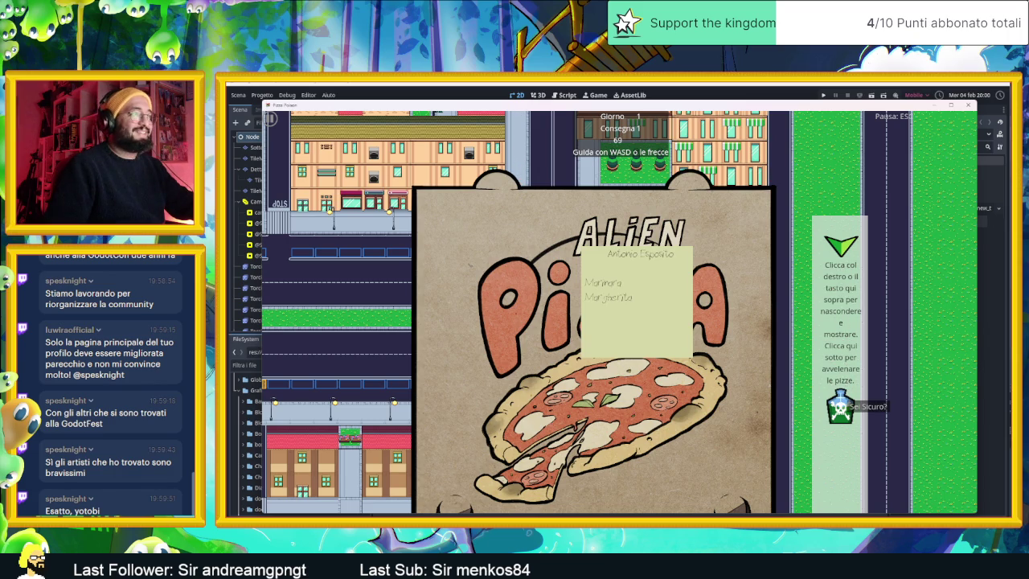
left_click(841, 402)
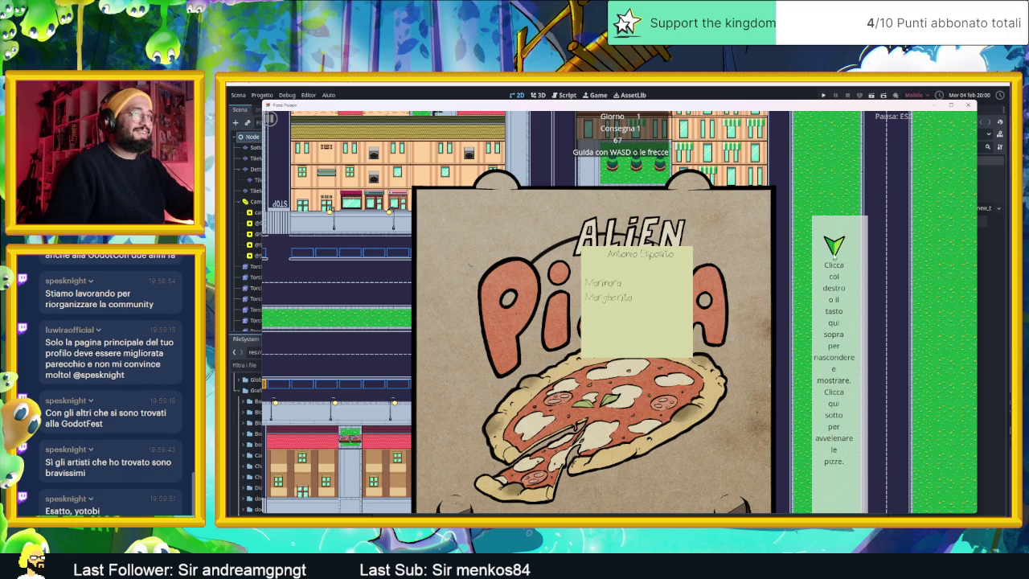
Hide the order panel and drive the scooter to the Consegna 1 address, starting the conversation.
left_click(834, 247)
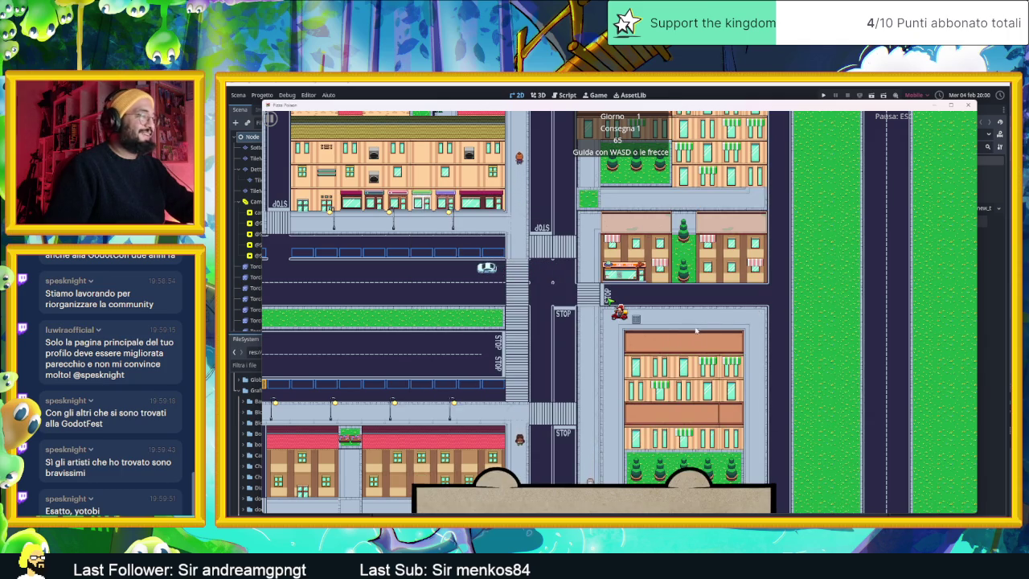
key("a")
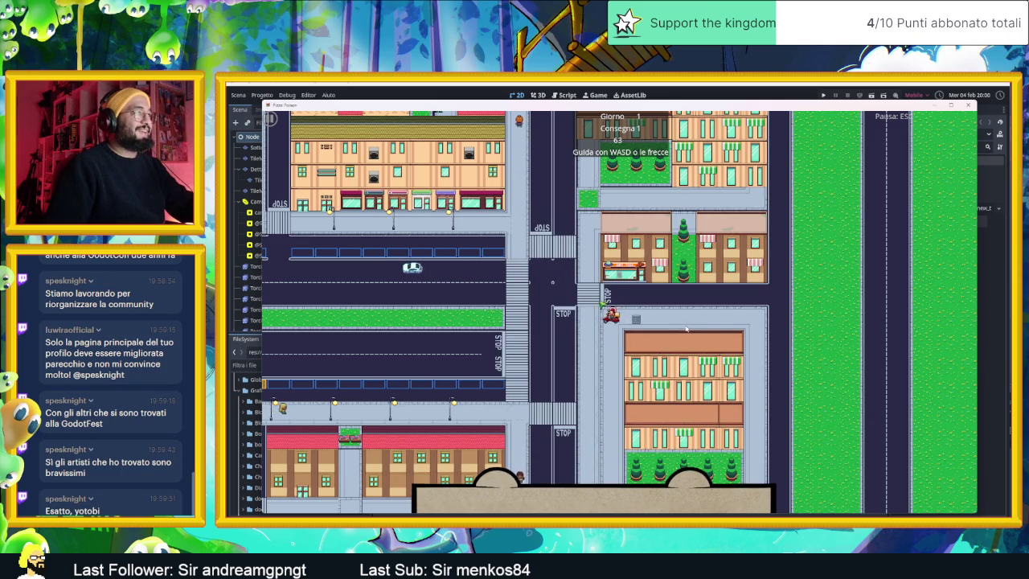
key("w")
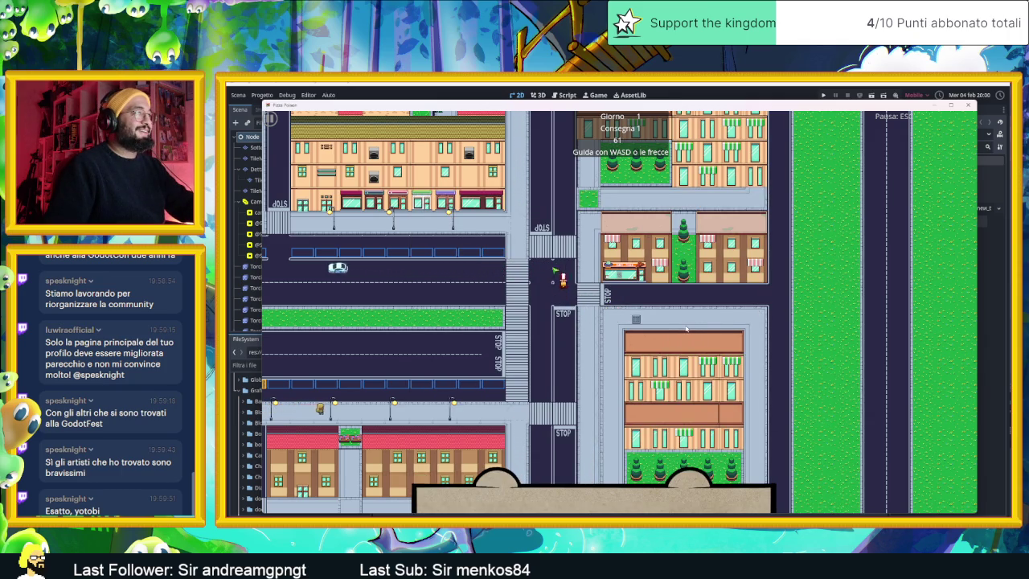
key("w")
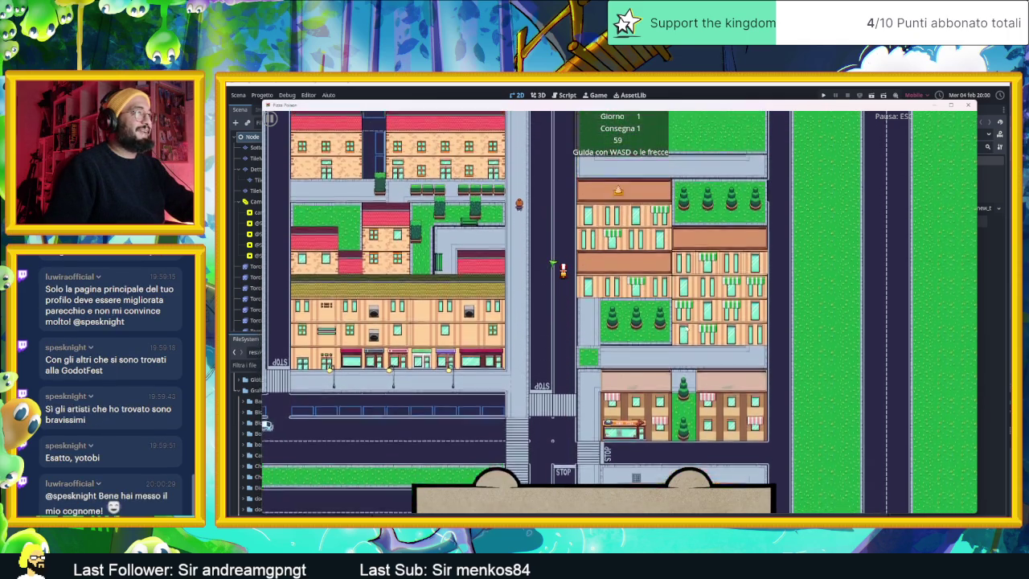
key("w")
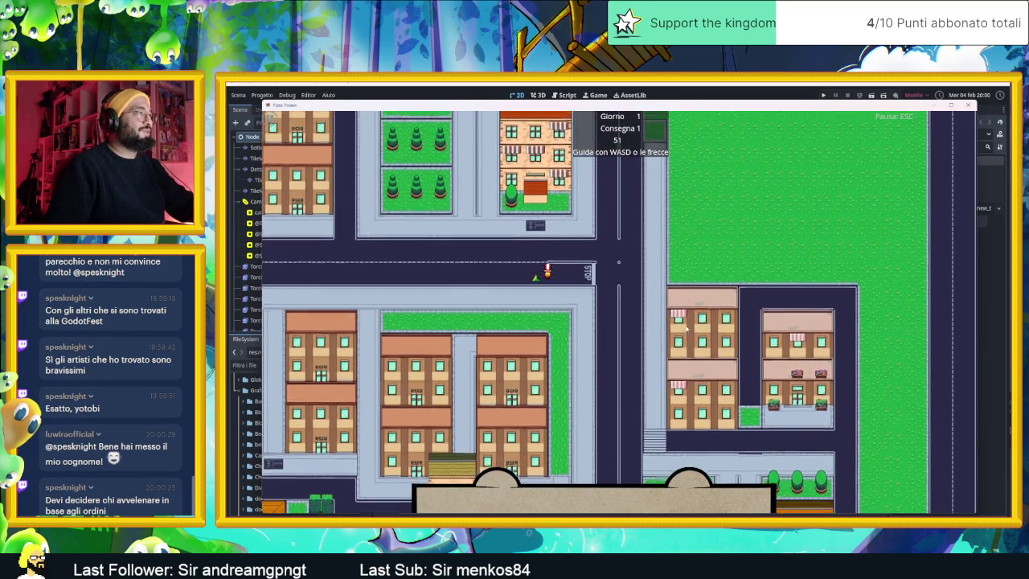
key("a")
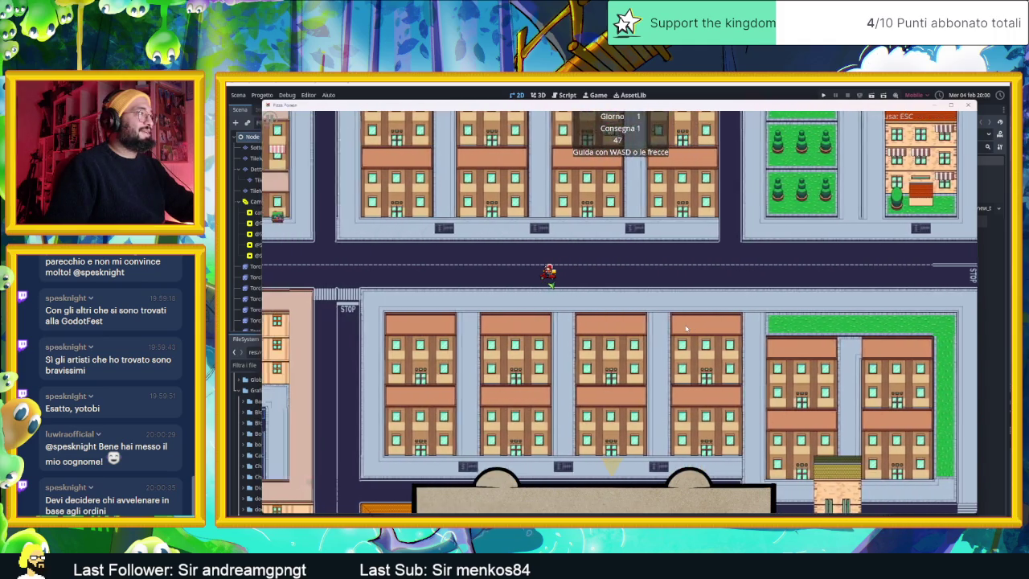
key("s")
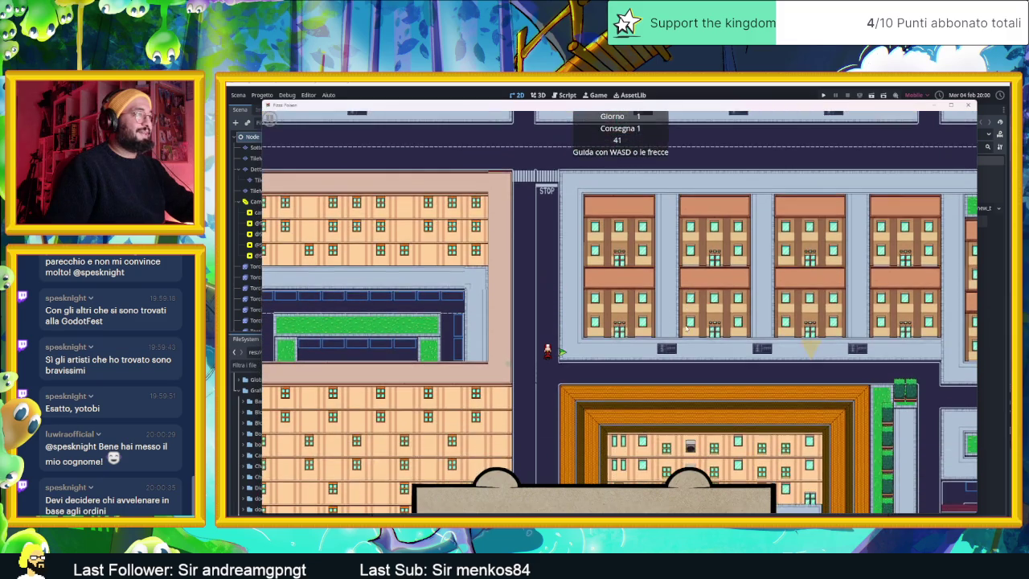
key("d")
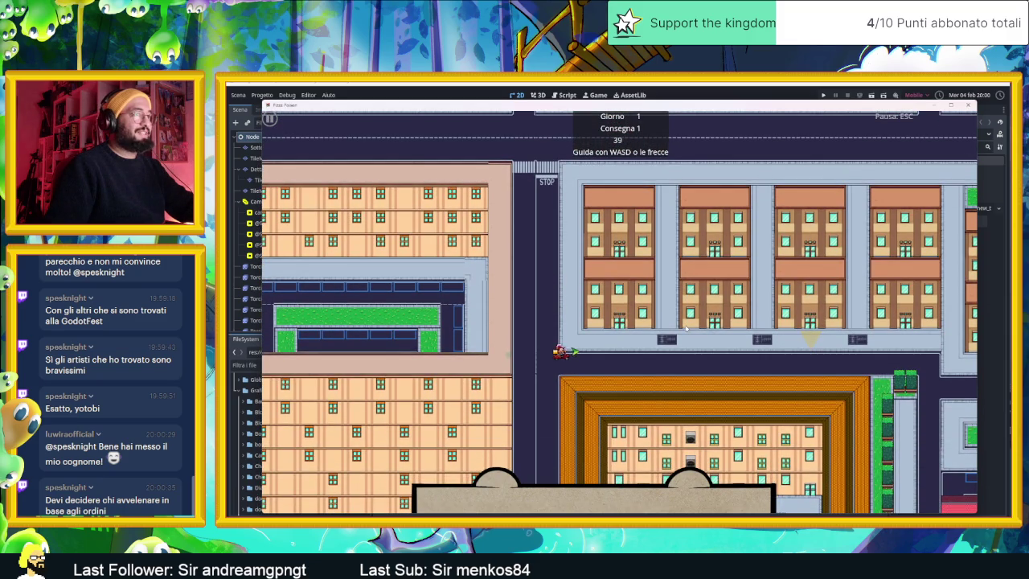
key("d")
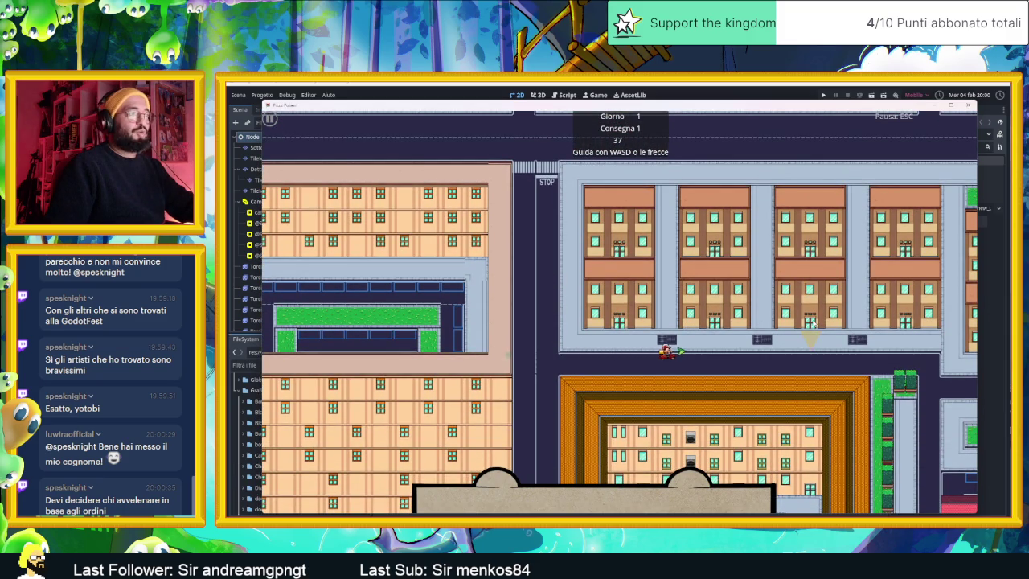
key("d")
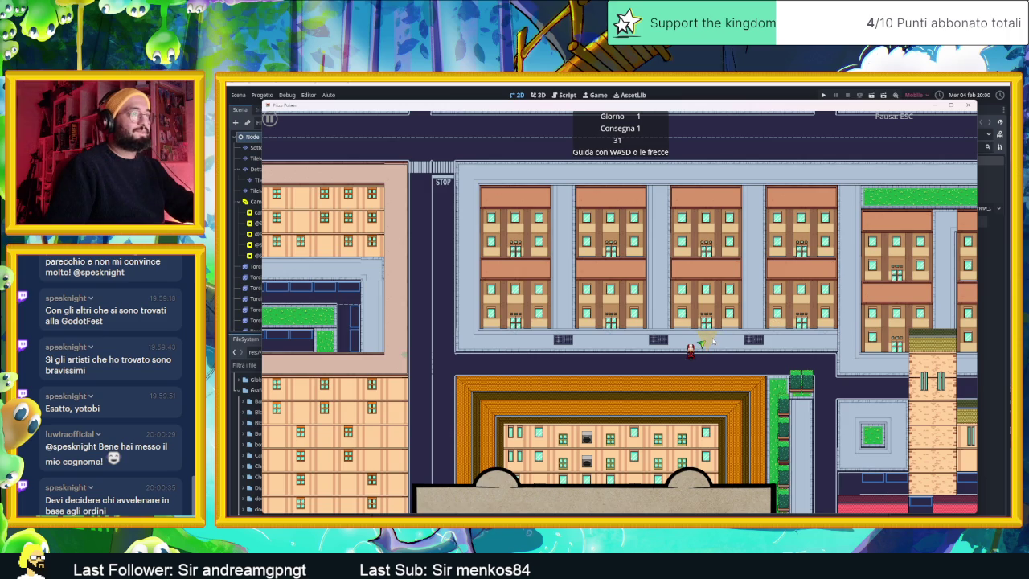
key("e")
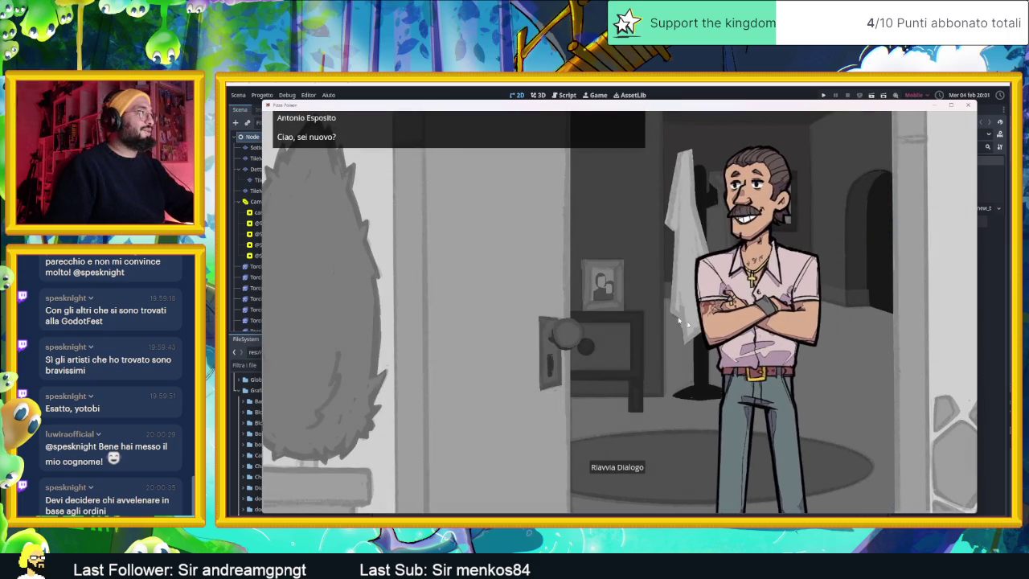
Advance the first customer's dialogue until the Hawaii × 4 order appears.
key("e")
key("e")
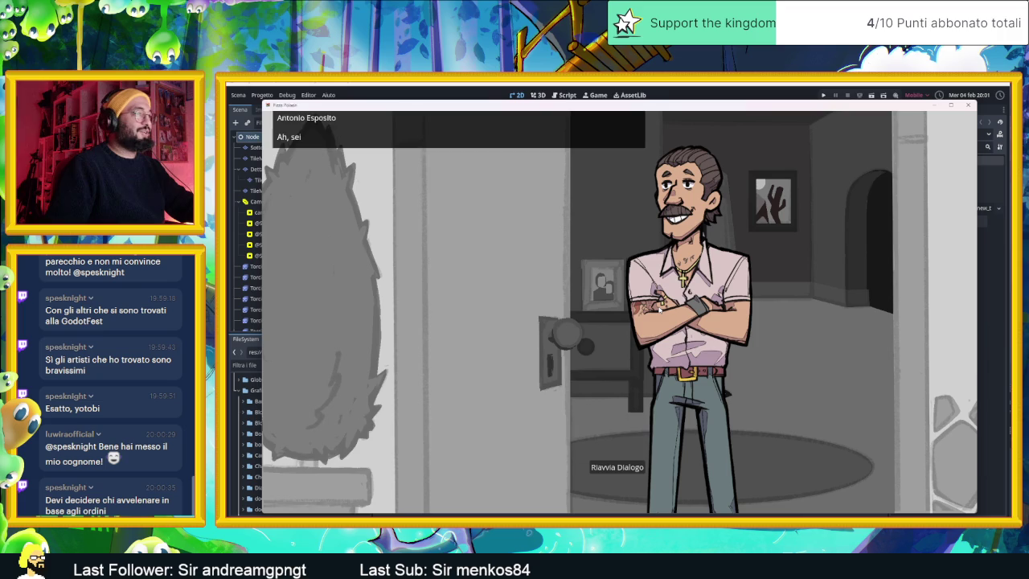
key("e")
key("e")
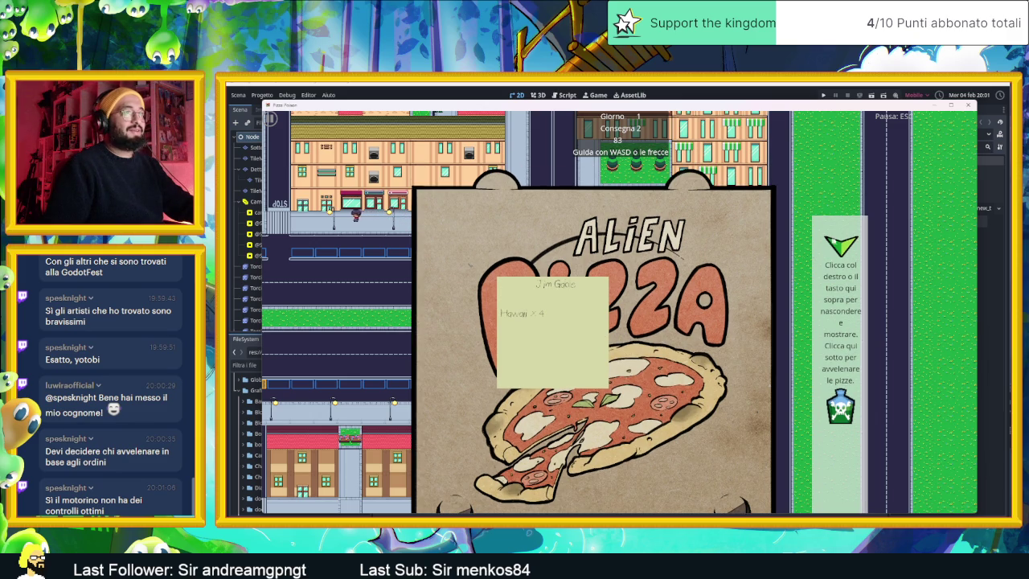
Hide the pizza box and drive the scooter up, then left along the lower street.
left_click(835, 241)
key("a")
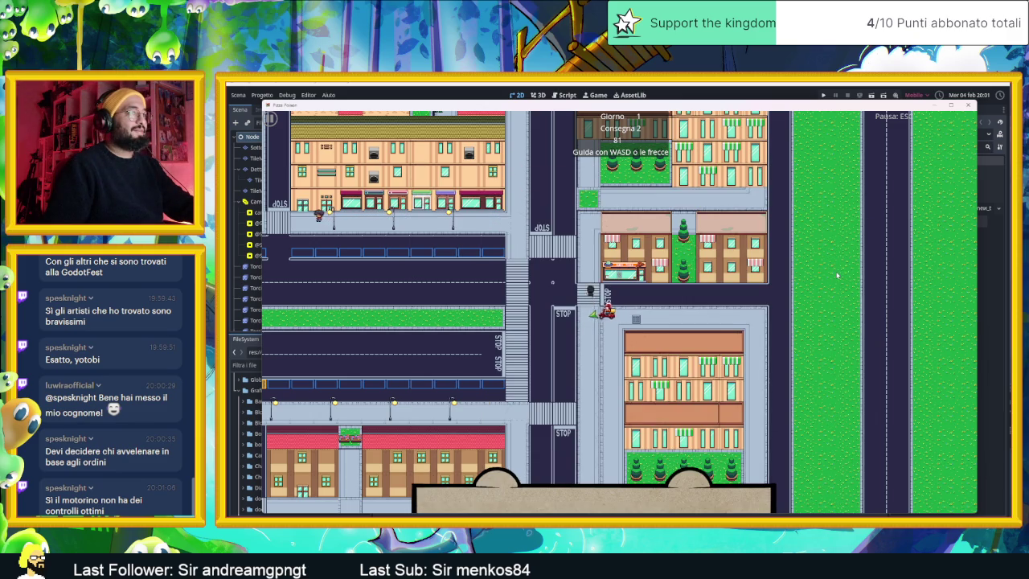
key("w")
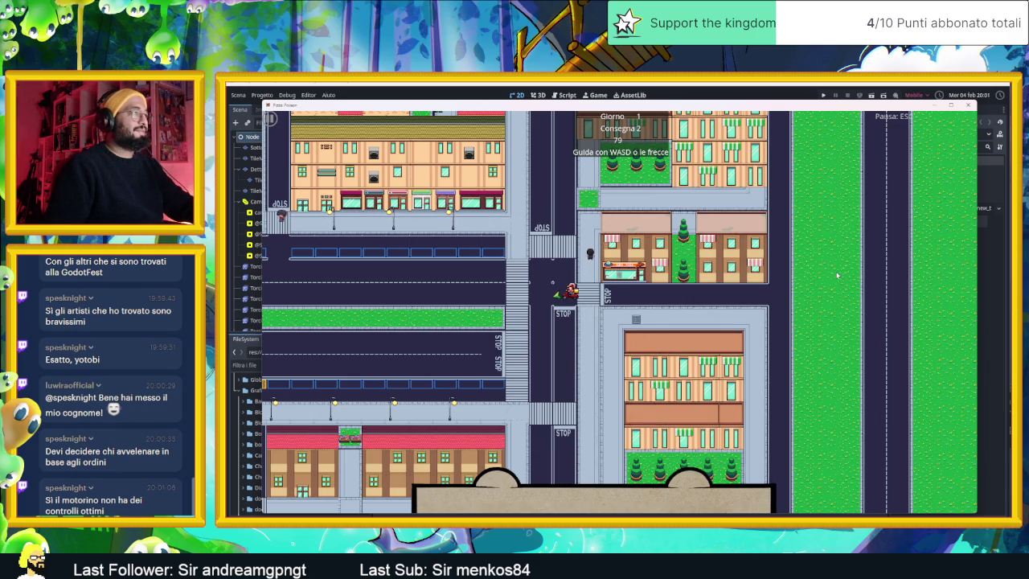
key("s")
key("a")
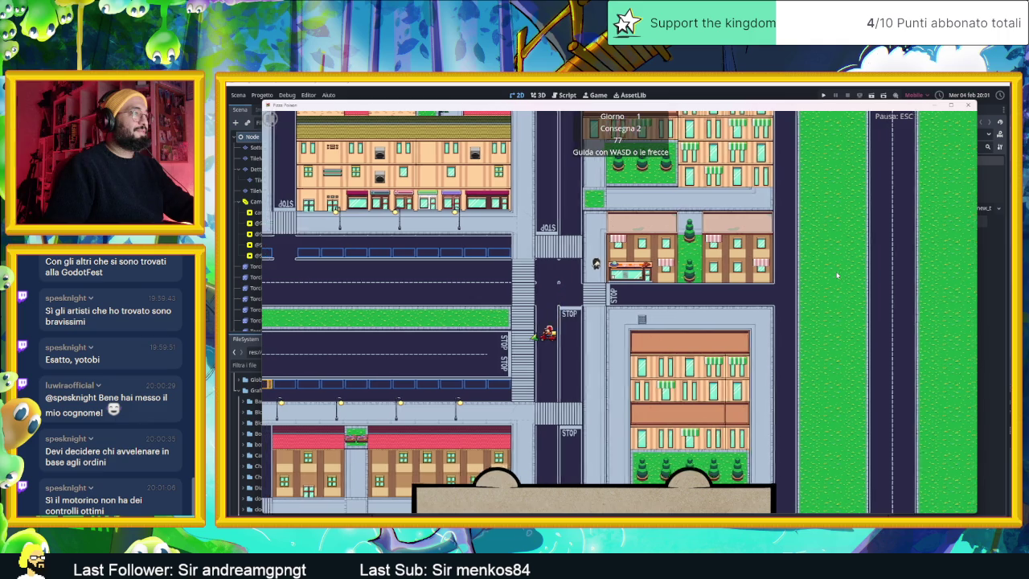
key("a")
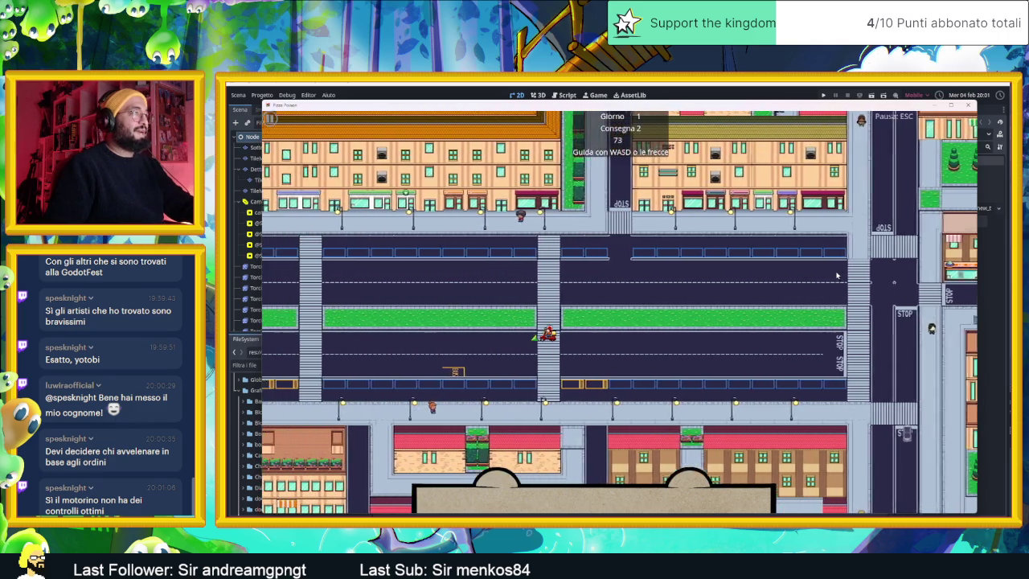
key("a")
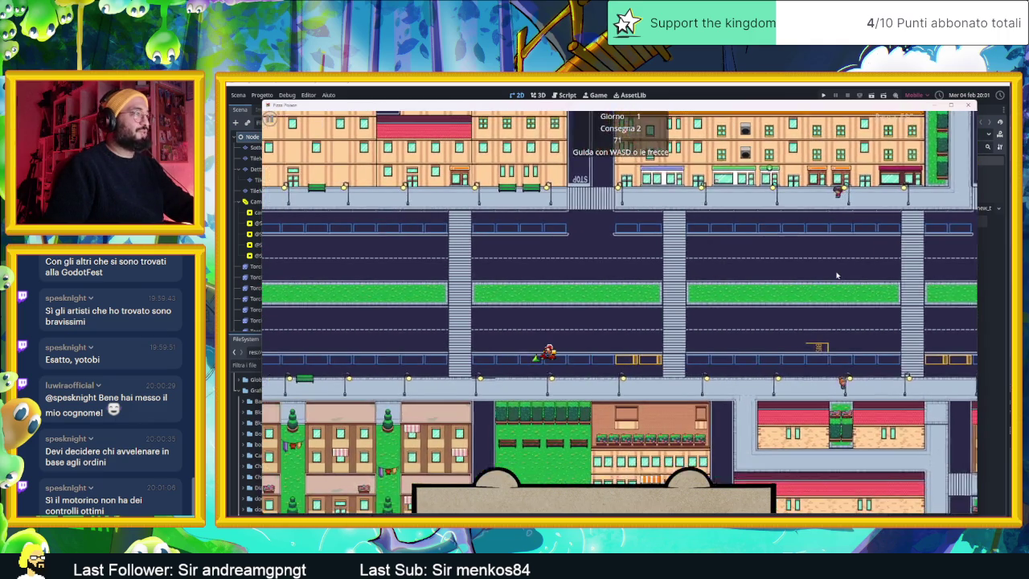
Continue south and west to the second customer to complete the Consegna 2 delivery.
key("w")
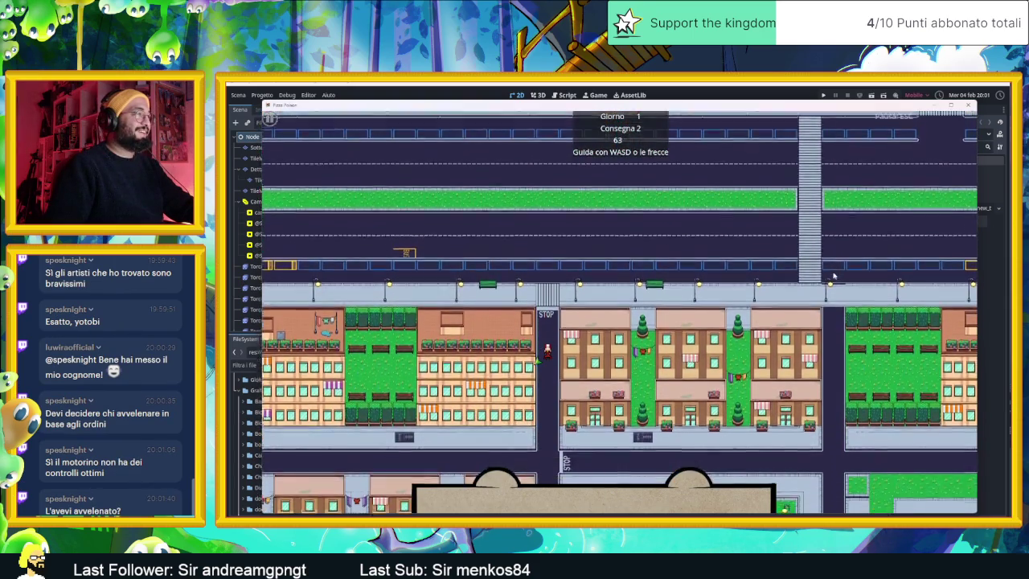
key("s")
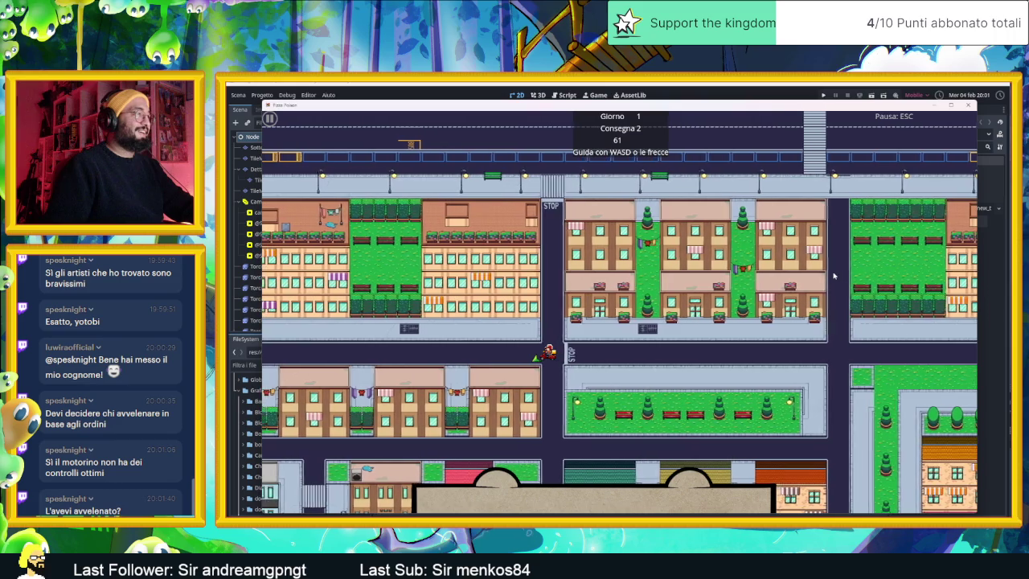
key("s")
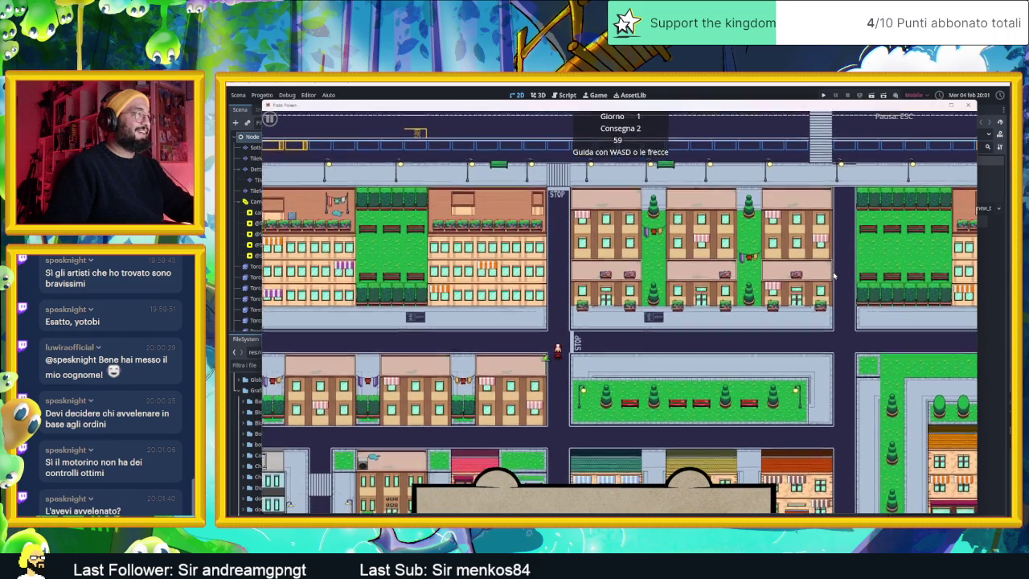
key("a")
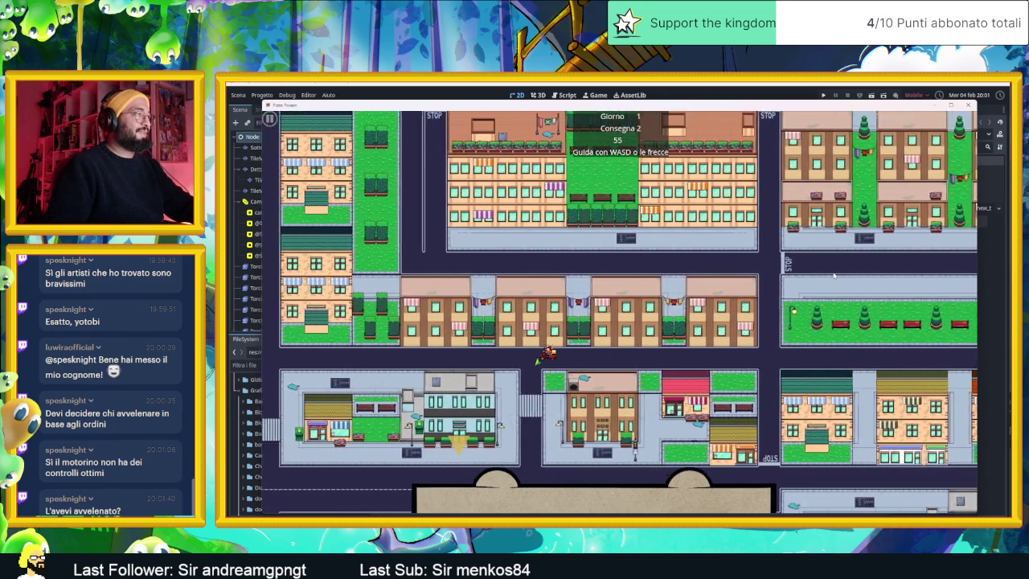
key("s")
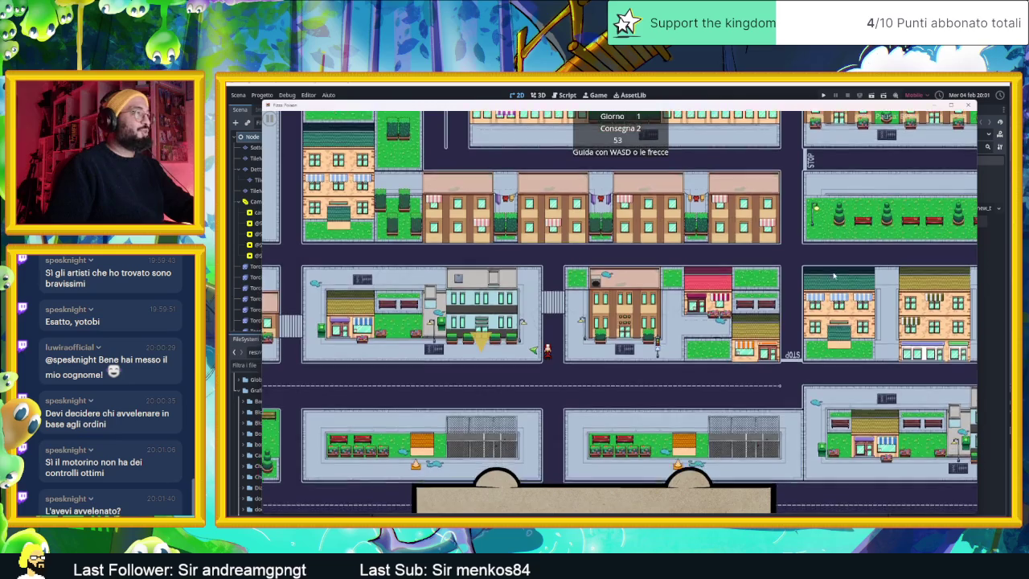
key("a")
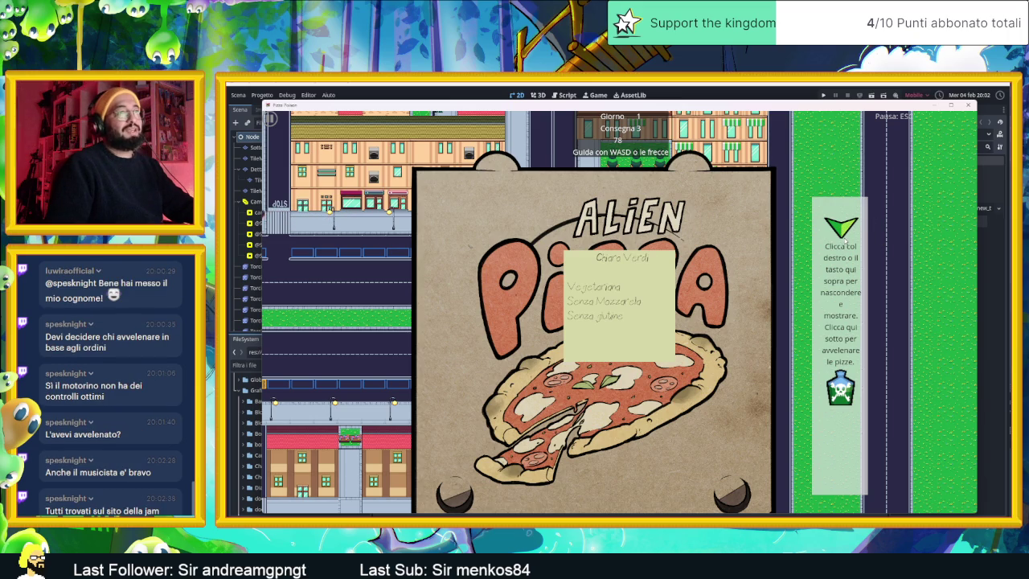
Hide the pizza box and drive the scooter along the roads to the third customer's address.
left_click(843, 231)
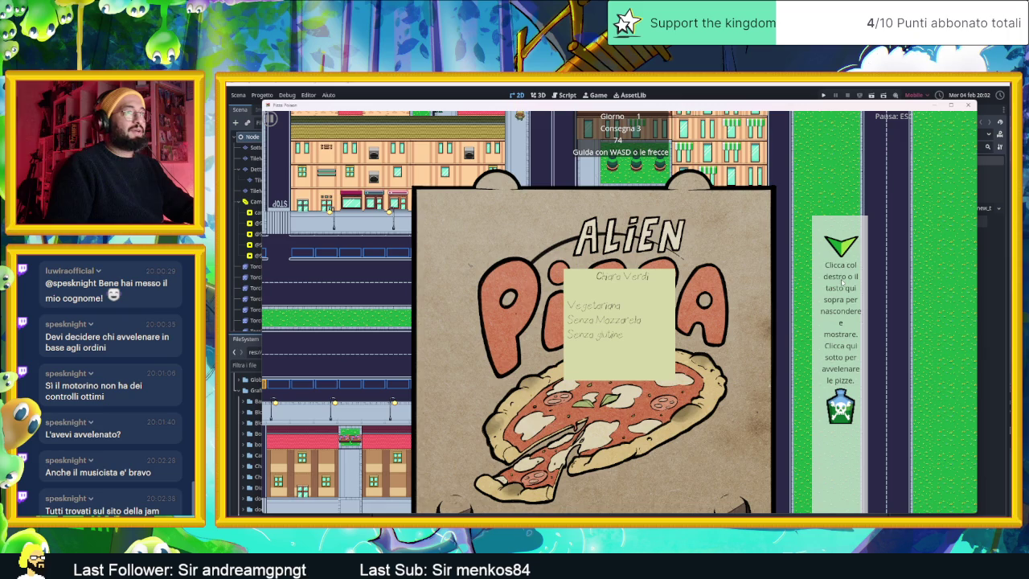
right_click(653, 326)
key("a")
key("w")
key("w")
key("a")
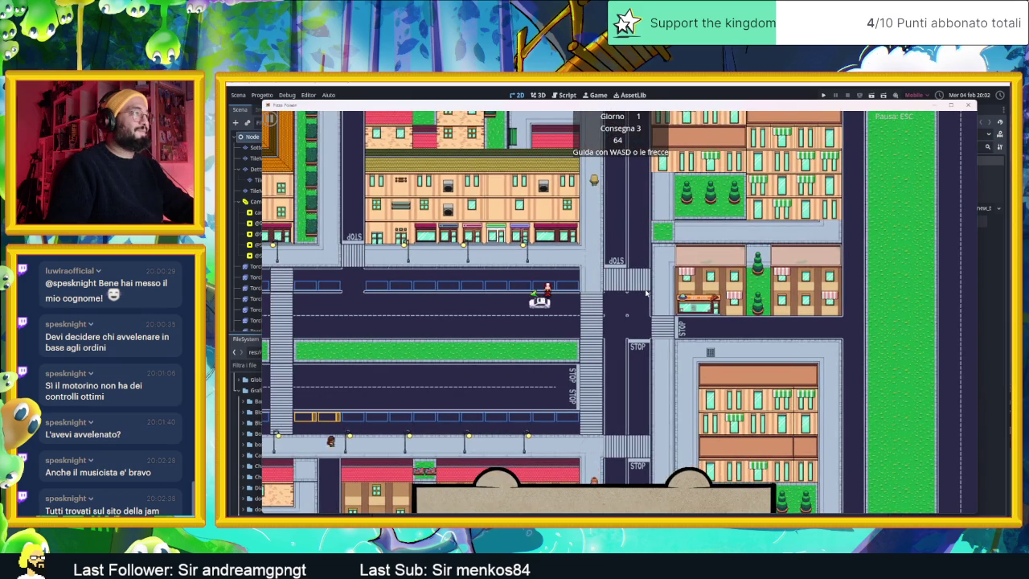
key("s")
key("a")
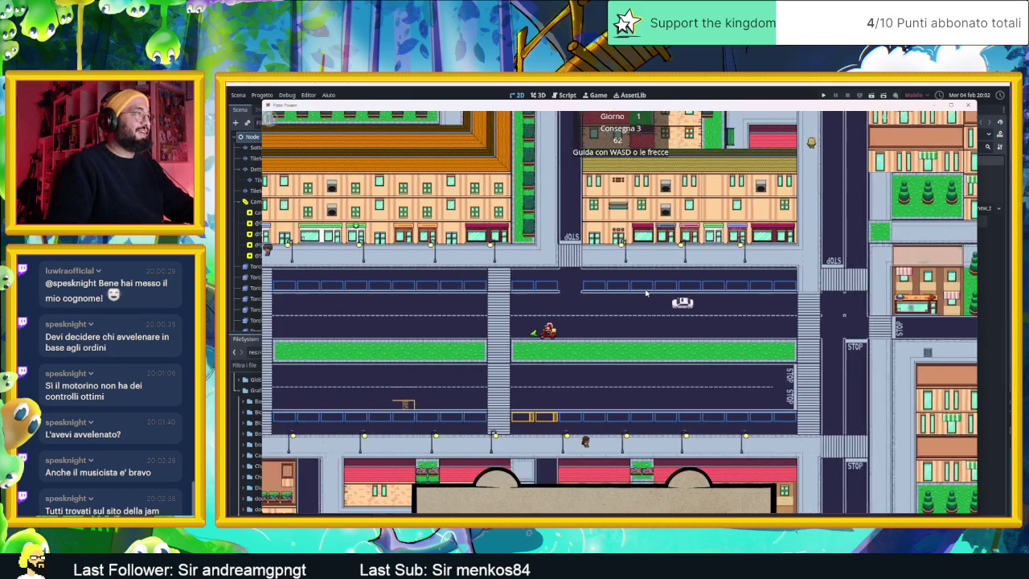
key("w")
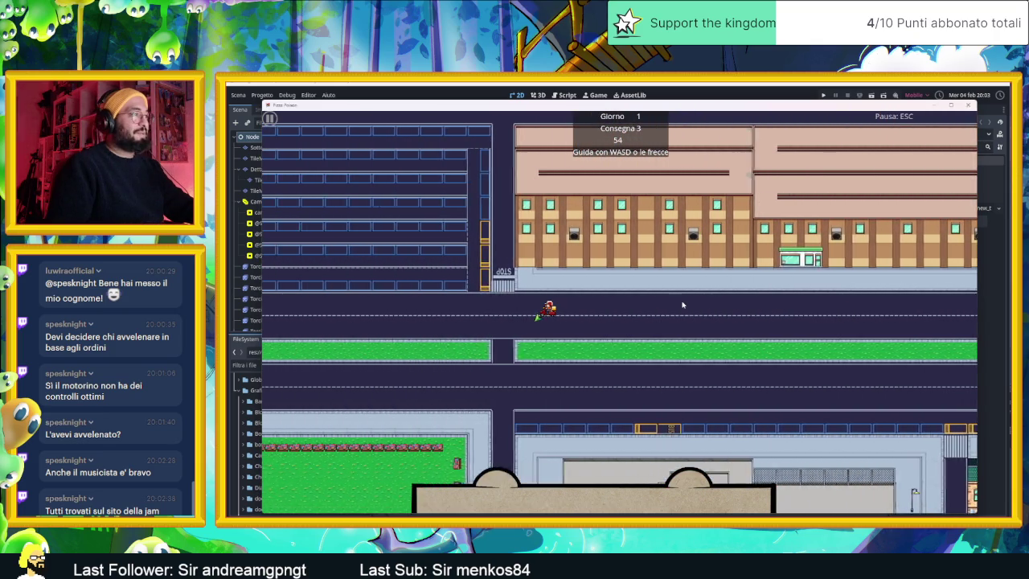
key("s")
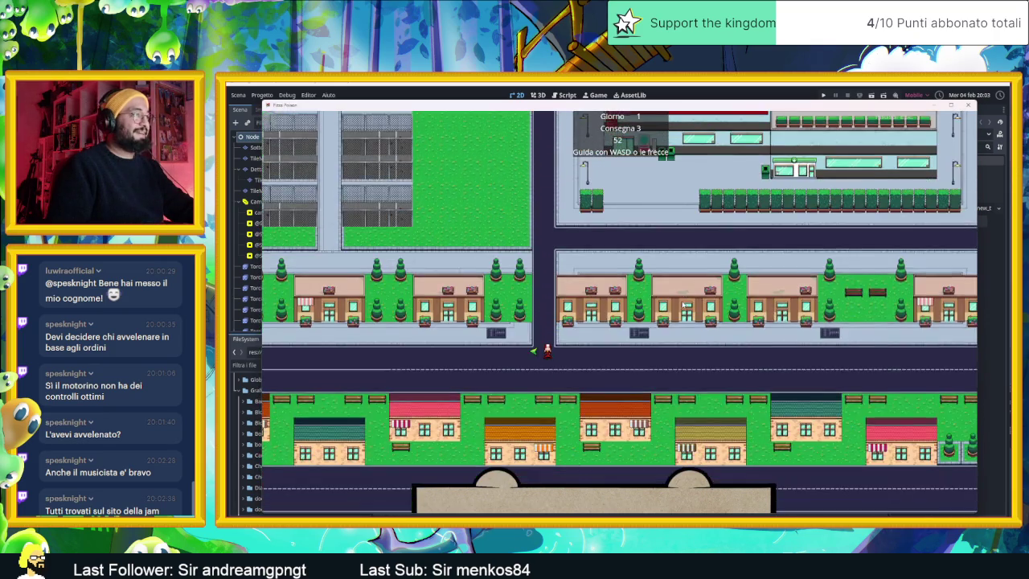
key("a")
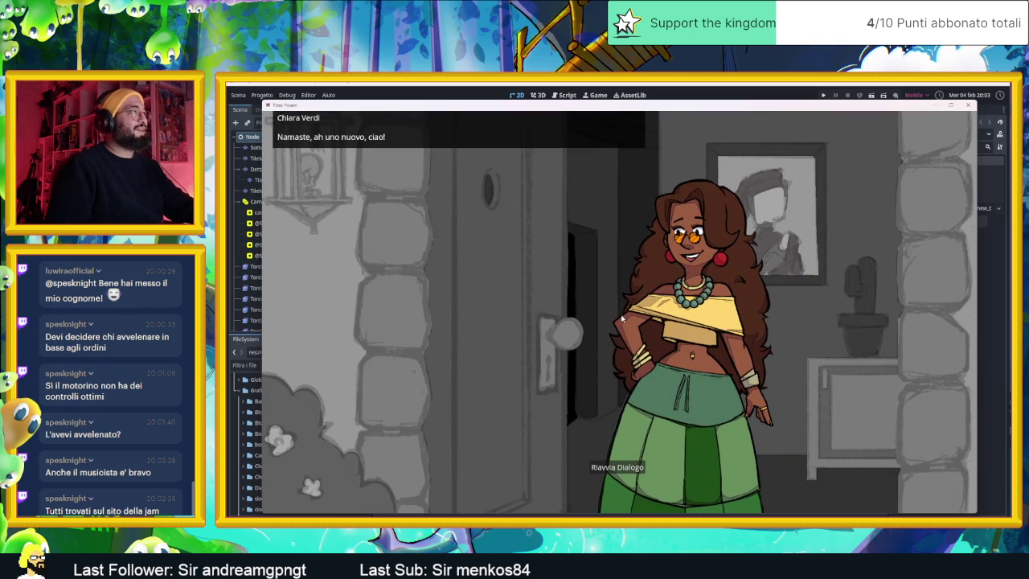
Finish the customer conversation to reach the day-one results: 3 deliveries, 2 innocents killed, 138 seconds.
left_click(615, 328)
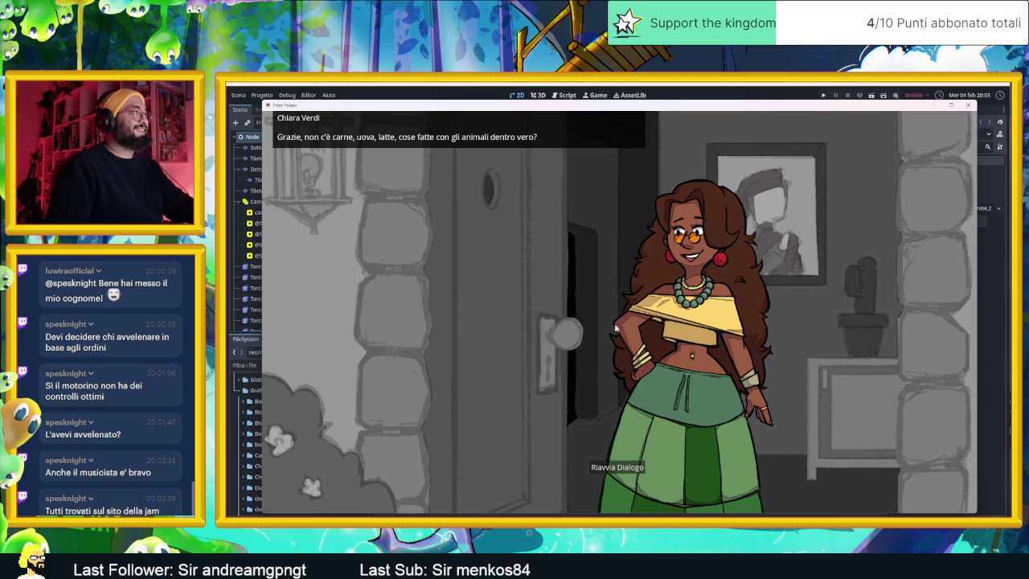
left_click(620, 311)
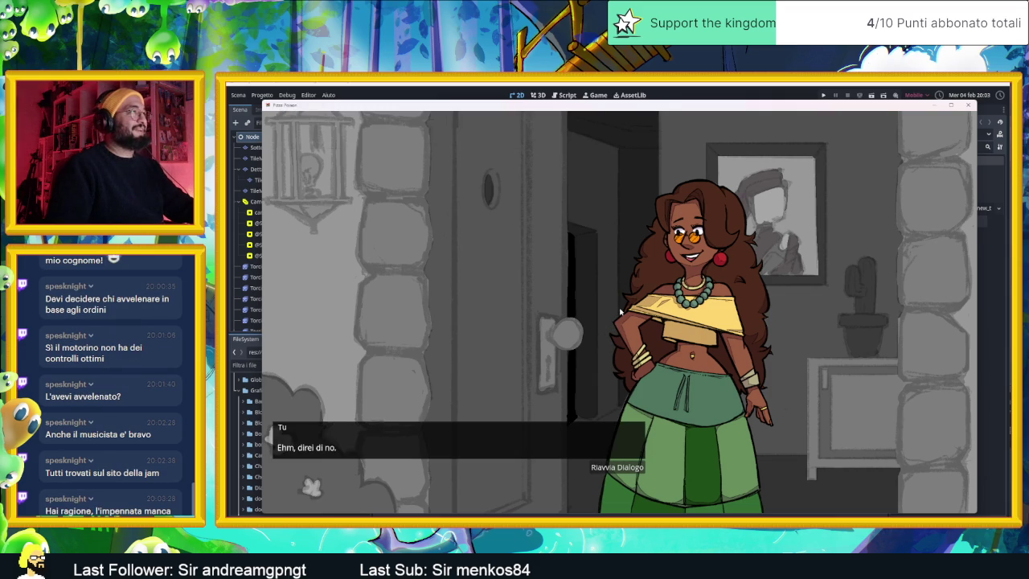
left_click(620, 311)
left_click(621, 309)
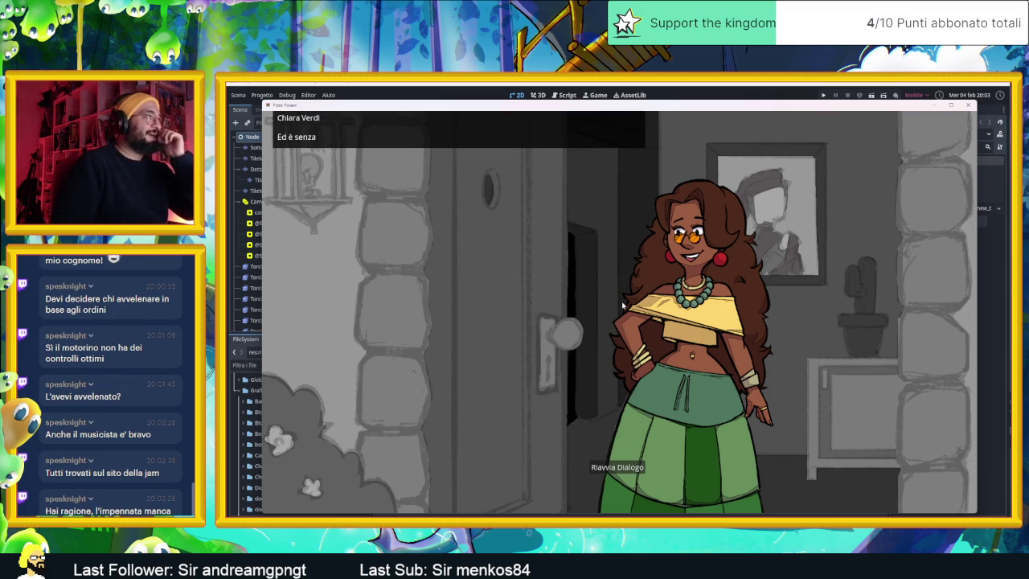
left_click(623, 305)
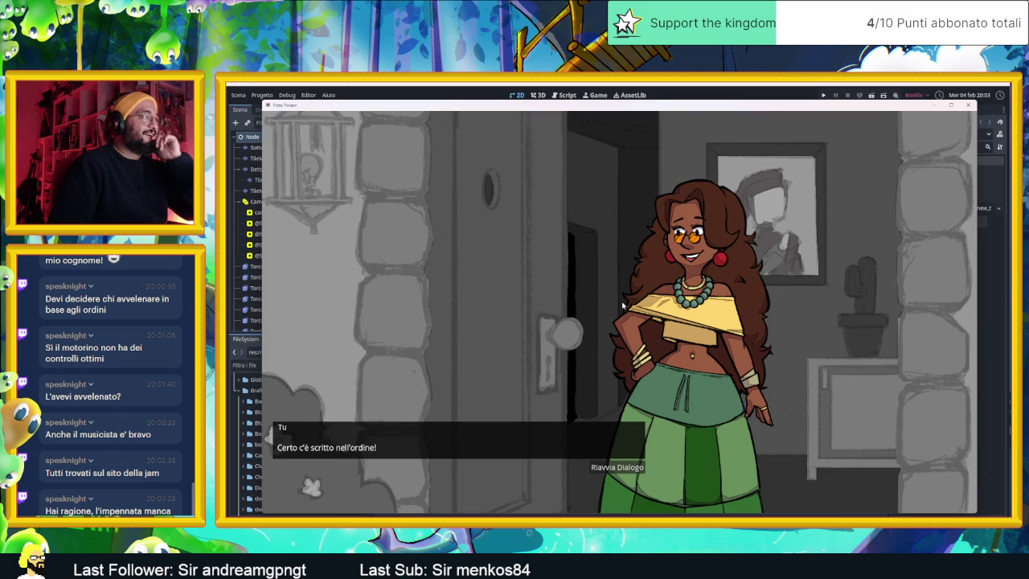
left_click(623, 305)
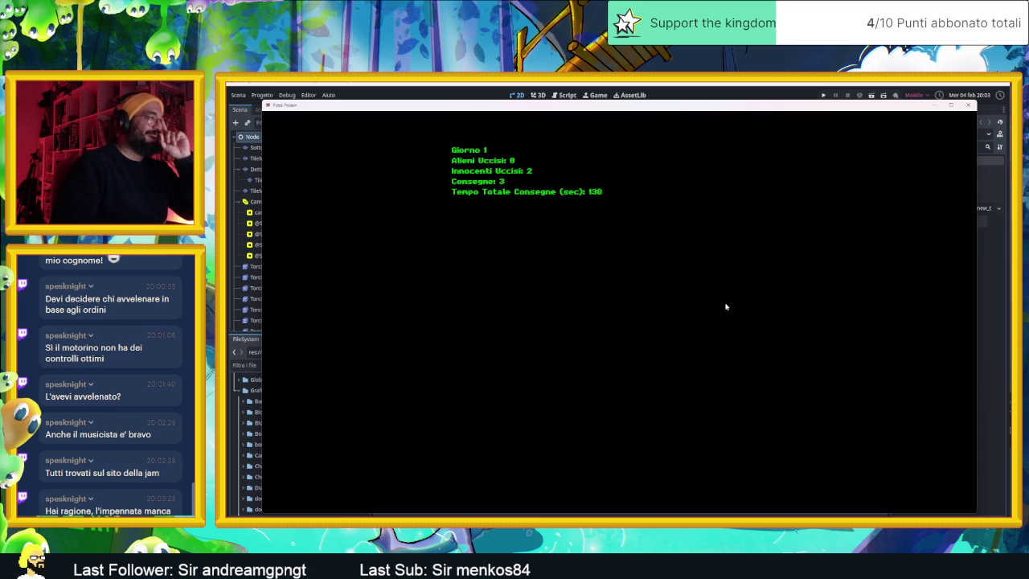
Move past the day summary and the agent's warning about killing innocents to begin day 2.
left_click(725, 306)
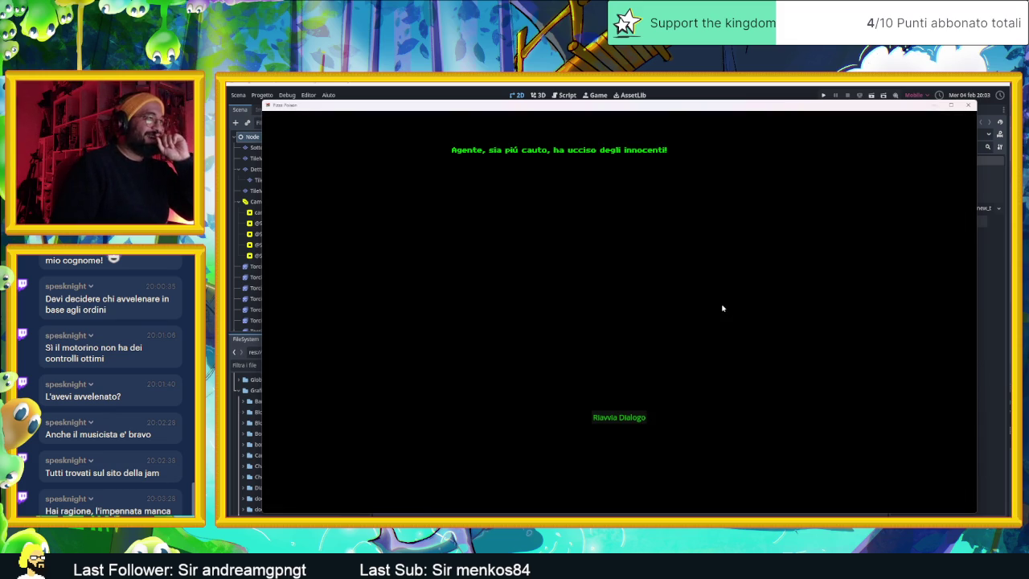
left_click(711, 310)
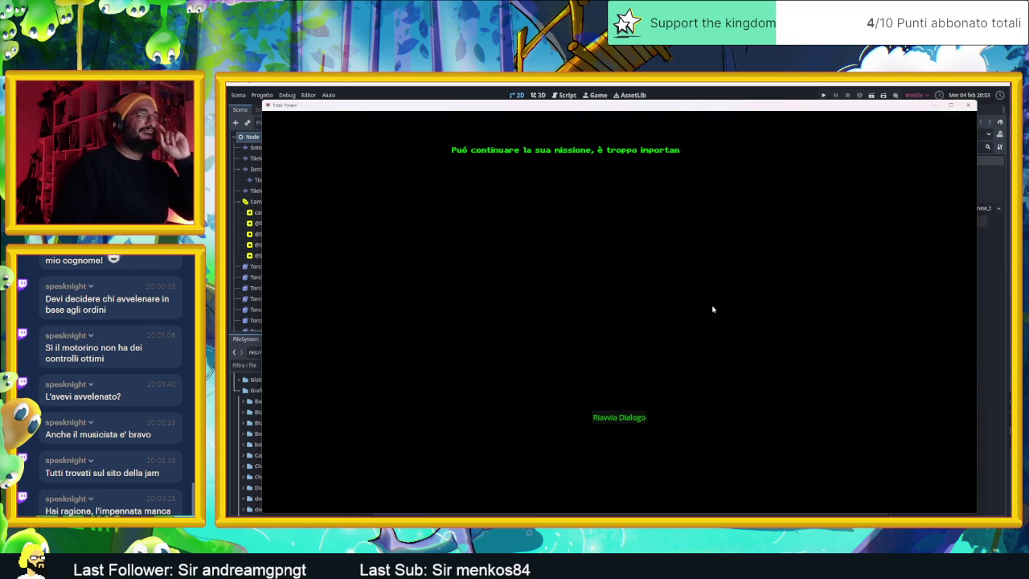
left_click(718, 308)
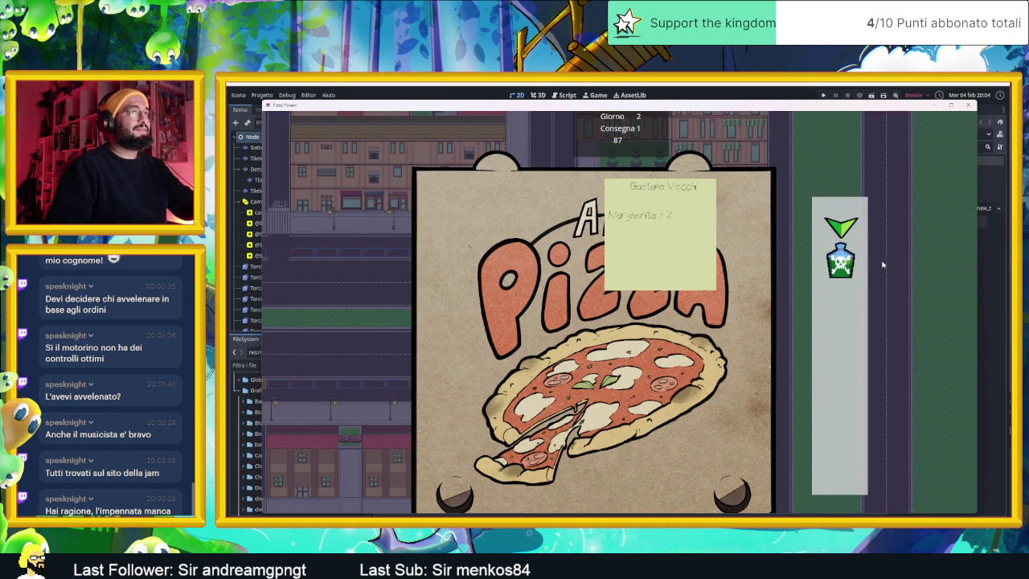
Poison the two Margheritas and drive the scooter left, down and right to the elderly couple.
left_click(836, 259)
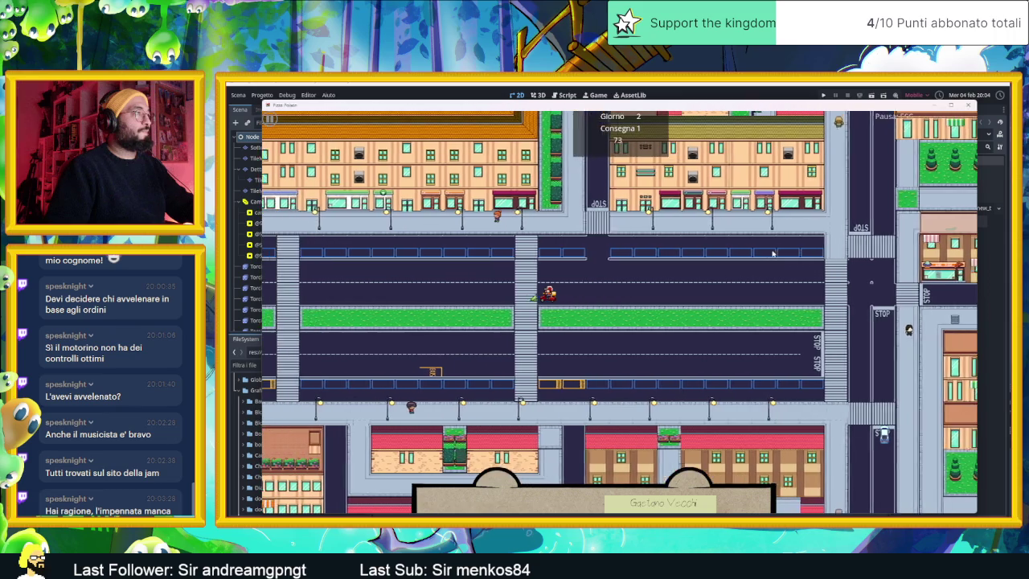
key("Left")
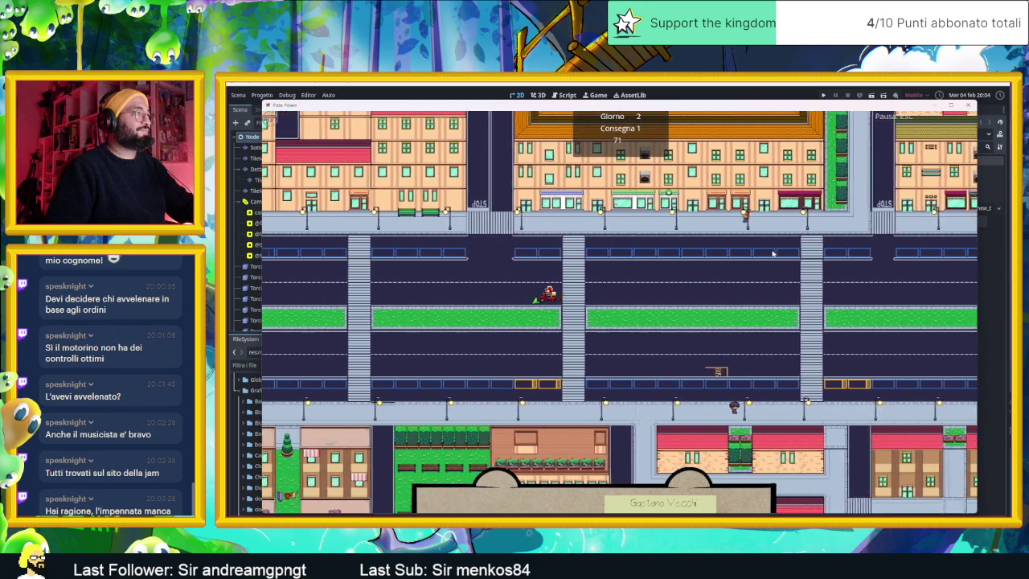
key("Left")
key("Down")
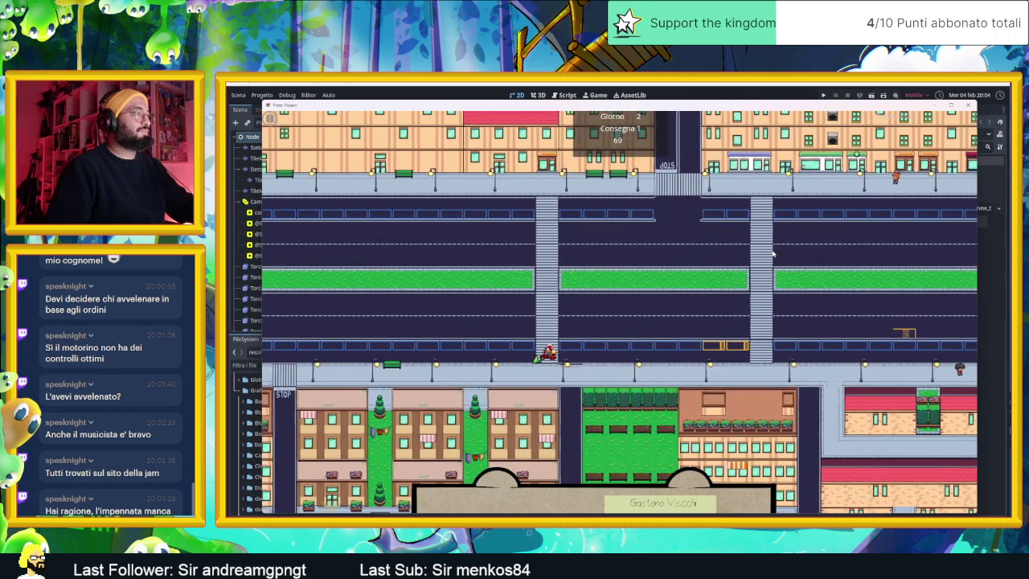
key("Left")
key("Up")
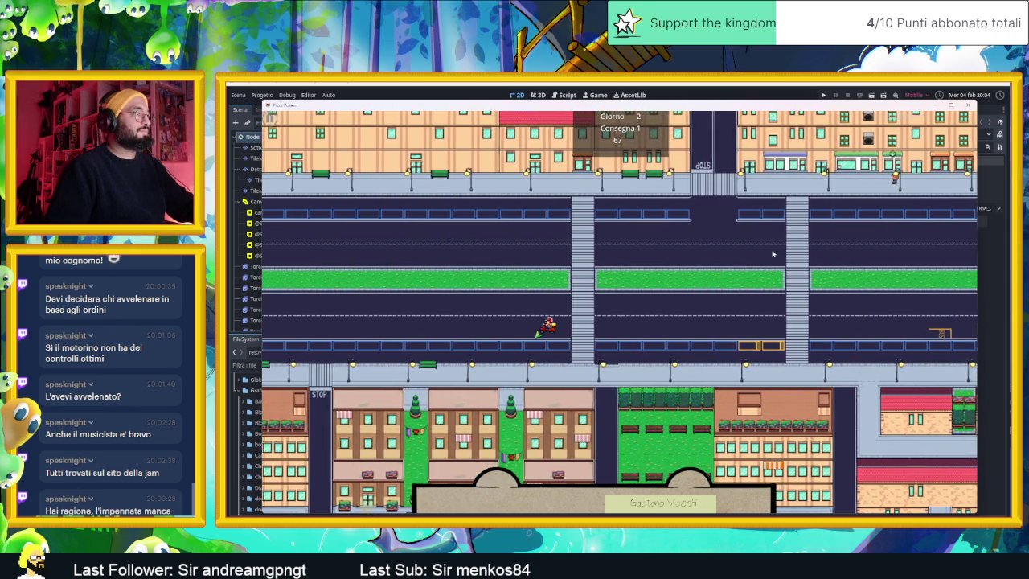
key("Left")
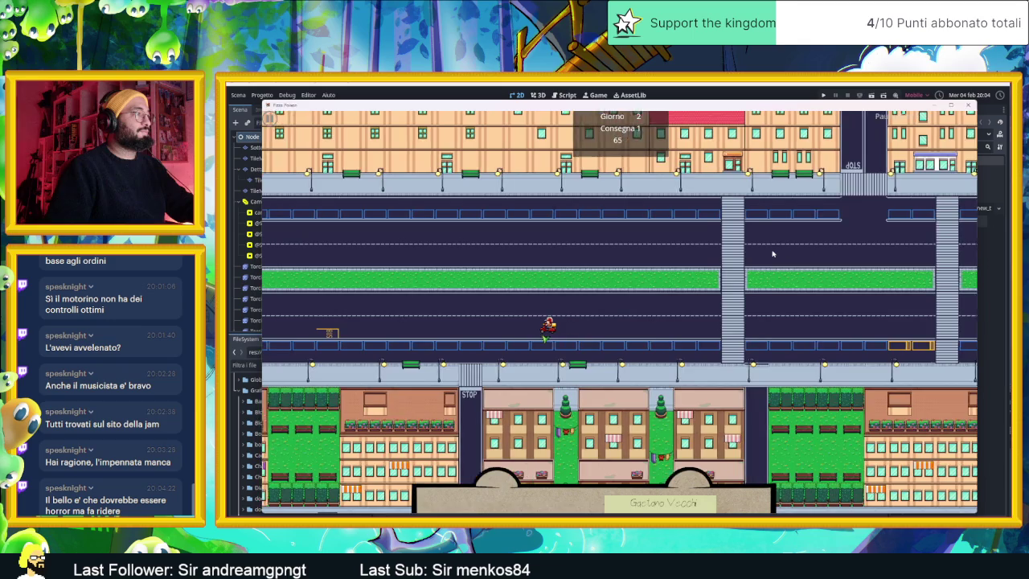
key("Down")
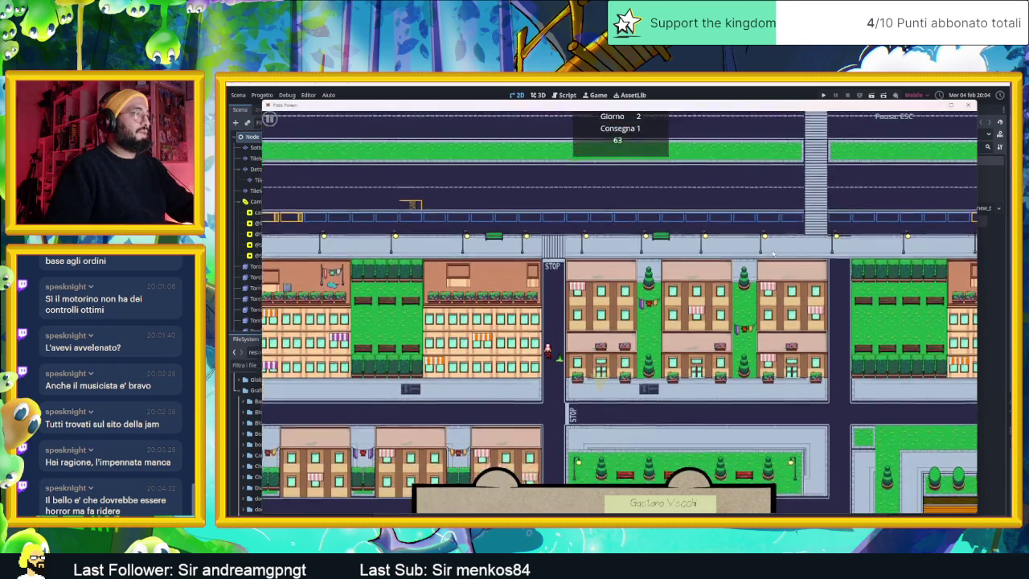
key("Right")
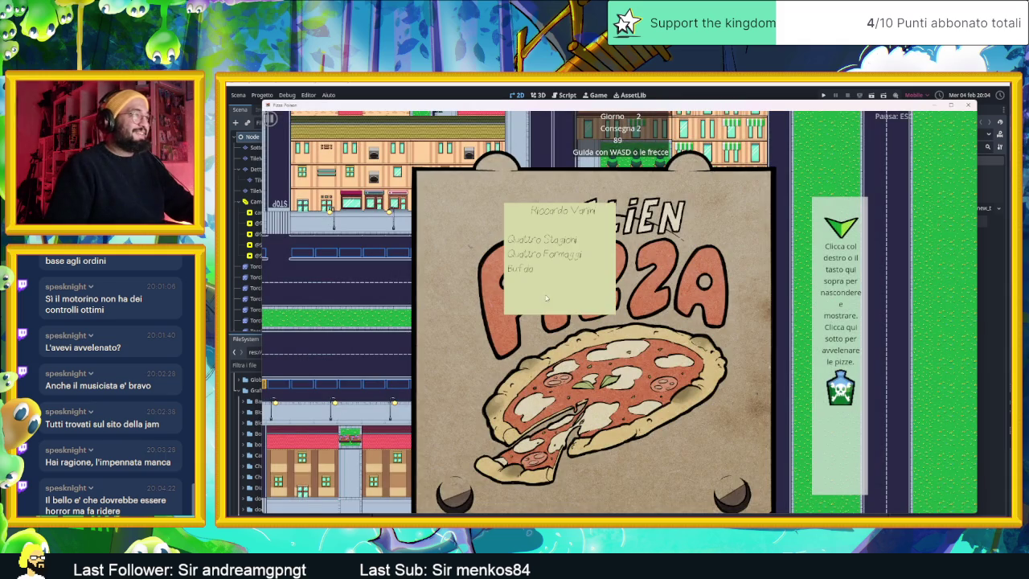
Poison the three pizzas of the second order and hide the order panels.
right_click(840, 277)
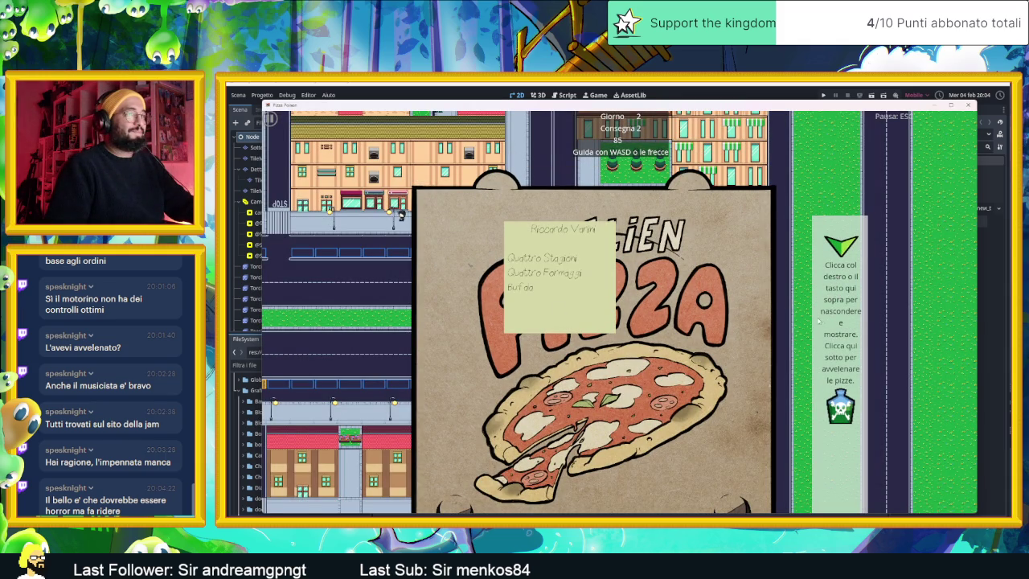
left_click(836, 405)
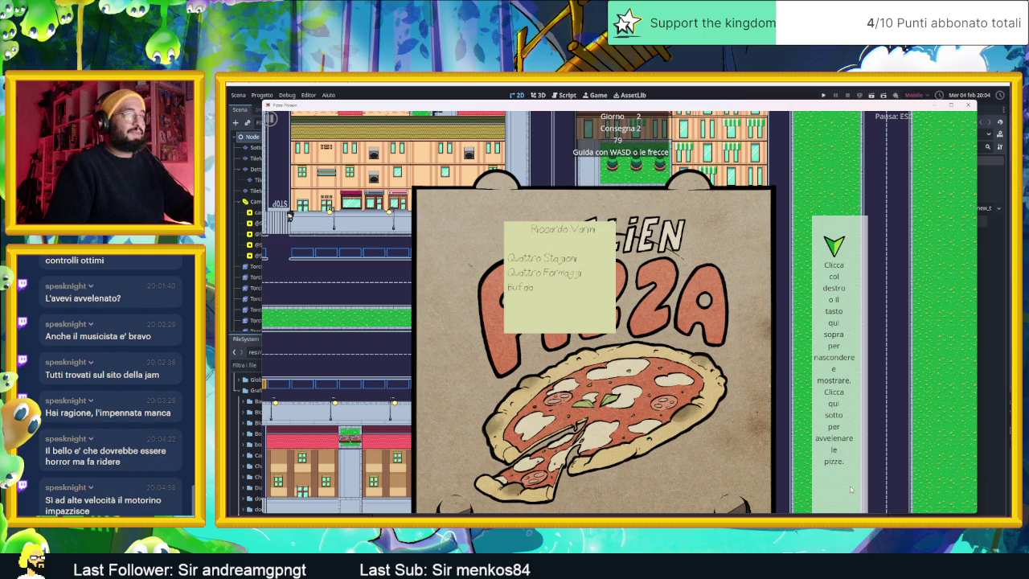
right_click(741, 375)
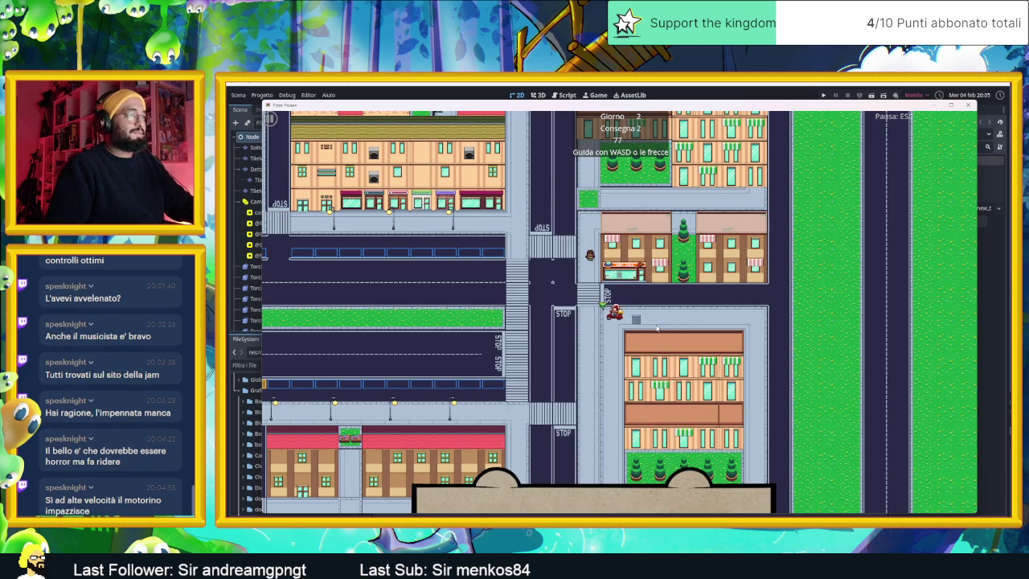
Drive the scooter left, up and right across town to the father and son's house.
key("a")
key("w")
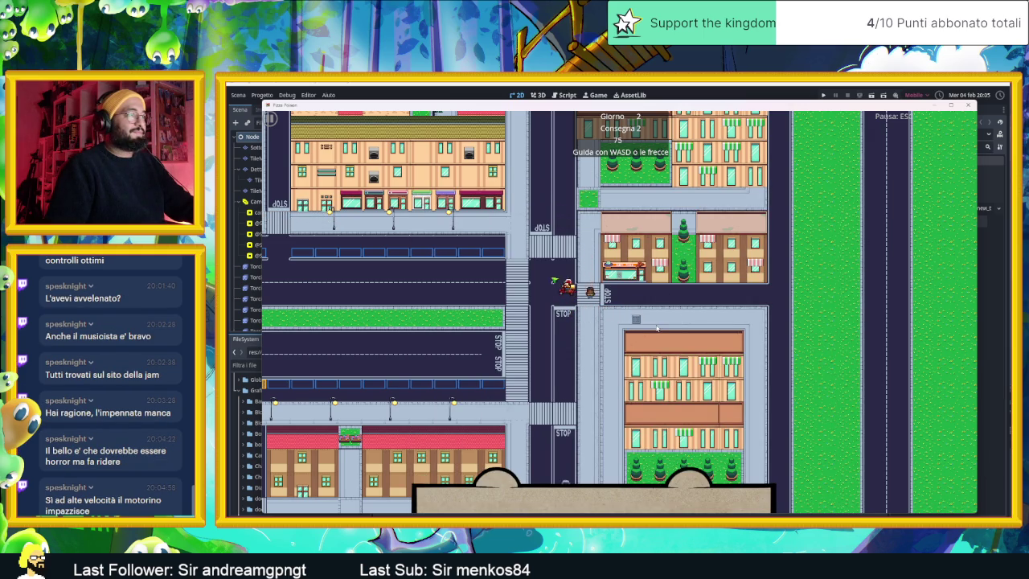
key("w")
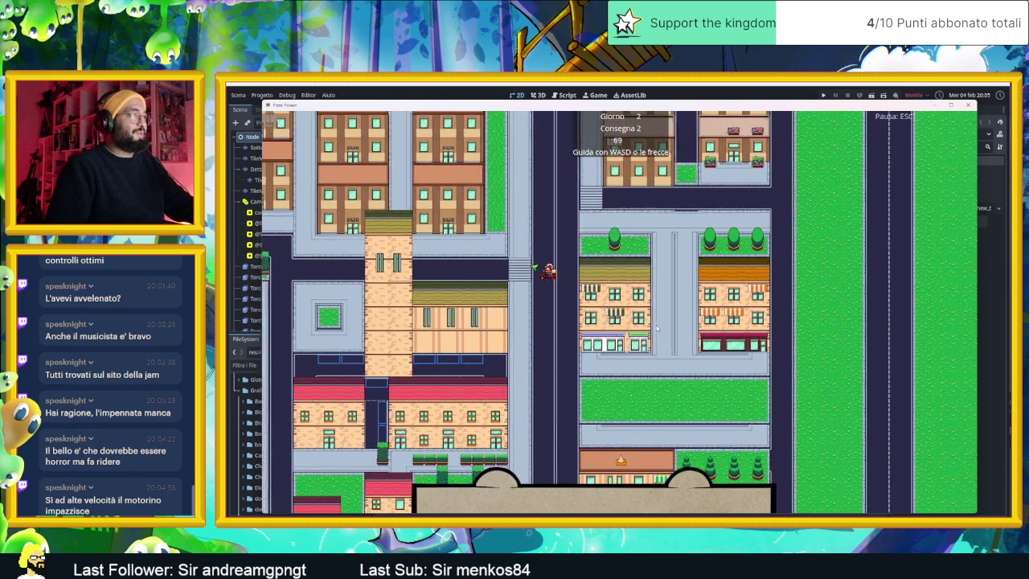
key("a")
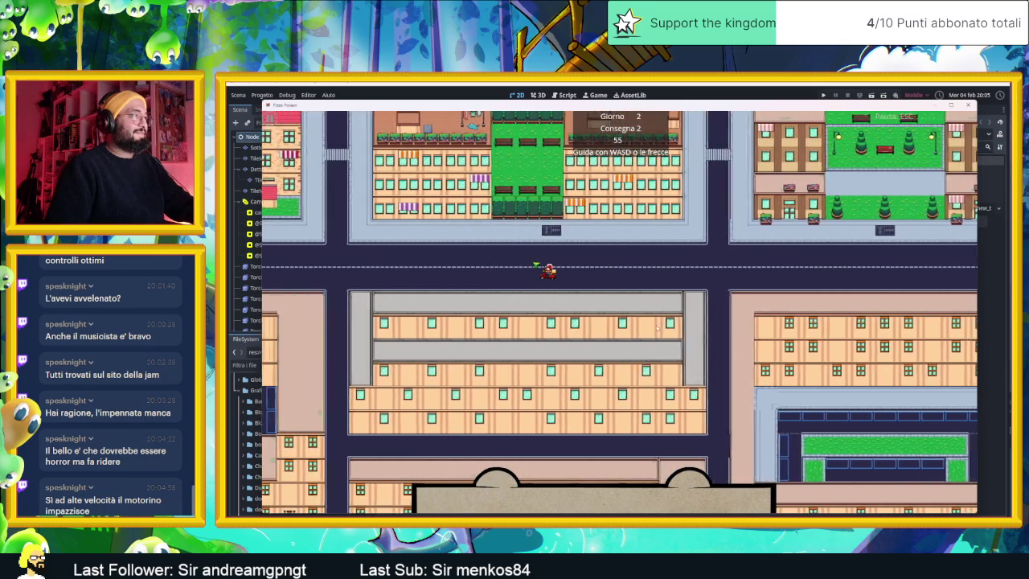
key("w")
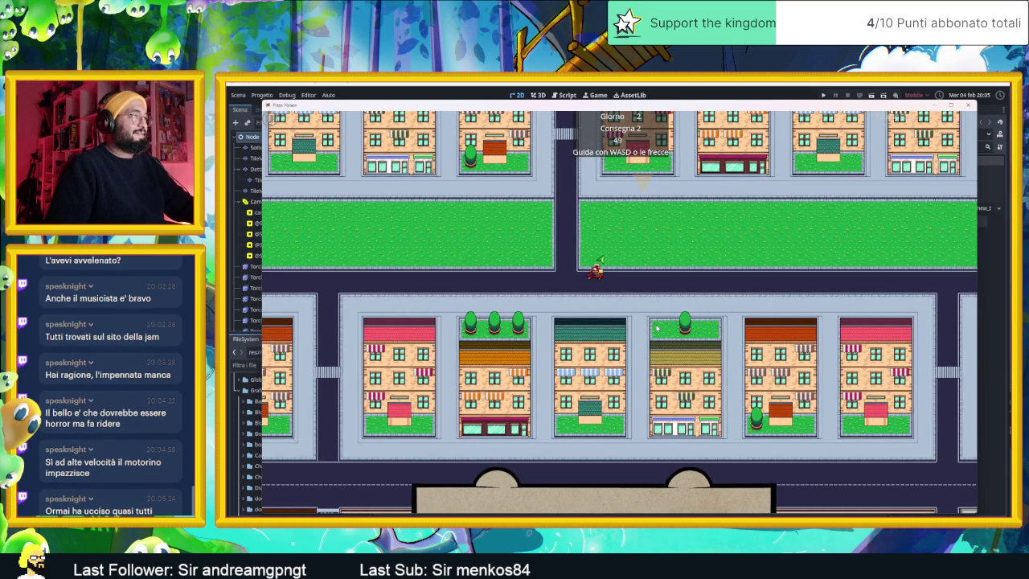
key("w")
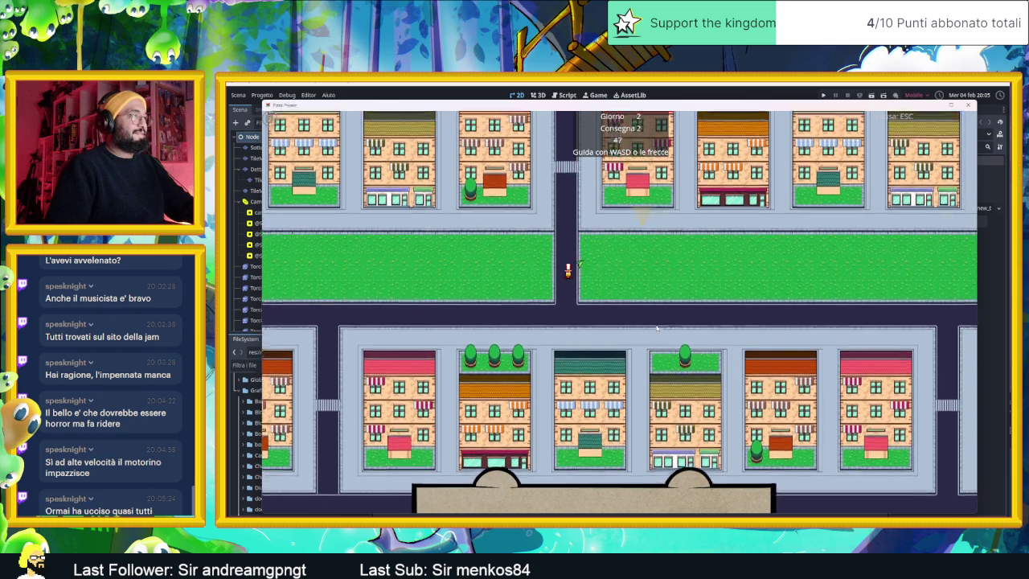
key("d")
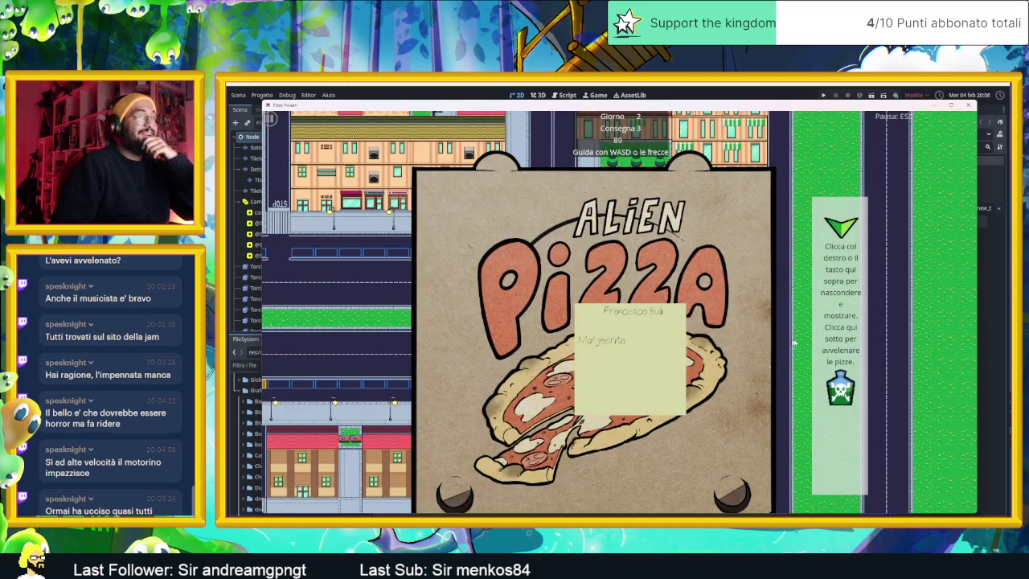
Poison the Margherita and drive up the road, then right to the bodybuilder's delivery marker.
left_click(835, 386)
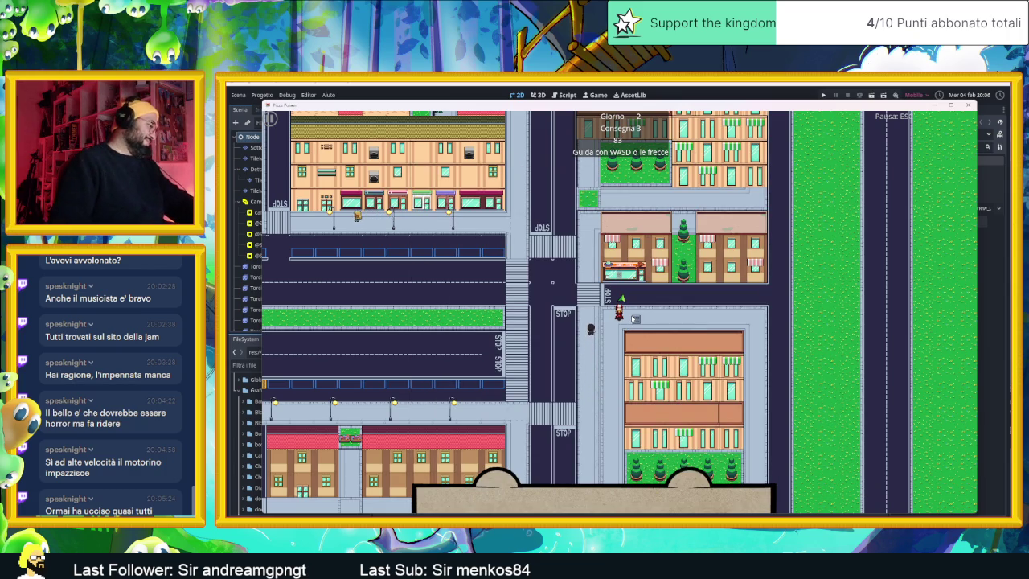
key("a")
key("a")
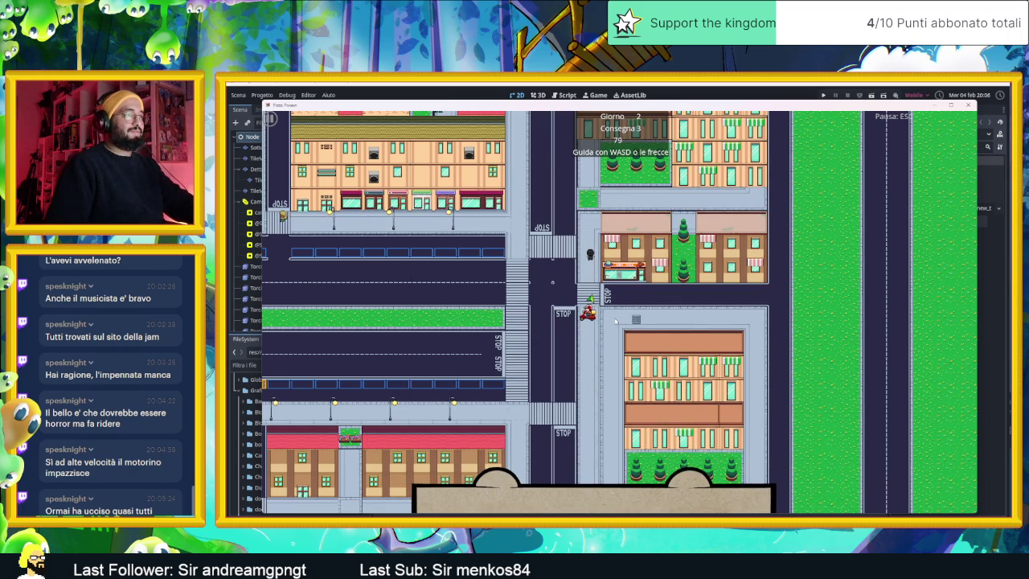
key("a")
key("w")
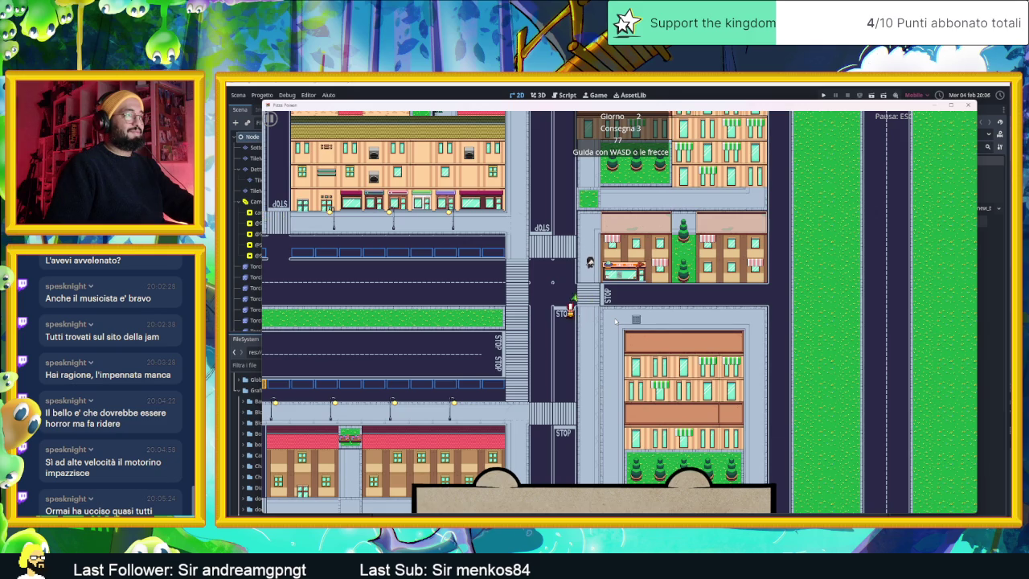
key("w")
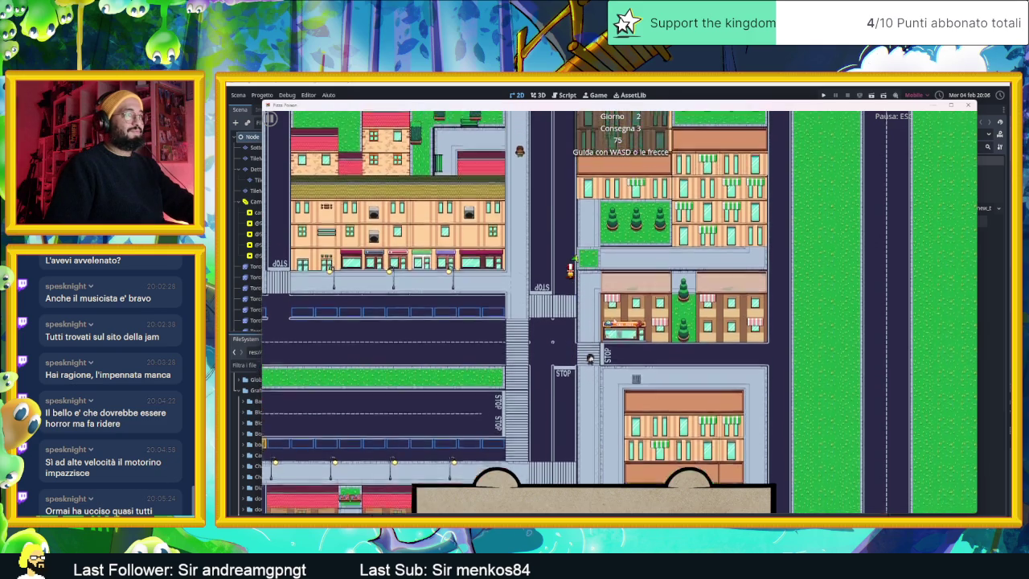
key("w")
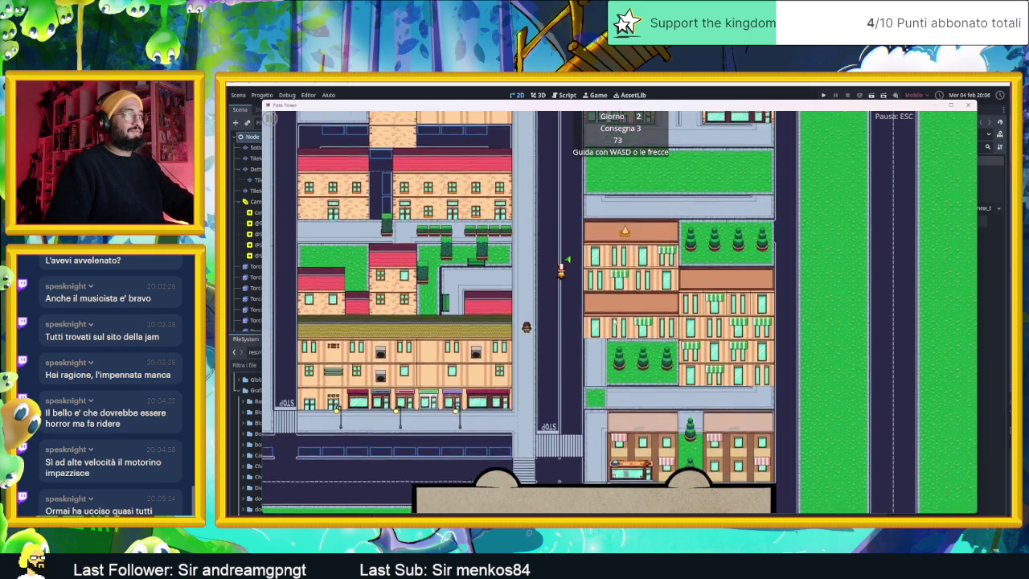
key("w")
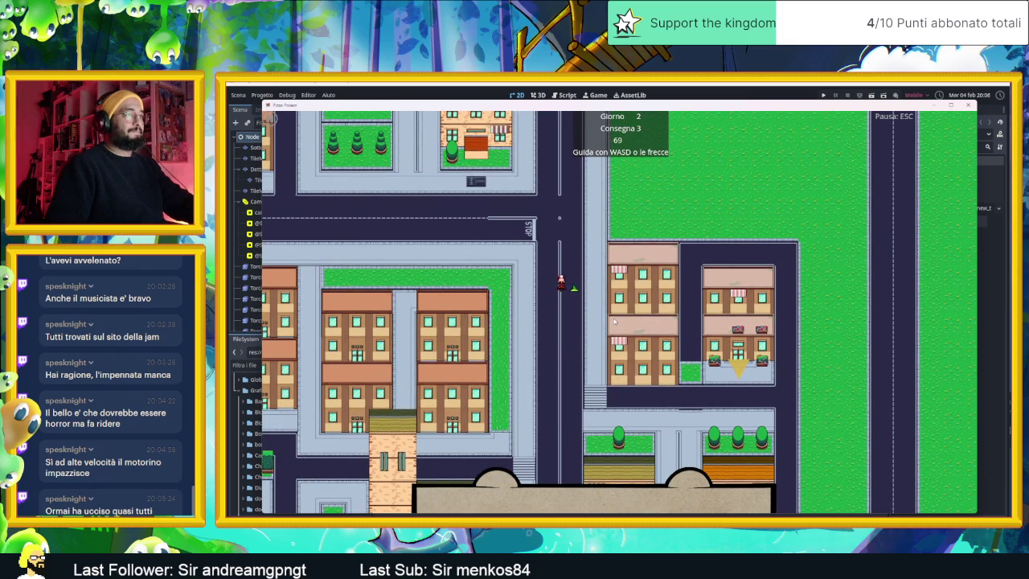
key("s")
key("d")
key("d")
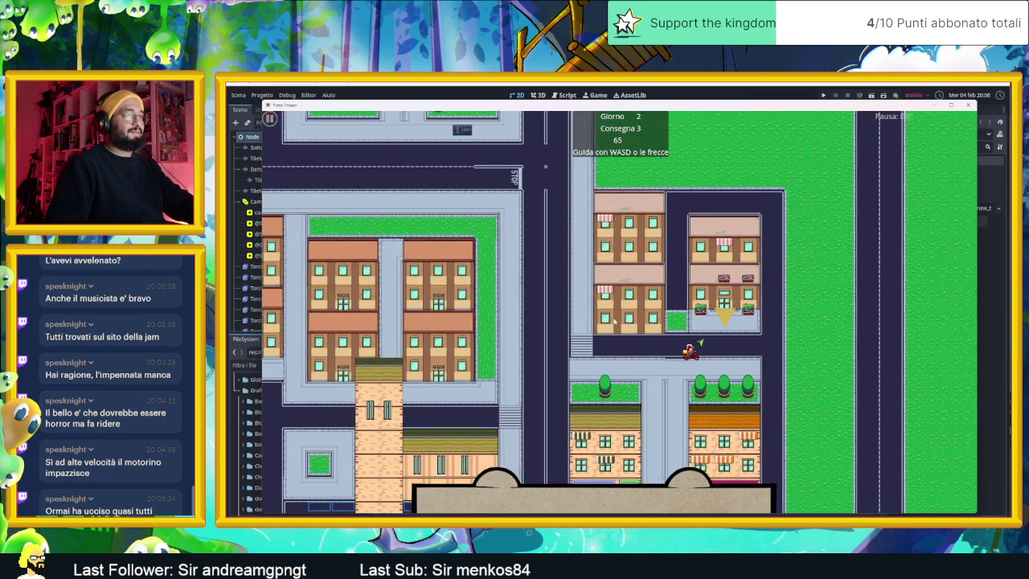
key("w")
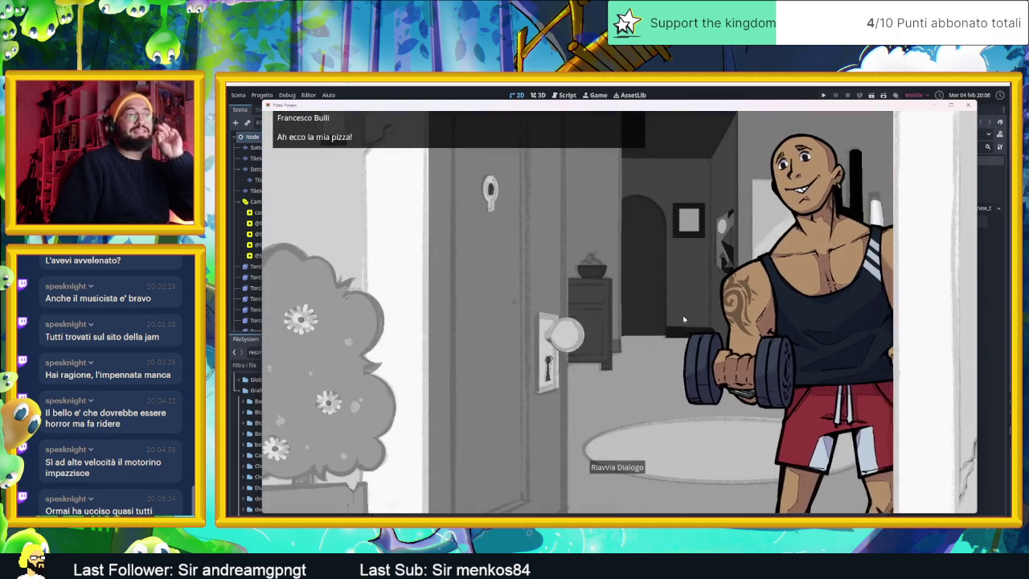
Advance the bodybuilder customer's dialogue through to the player's reply.
left_click(683, 320)
left_click(684, 320)
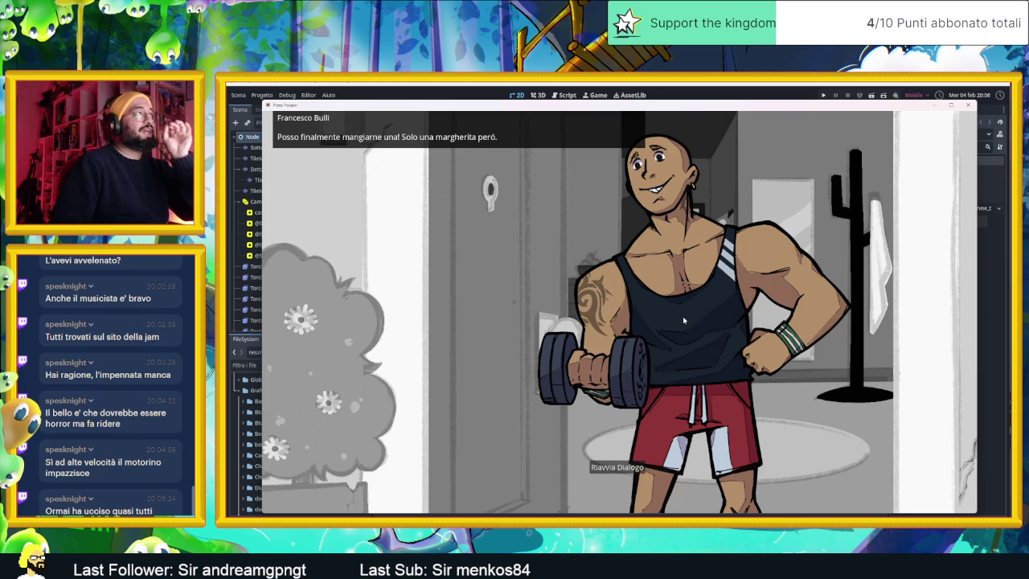
left_click(683, 319)
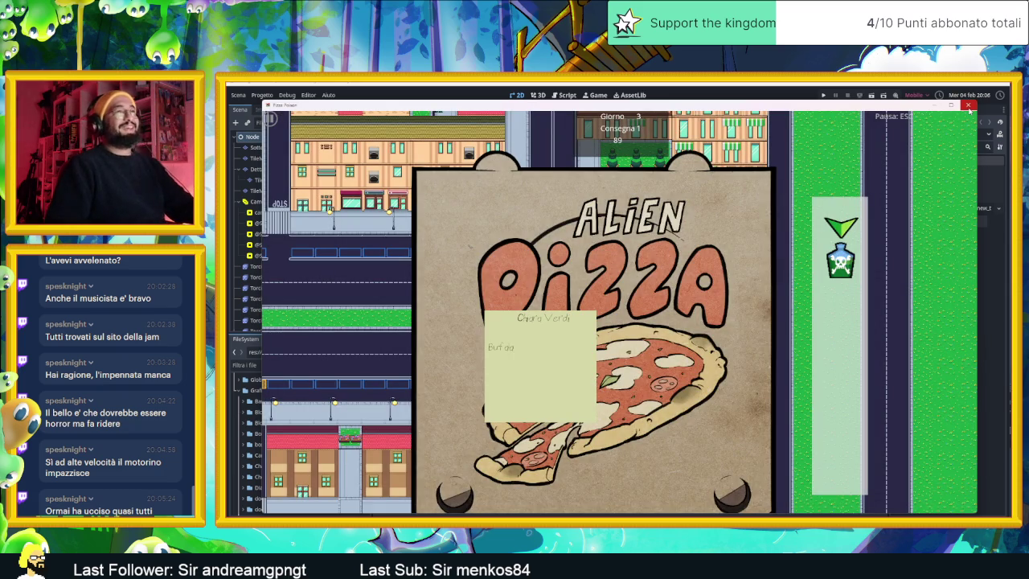
Quit Pizza Poison, close its PizzaPoisonWin folder window and return to Chrome.
left_click(969, 107)
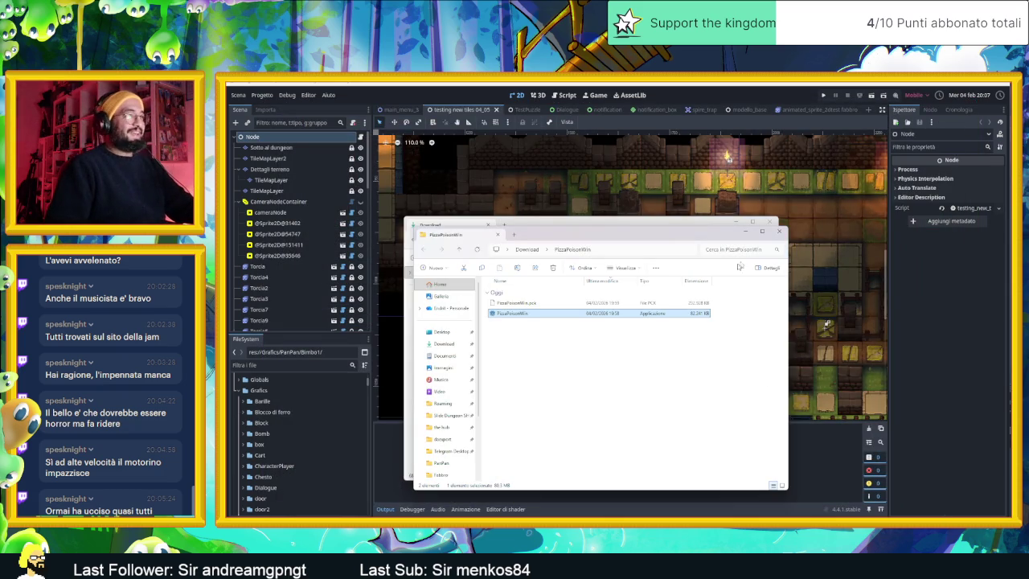
left_click(779, 233)
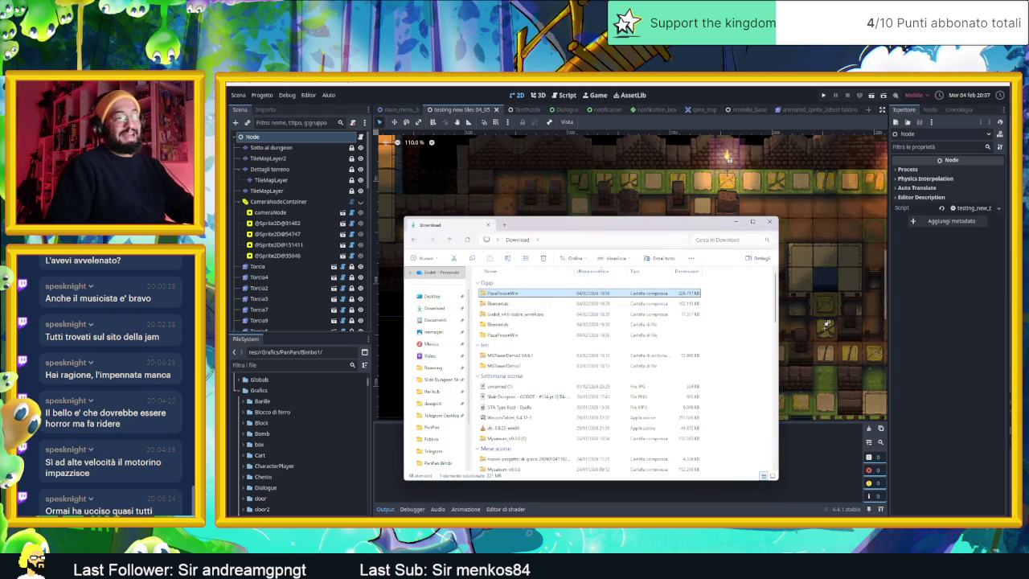
key("alt+Tab")
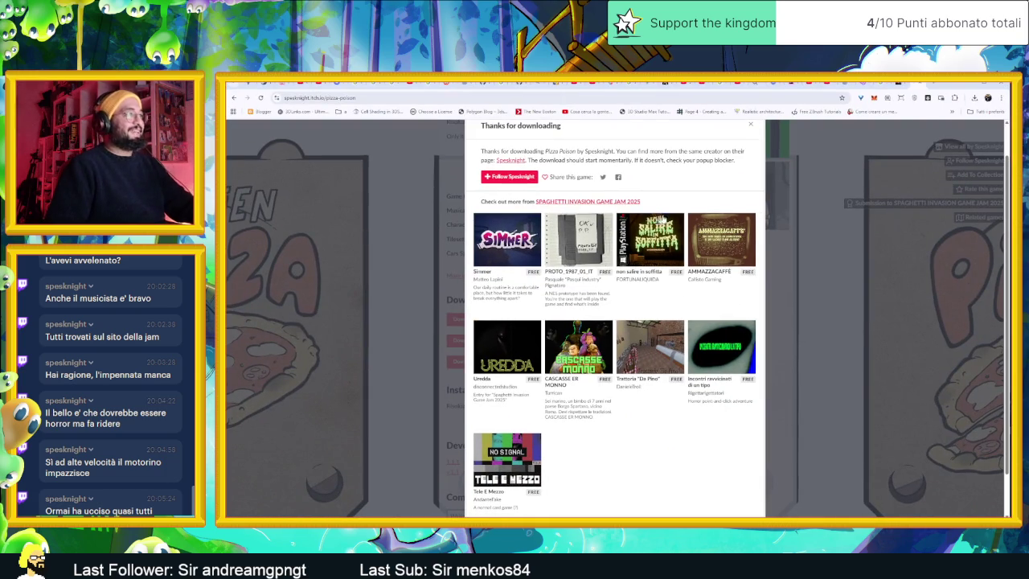
Go back to the Pizza Poison itch.io page and follow the game's creator.
key("alt+Left")
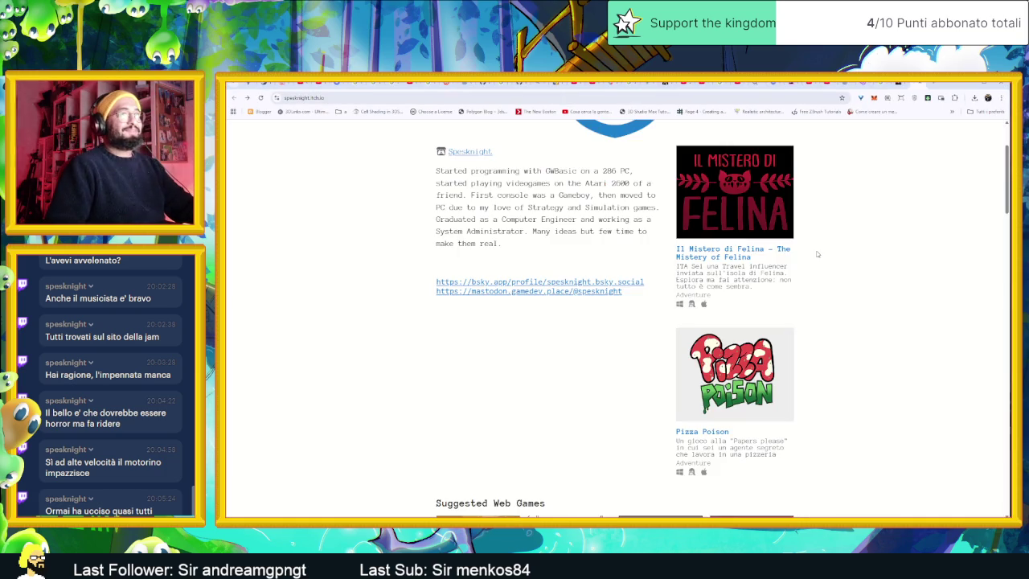
left_click(969, 148)
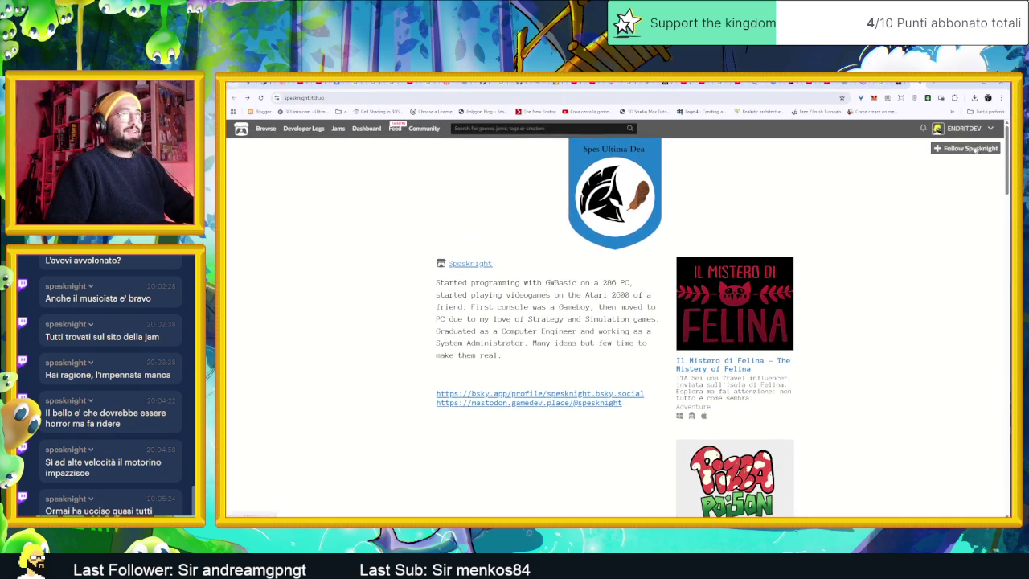
scroll(736, 414, "down", 1)
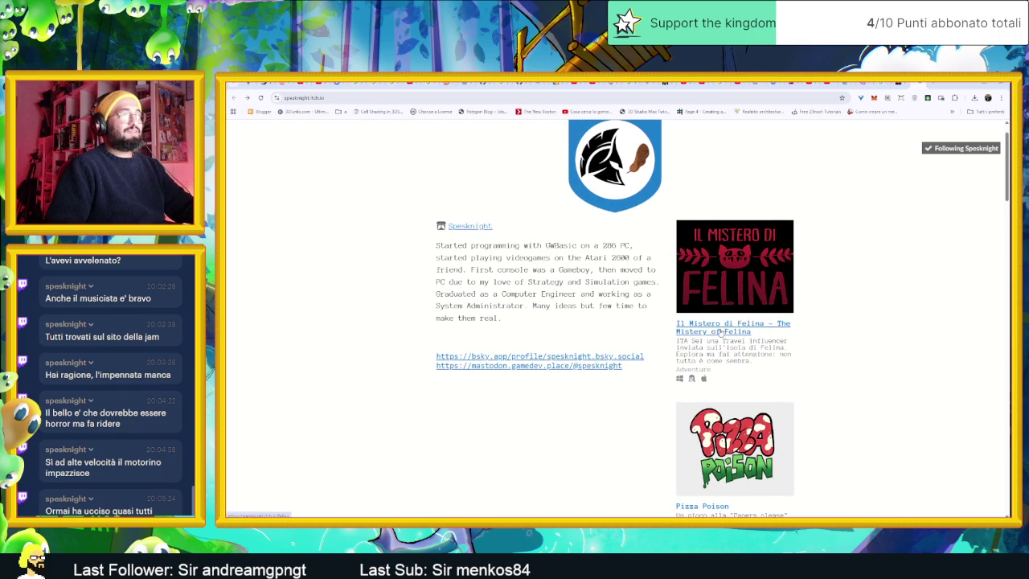
Open the Il Mistero di Felina page and scroll down to its Download section.
left_click(721, 331)
scroll(423, 389, "down", 1)
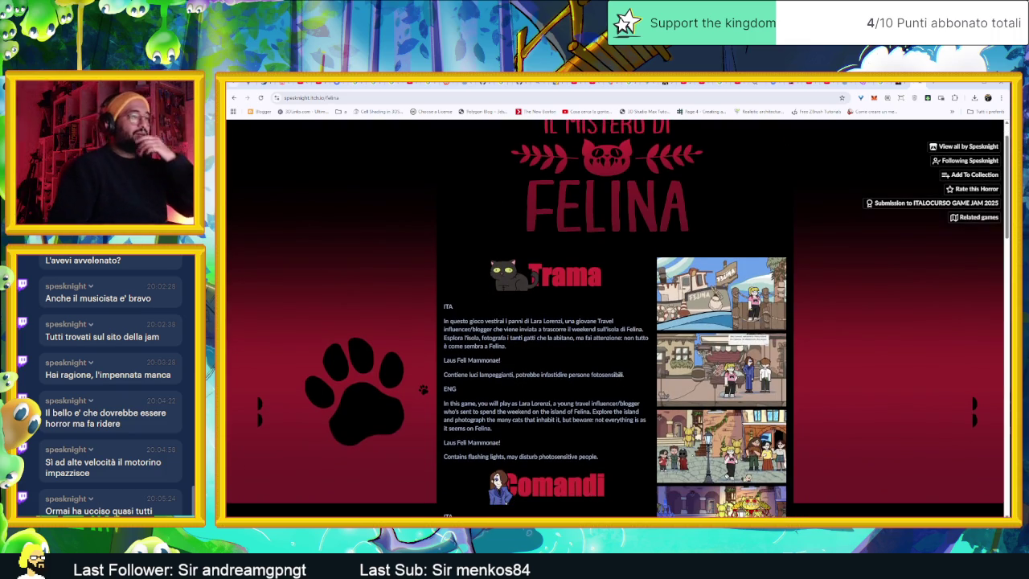
scroll(605, 380, "down", 3)
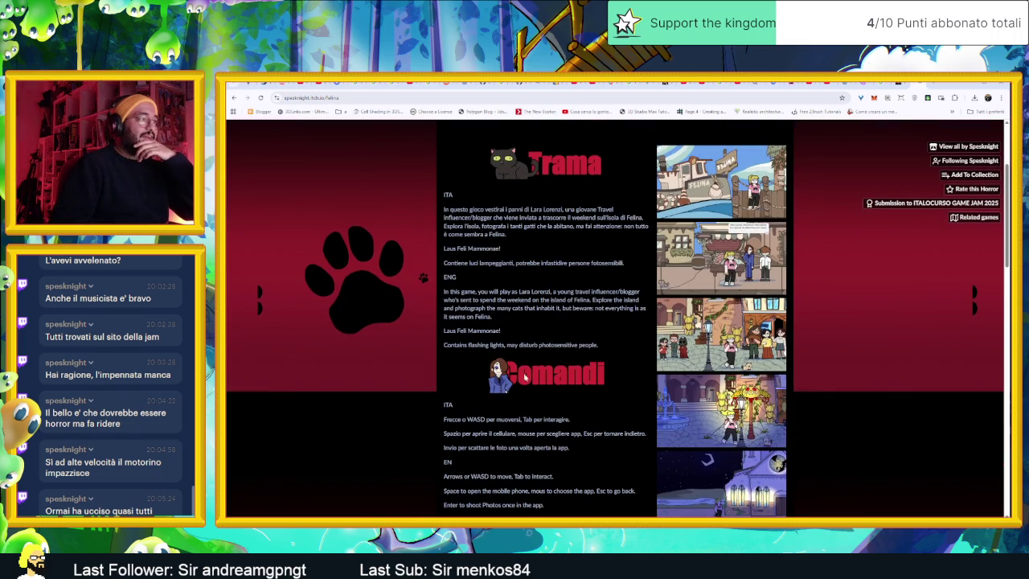
scroll(526, 378, "down", 4)
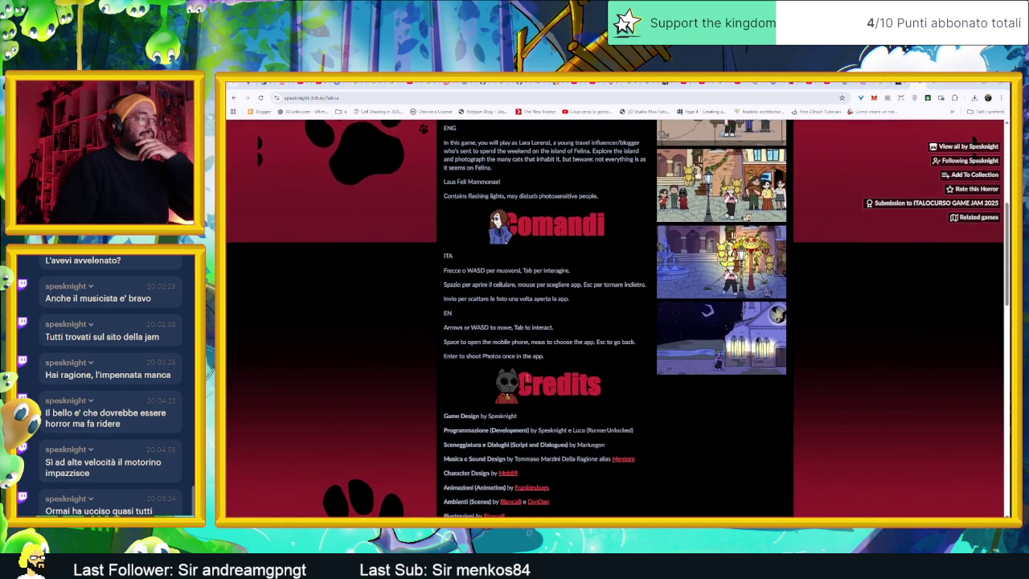
scroll(973, 139, "down", 3)
scroll(583, 382, "down", 2)
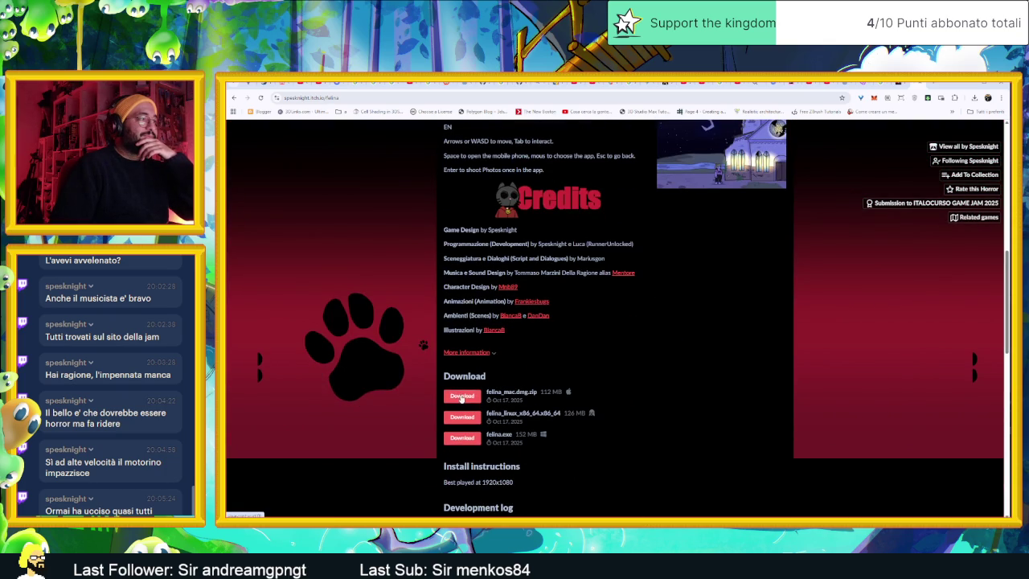
Download felina_mac.dmg.zip and browse into felina.app's Contents, then download the Windows felina.exe.
left_click(462, 397)
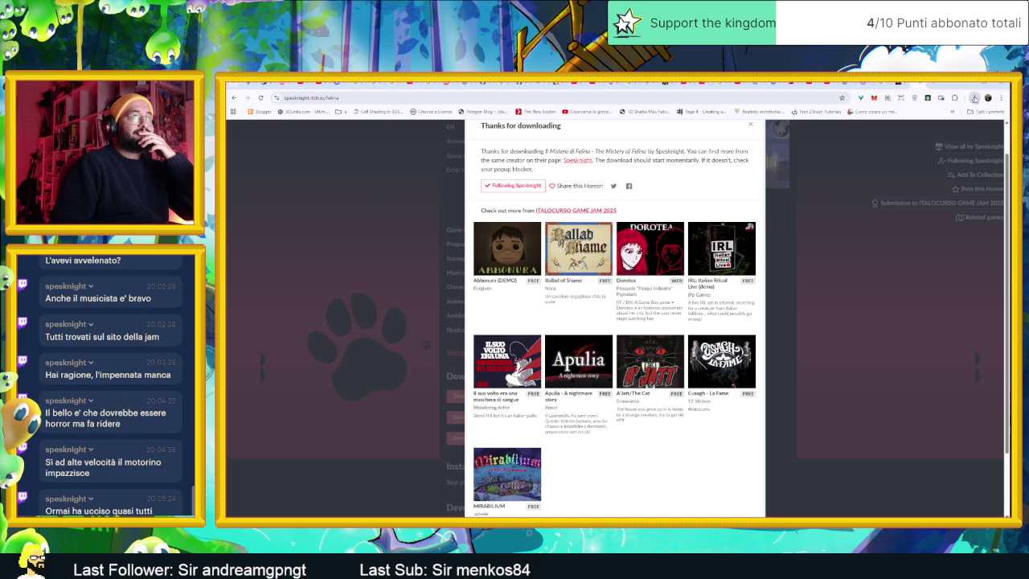
left_click(974, 97)
left_click(888, 132)
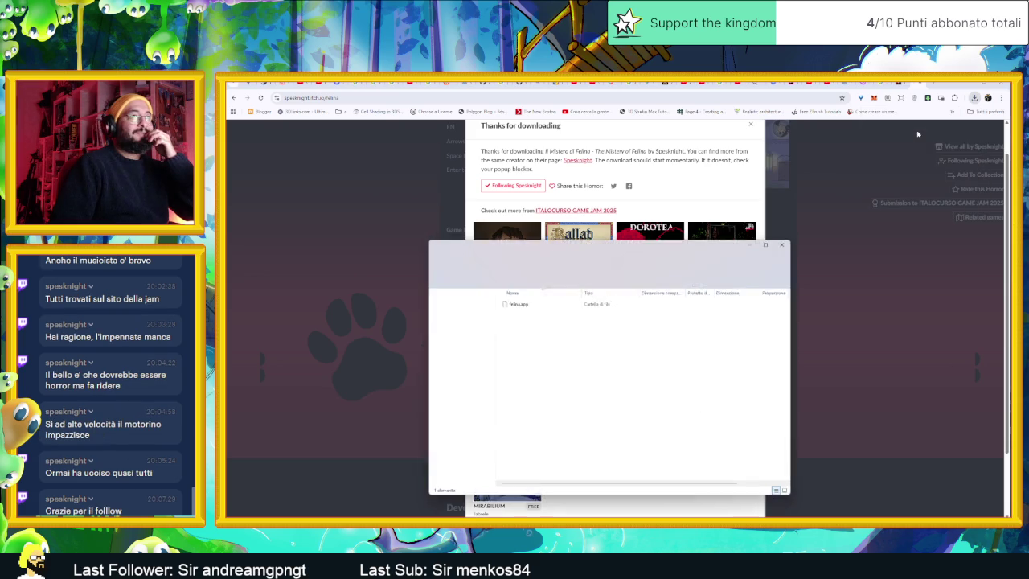
double_click(555, 302)
double_click(555, 303)
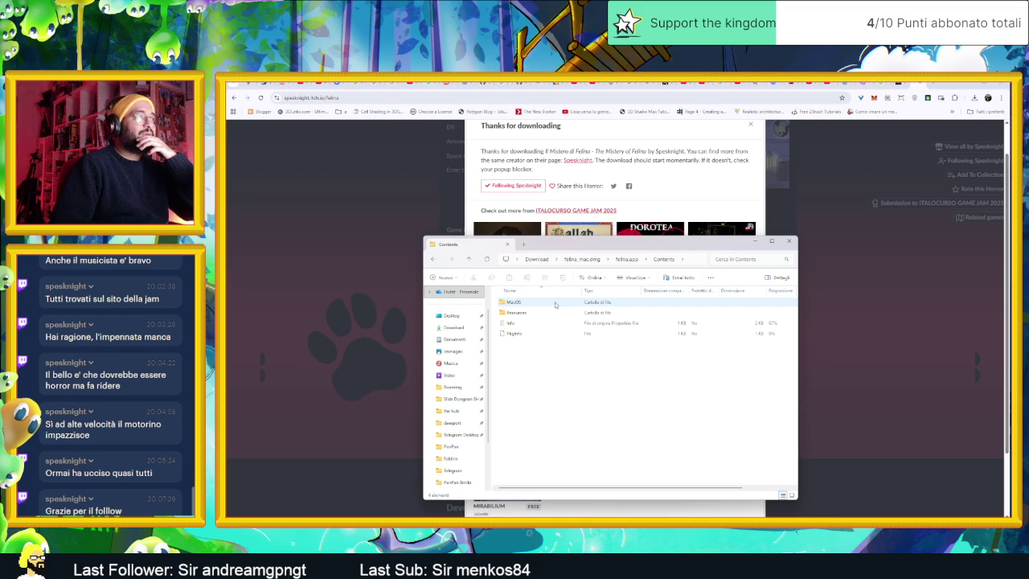
left_click(846, 215)
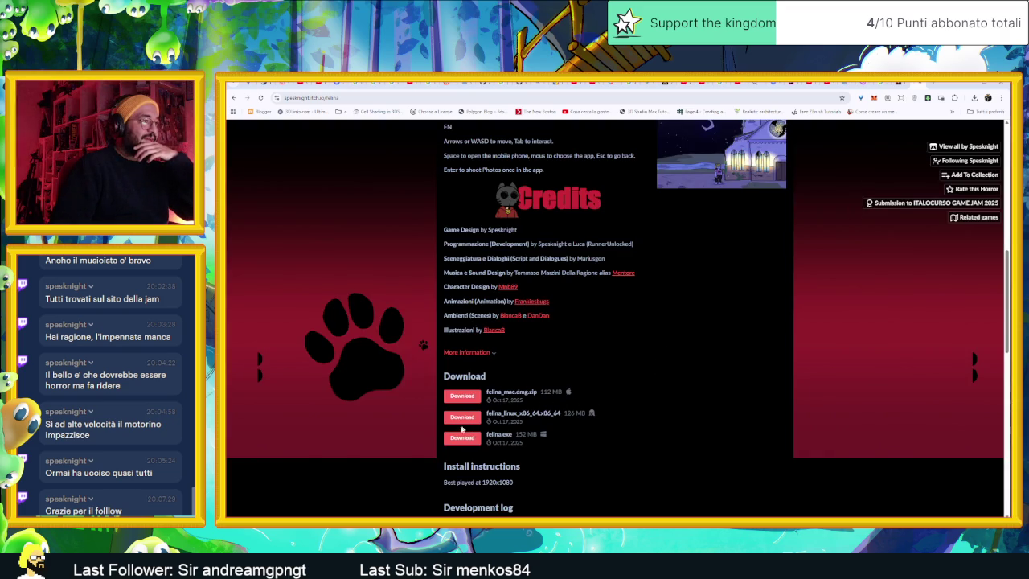
left_click(461, 438)
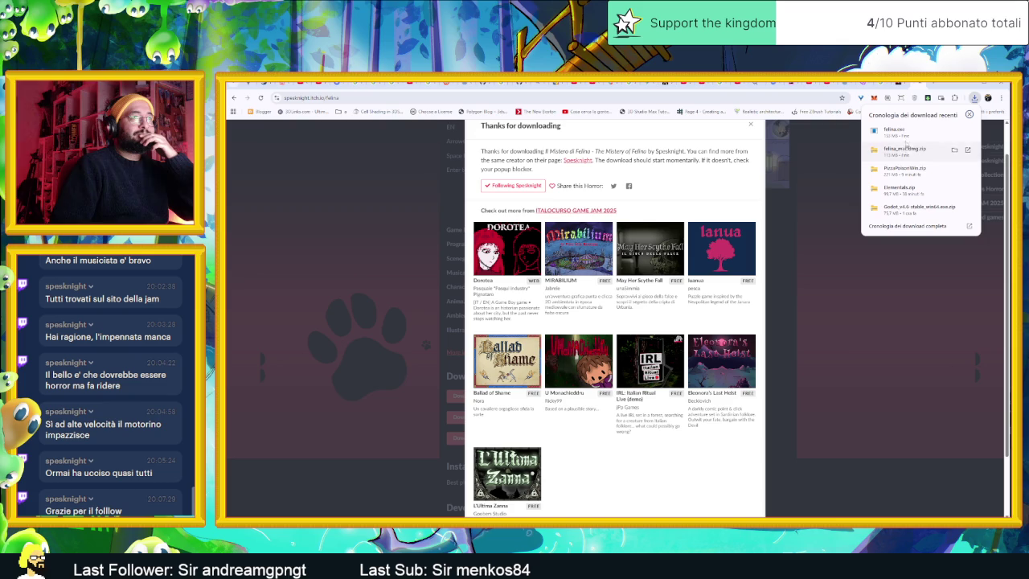
Launch felina.exe from the downloads list and run it past the SmartScreen warning.
left_click(912, 134)
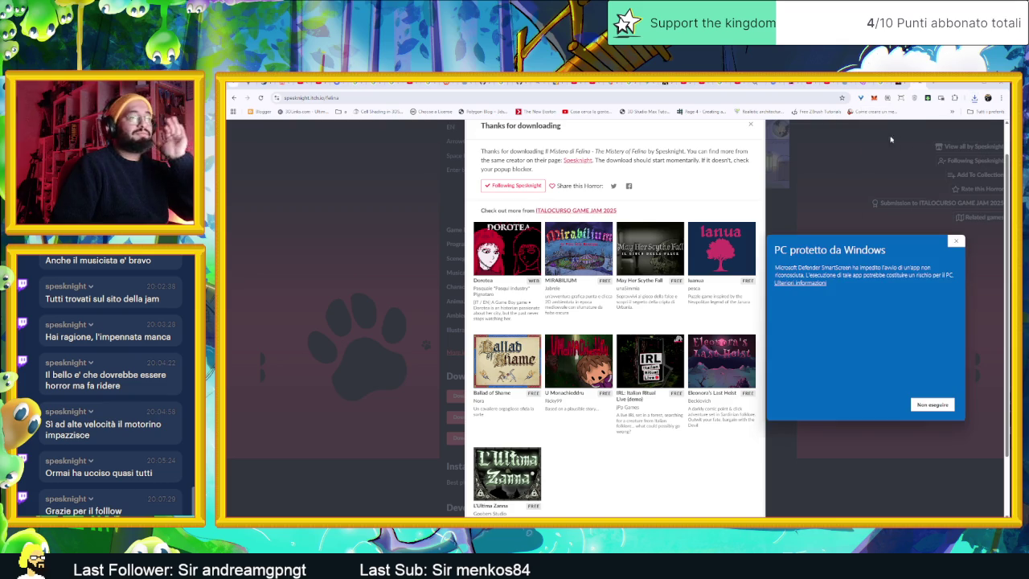
left_click(808, 282)
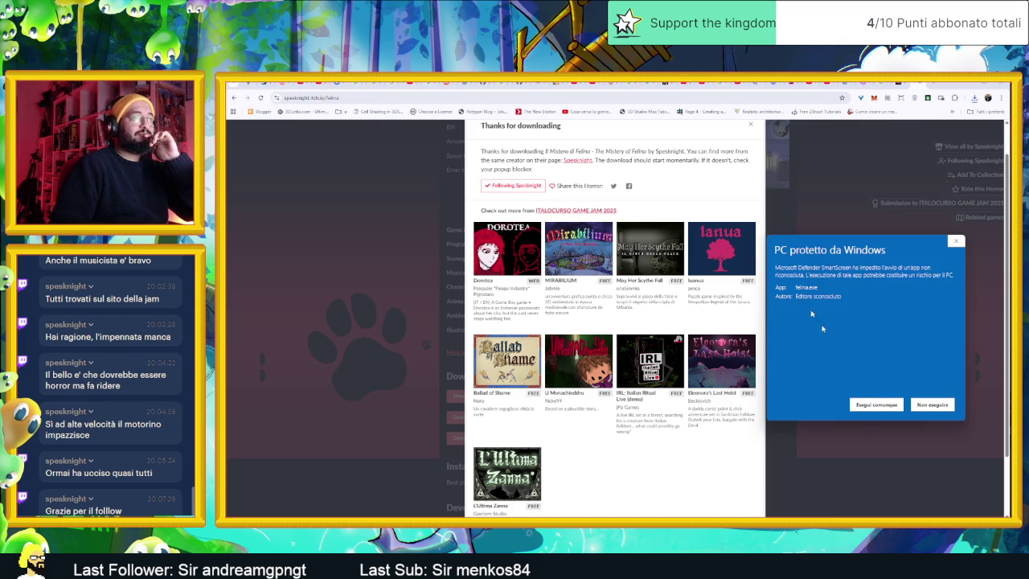
left_click(867, 406)
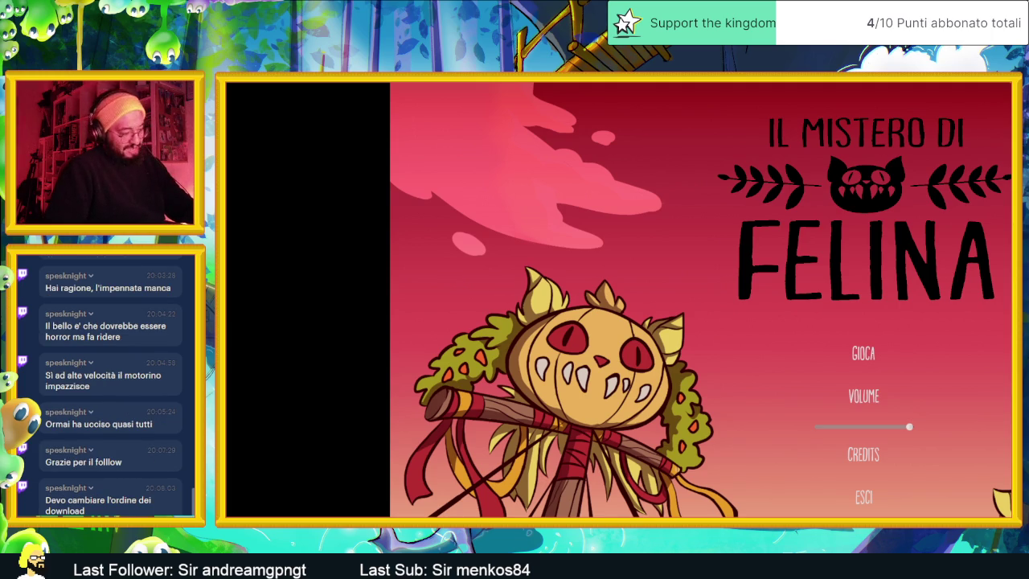
Open and close the Start menu, then drag the chat popup to the right screen edge.
key("super")
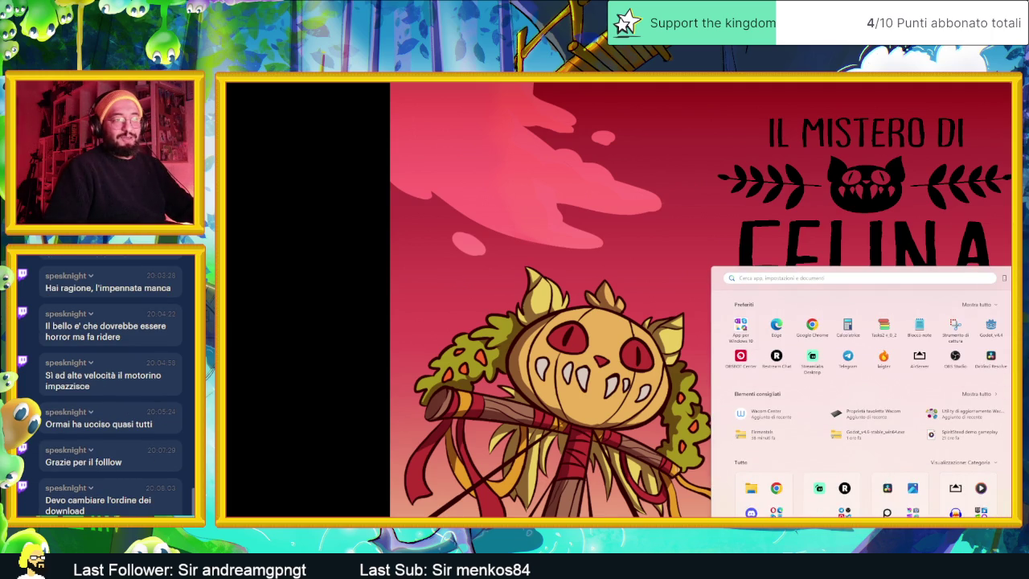
key("super")
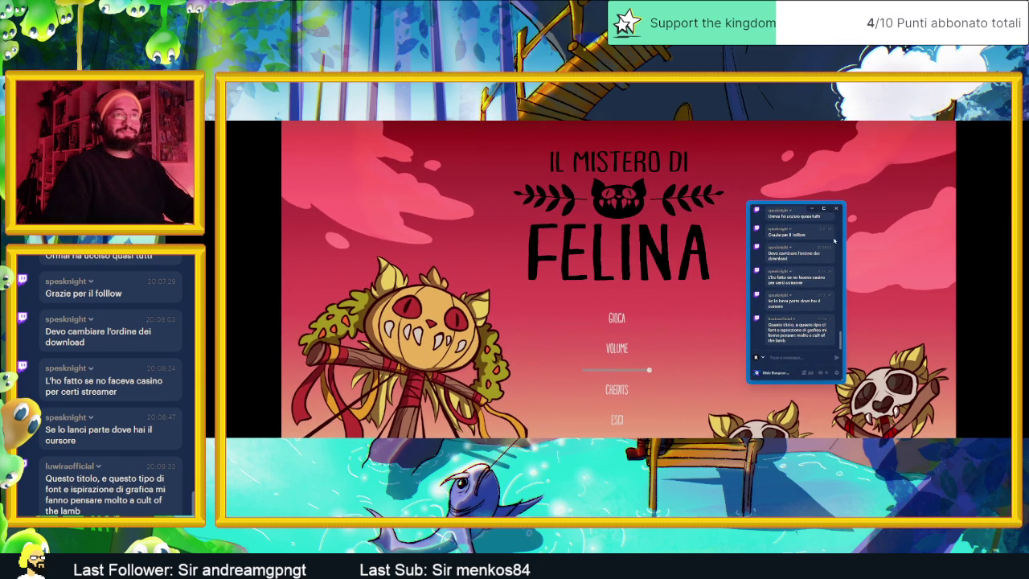
mouse_move(797, 211)
left_mouse_down()
mouse_move(926, 208)
mouse_move(1008, 185)
left_mouse_up()
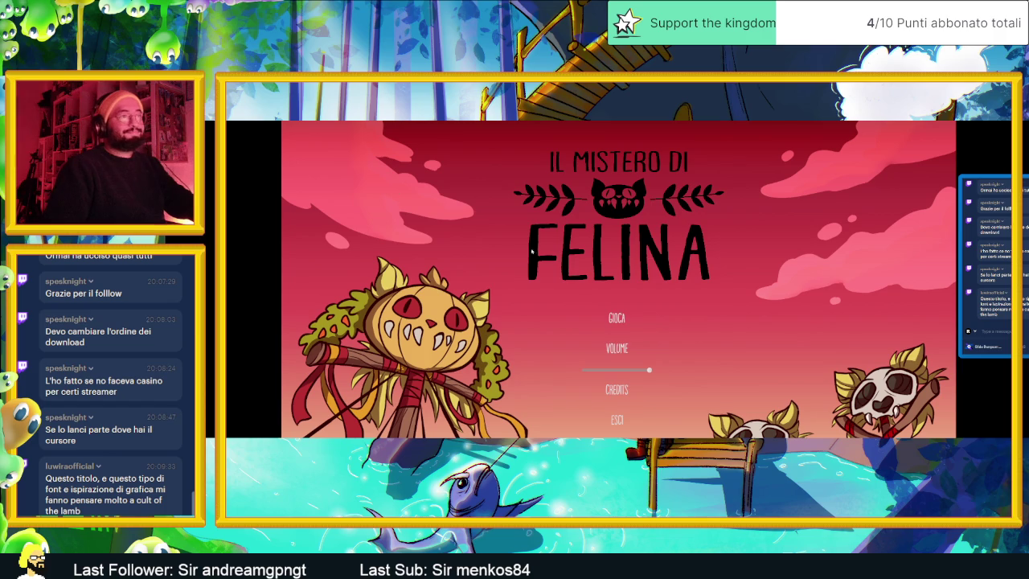
Start a new game with GIOCA and skip through the phone, icon and Photo-mode tutorial tips.
left_click(616, 318)
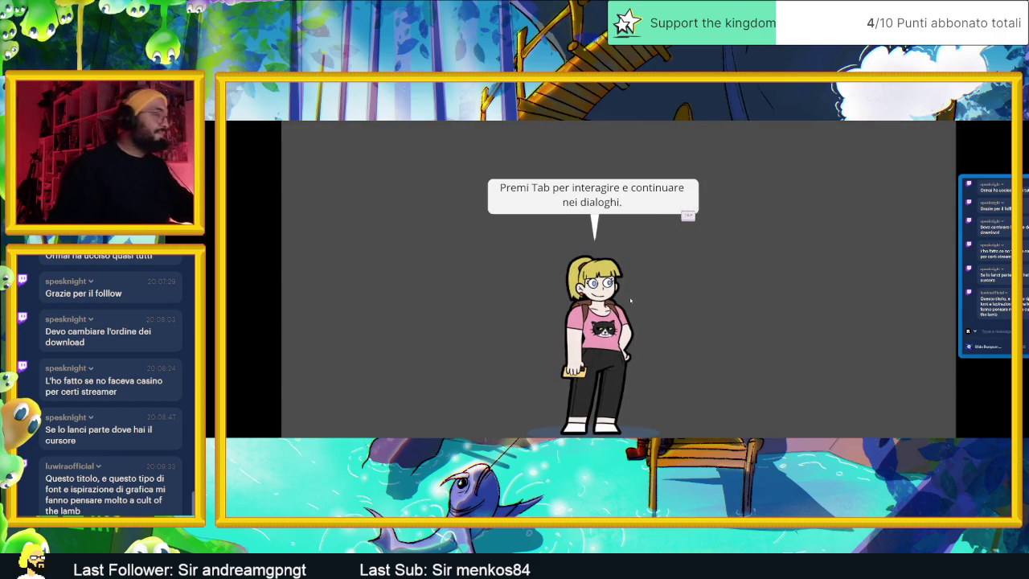
key("Tab")
key("Tab")
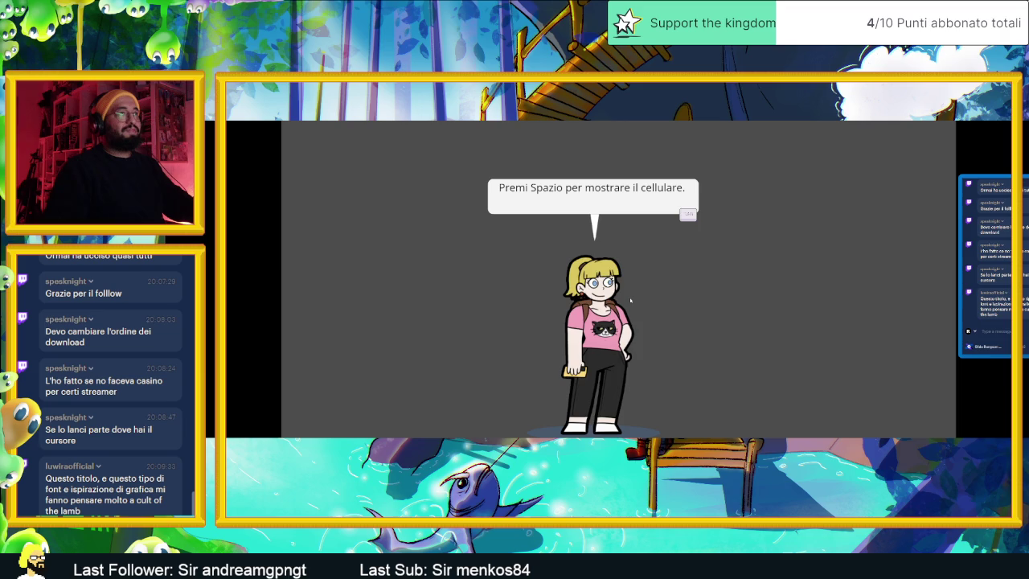
key("Tab")
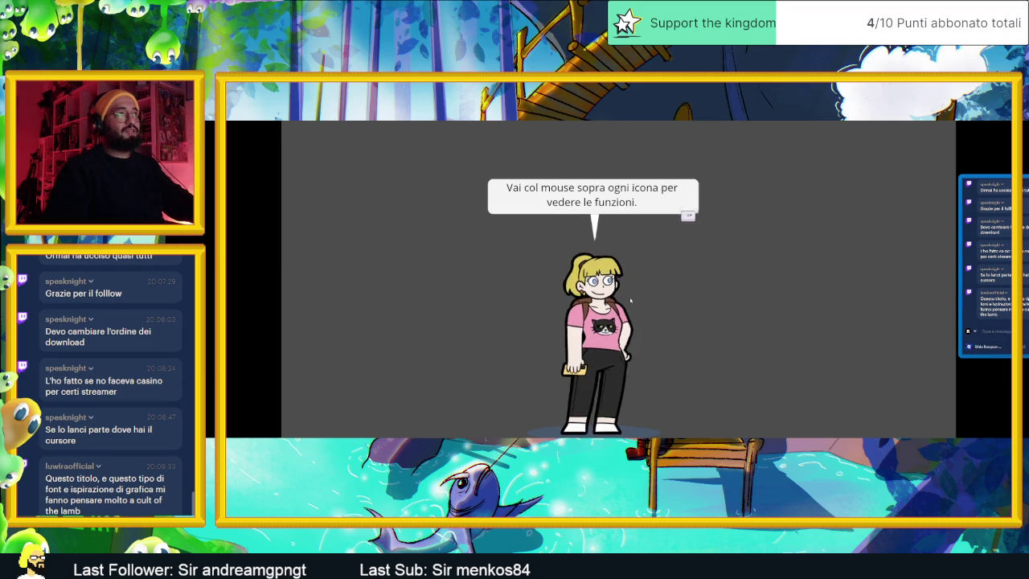
key("Tab")
key("Tab")
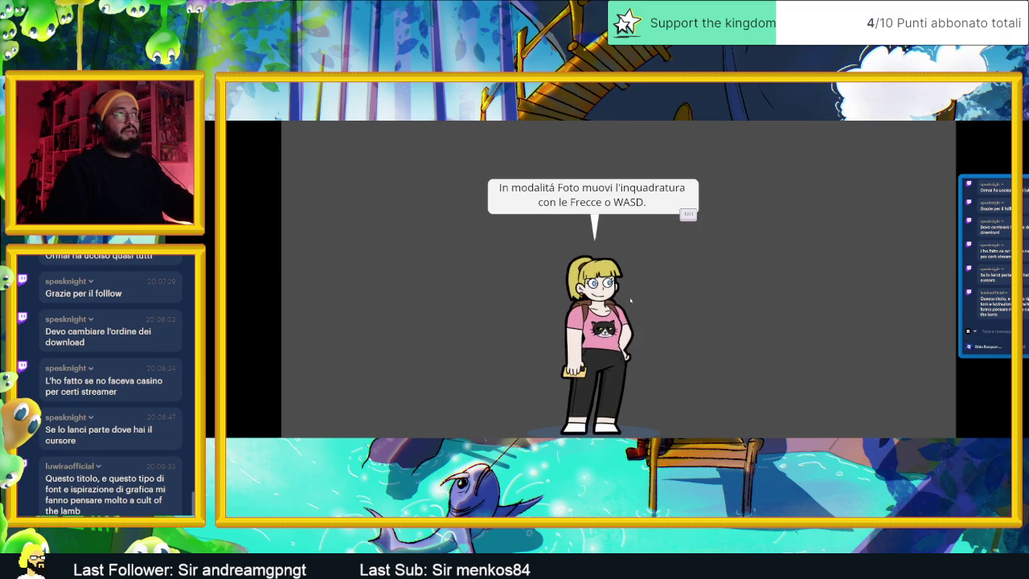
key("Tab")
key("Tab")
key("Tab")
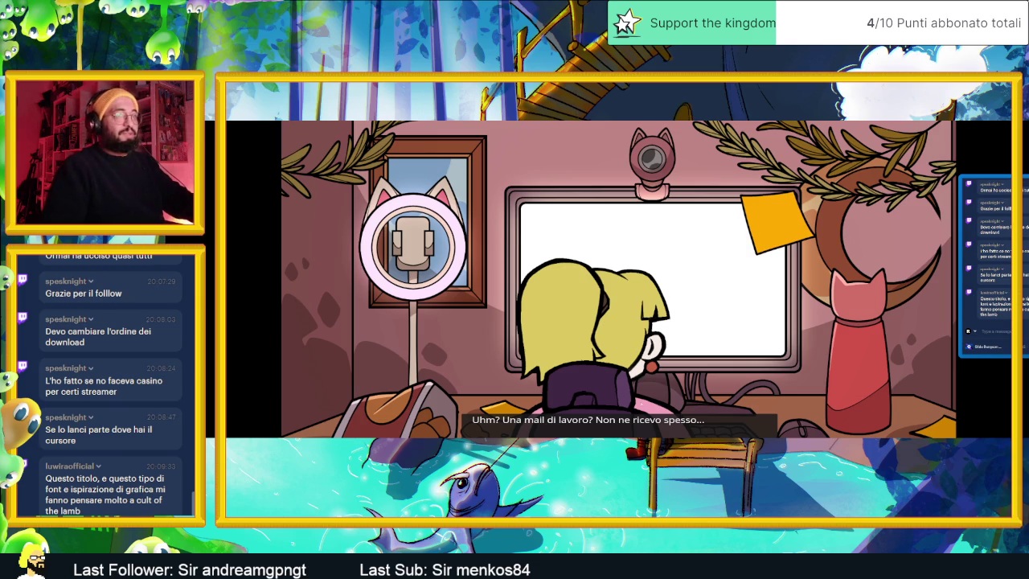
Open the Comune di Felina work email in FMail and scroll through its Festa del Gatto offer.
key("Tab")
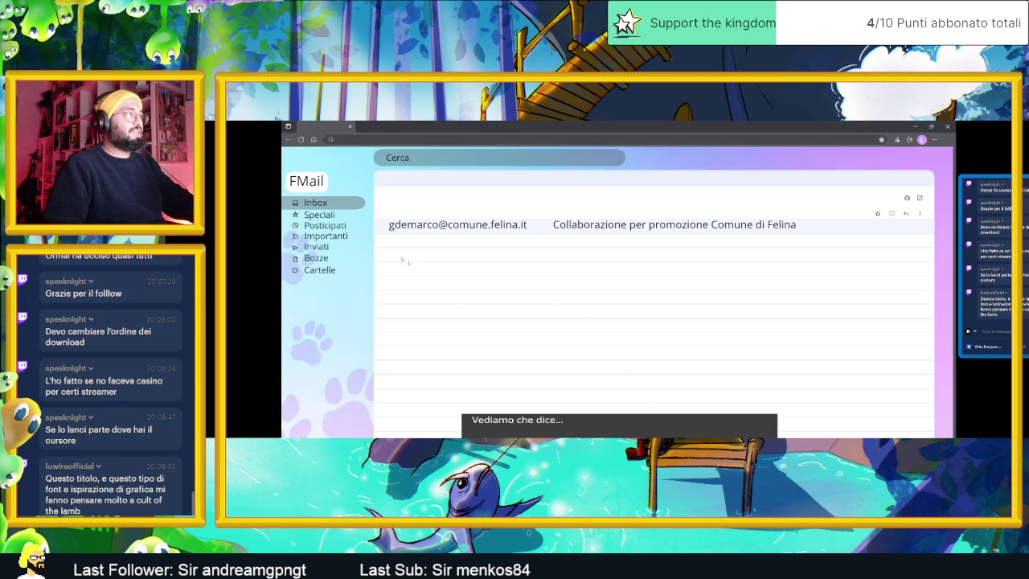
left_click(458, 229)
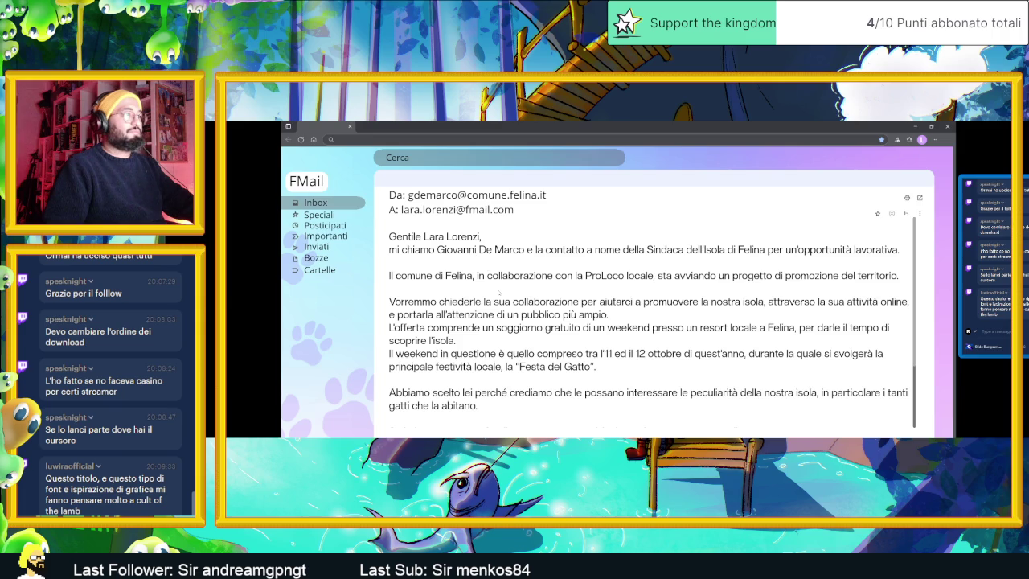
scroll(523, 338, "down", 2)
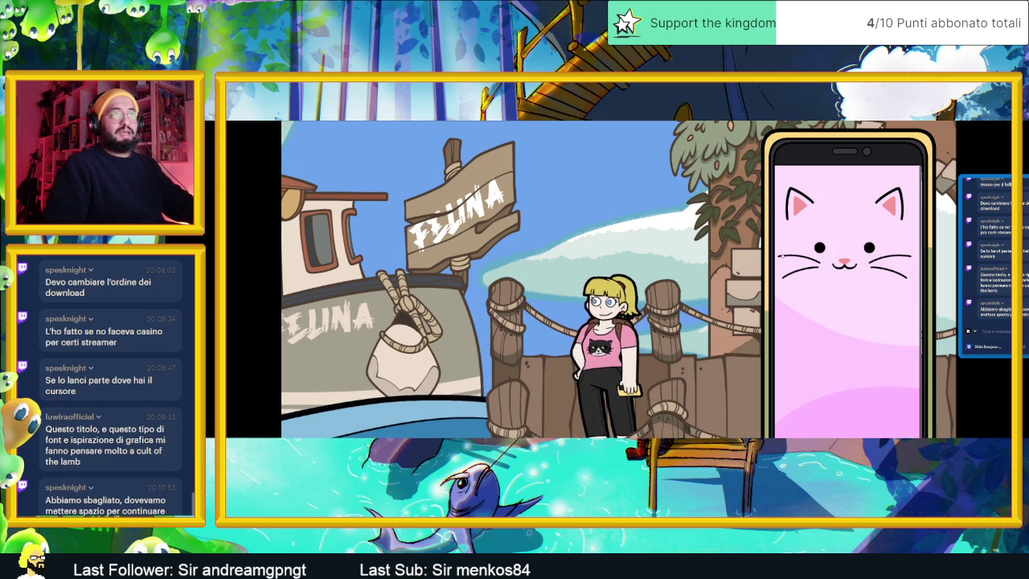
Put the phone away and walk the girl right along the dock toward the houses.
key("Escape")
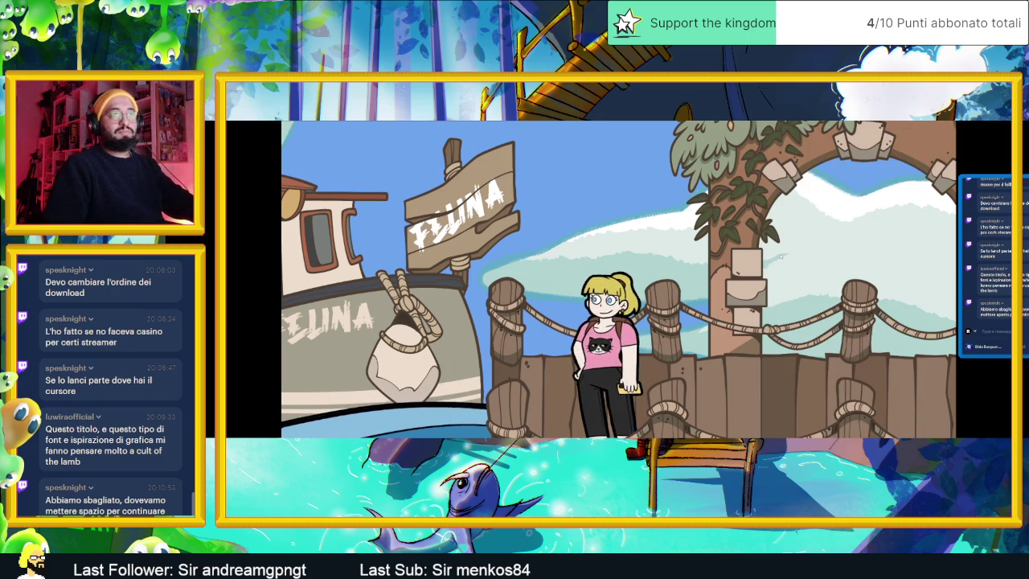
key("Tab")
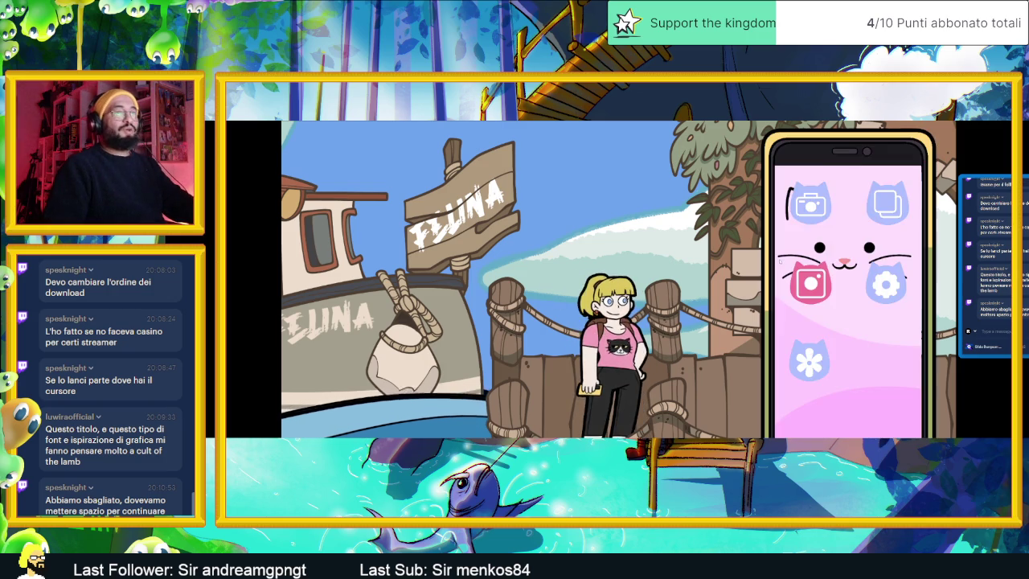
key("Escape")
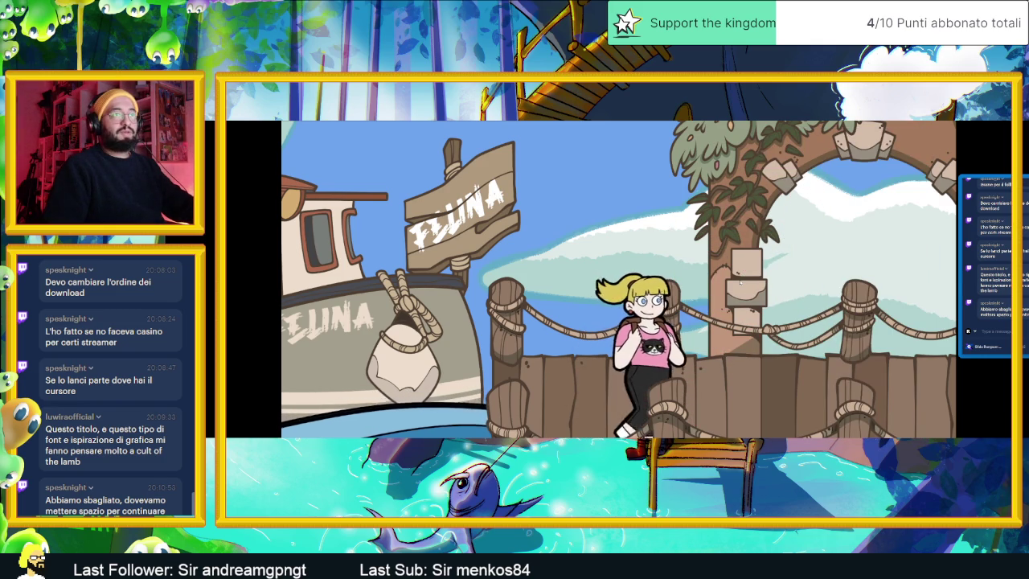
key("Right")
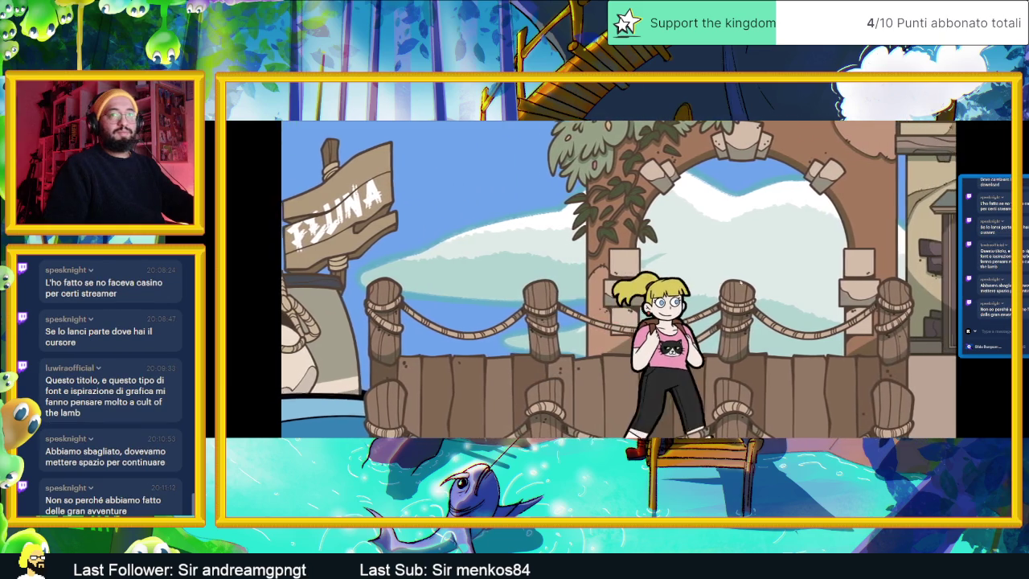
key("Right")
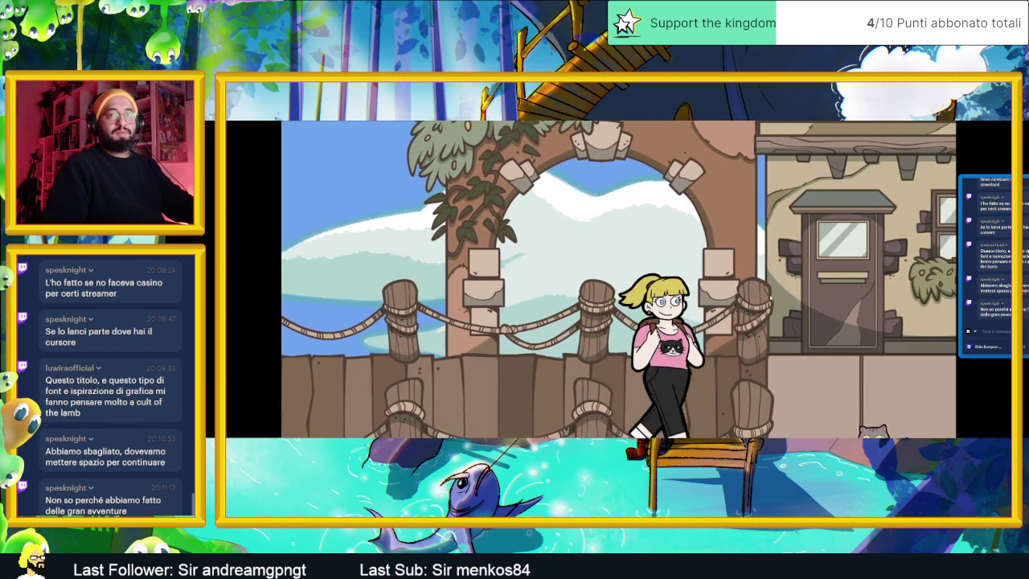
key("Right")
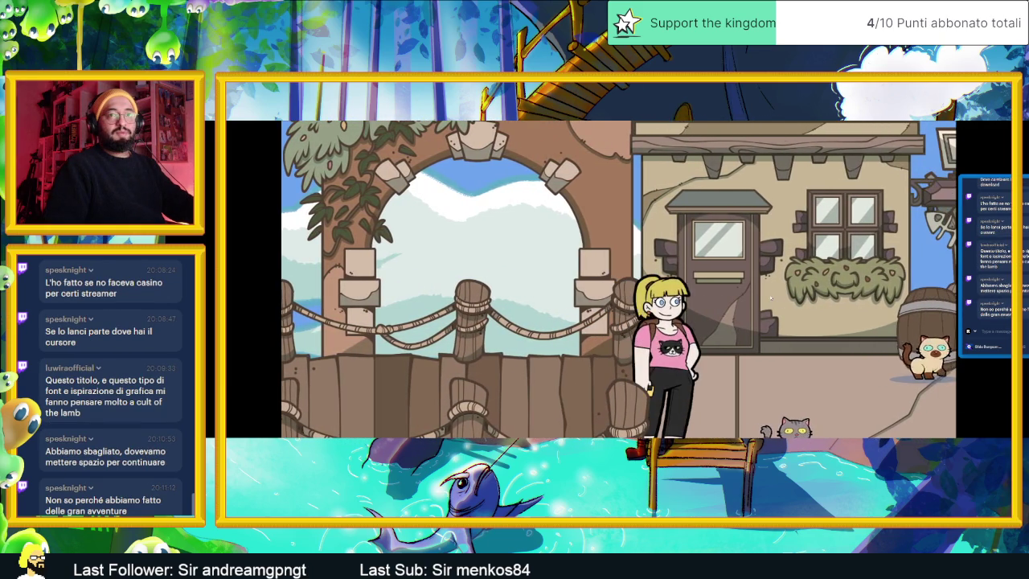
key("Right")
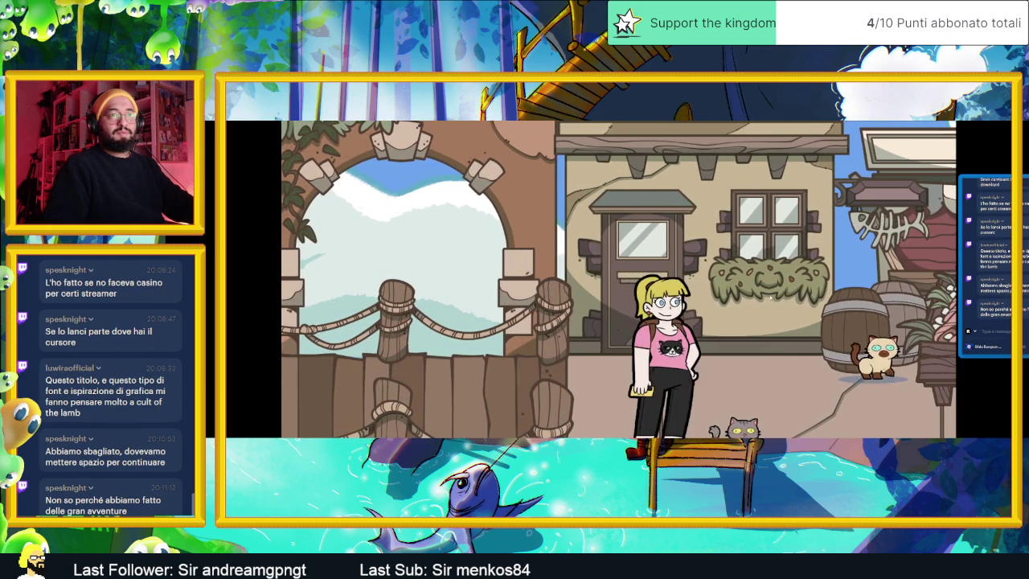
key("Right")
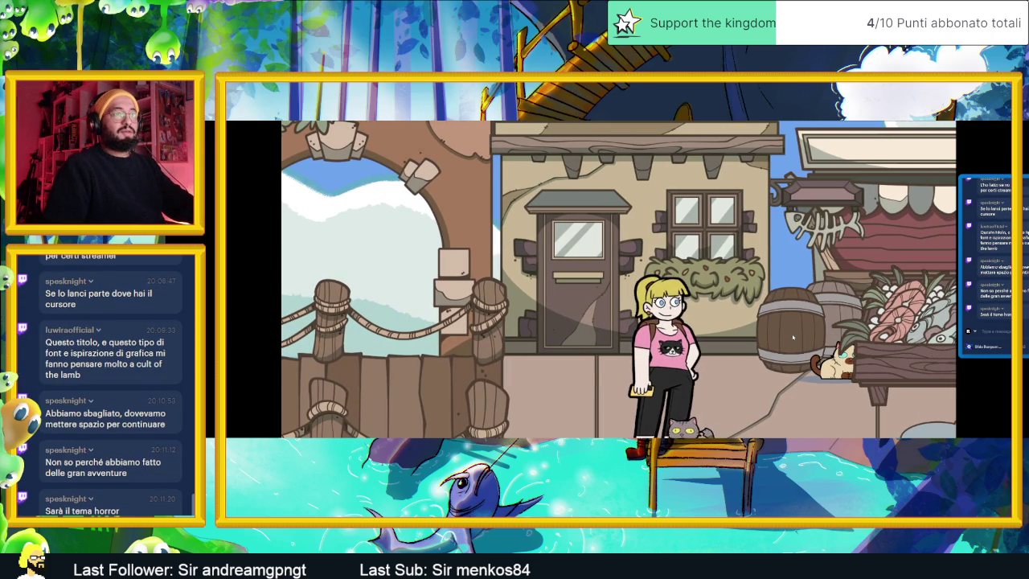
Take a selfie of the girl, shifting the framing to the left.
key("Tab")
key("Return")
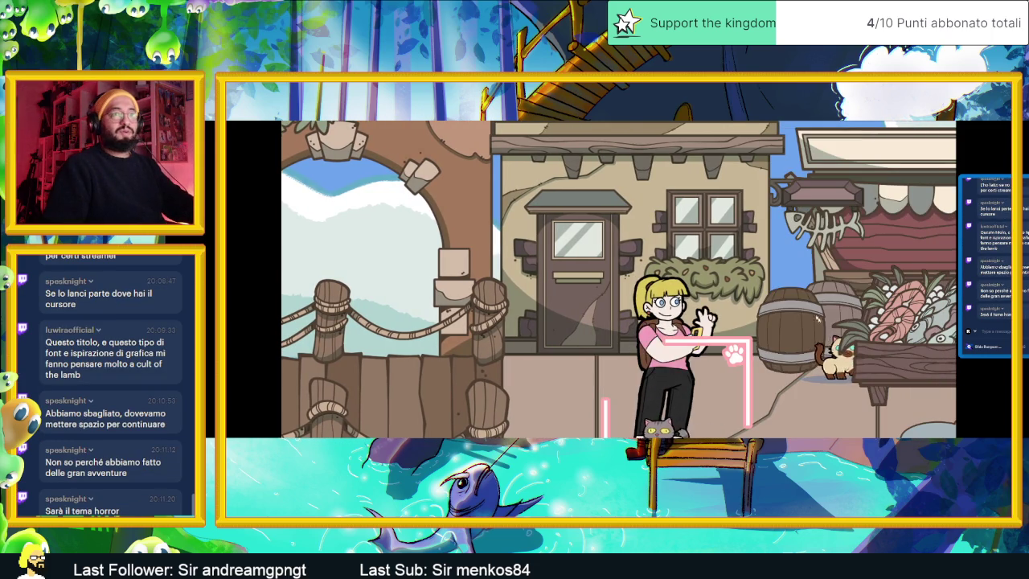
key("Left")
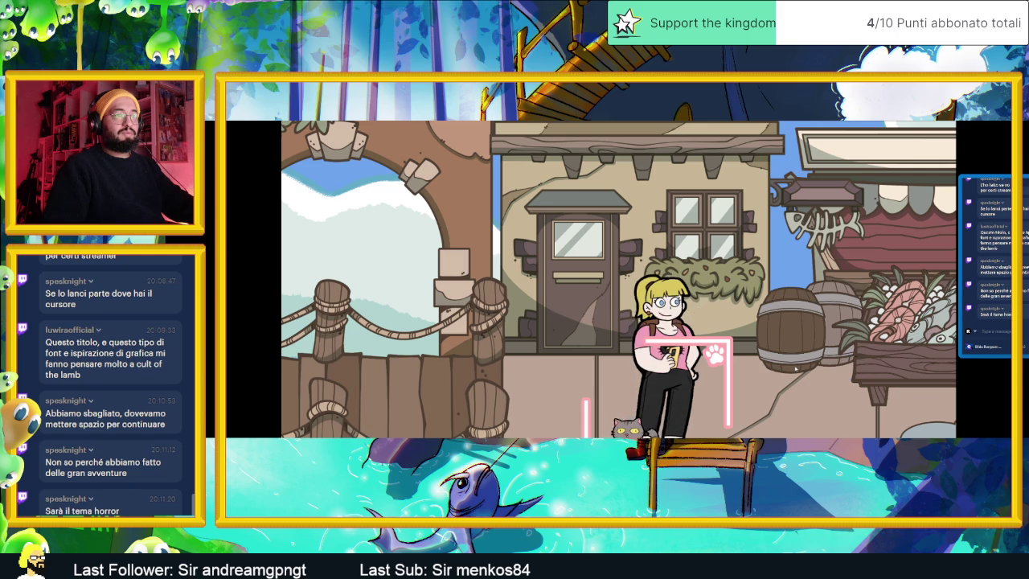
Browse the phone's gallery, settings and Cambia Sfondo apps, then close it and walk into the street.
key("Tab")
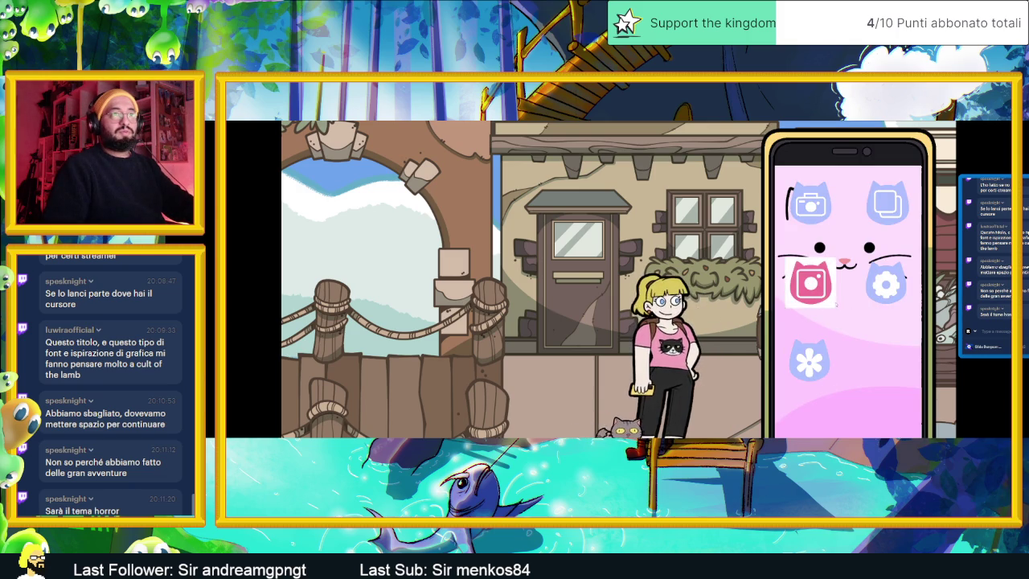
left_click(879, 207)
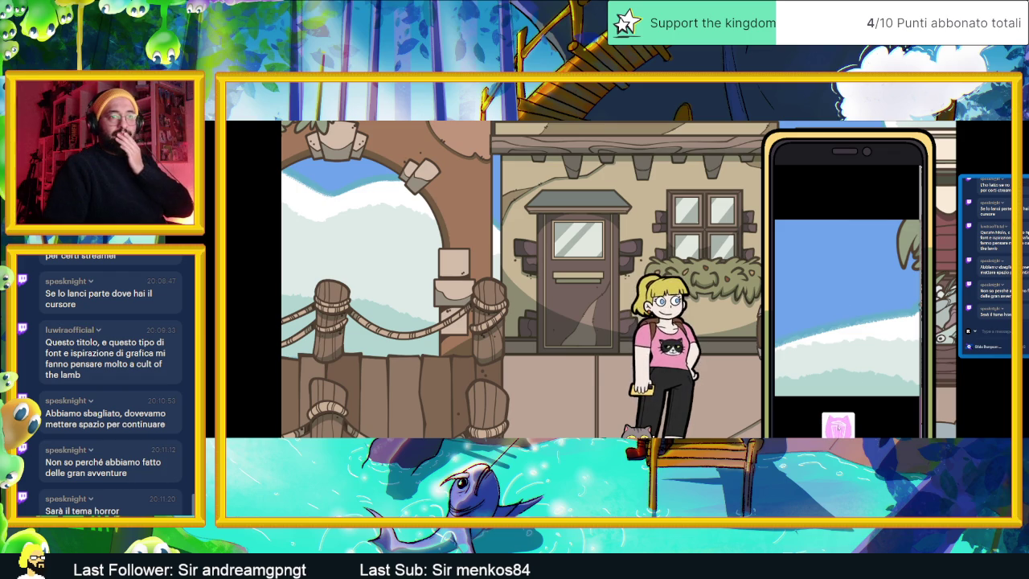
right_click(813, 259)
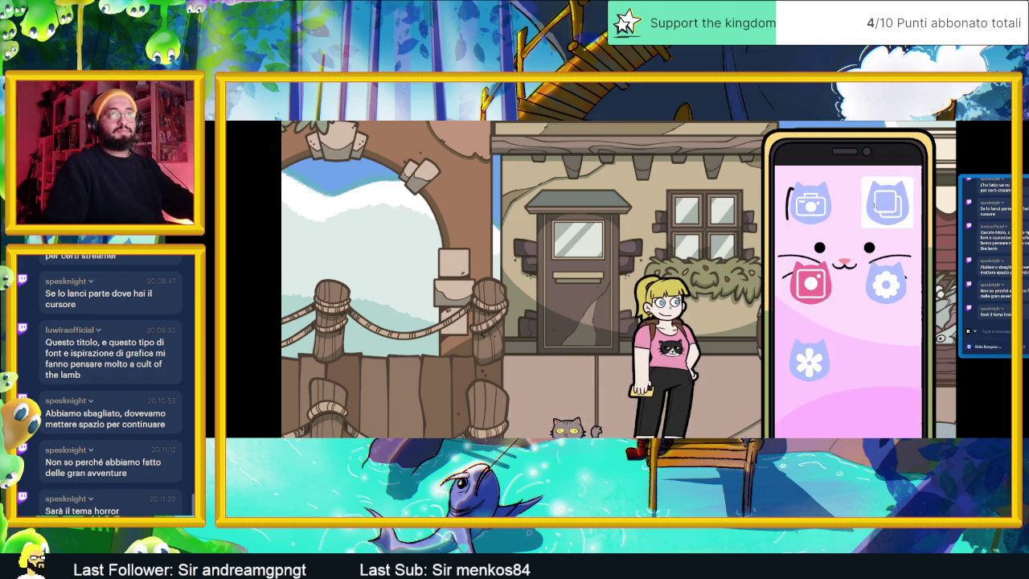
key("Down")
left_click(885, 281)
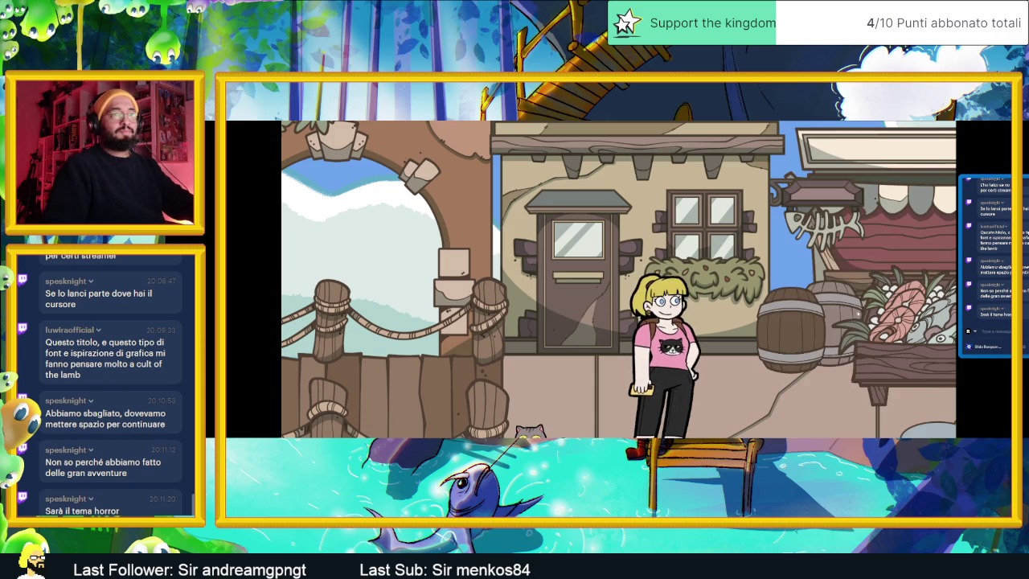
key("Tab")
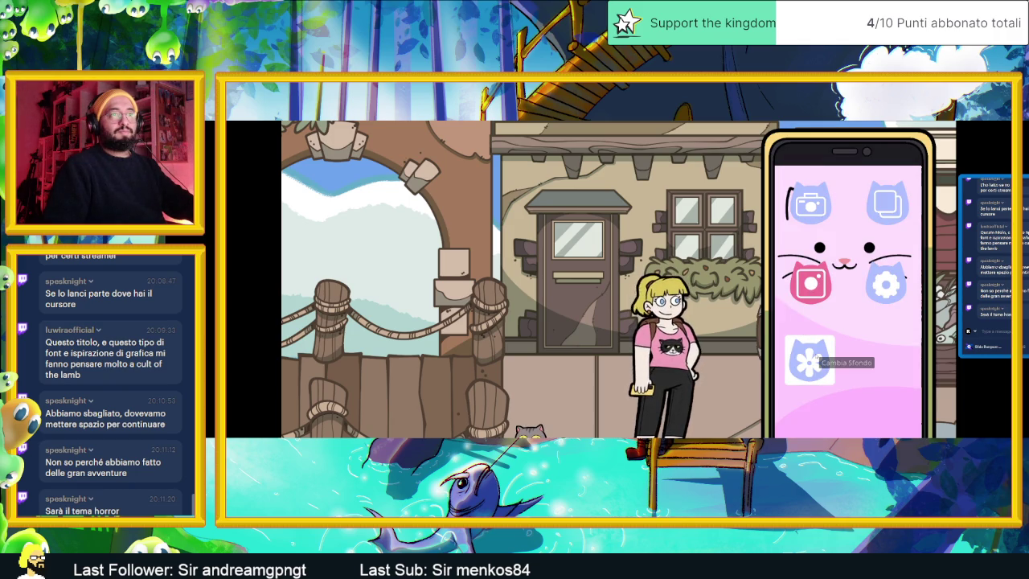
key("Return")
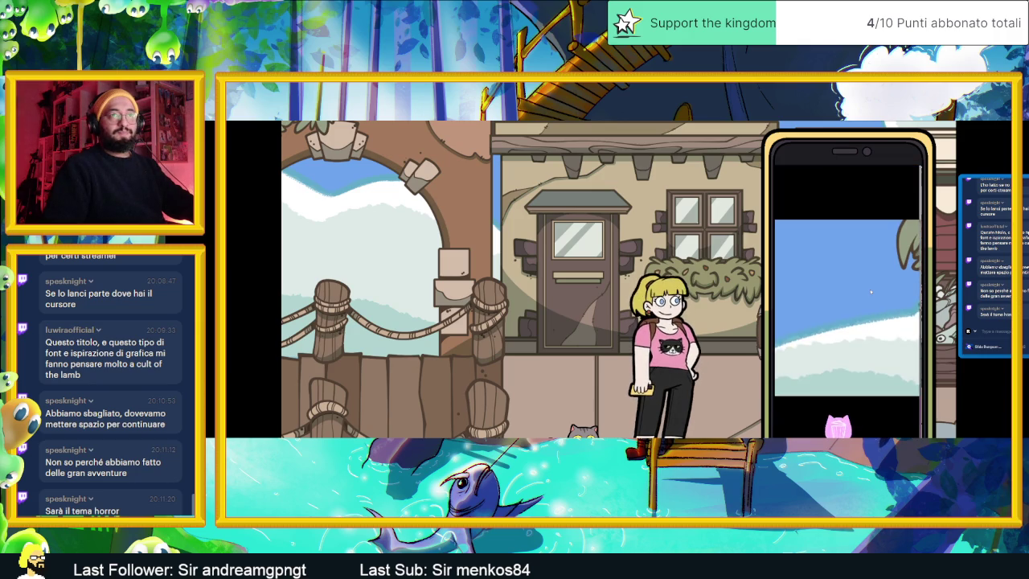
left_click(863, 284)
key("Right")
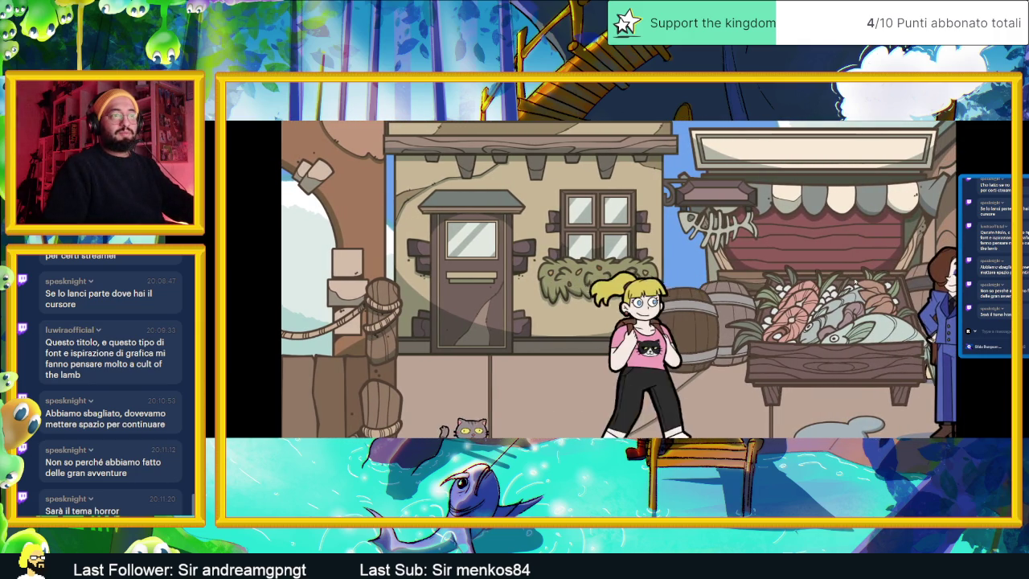
Walk toward the blue-suited figure and briefly flick the phone's camera on and off.
key("Right")
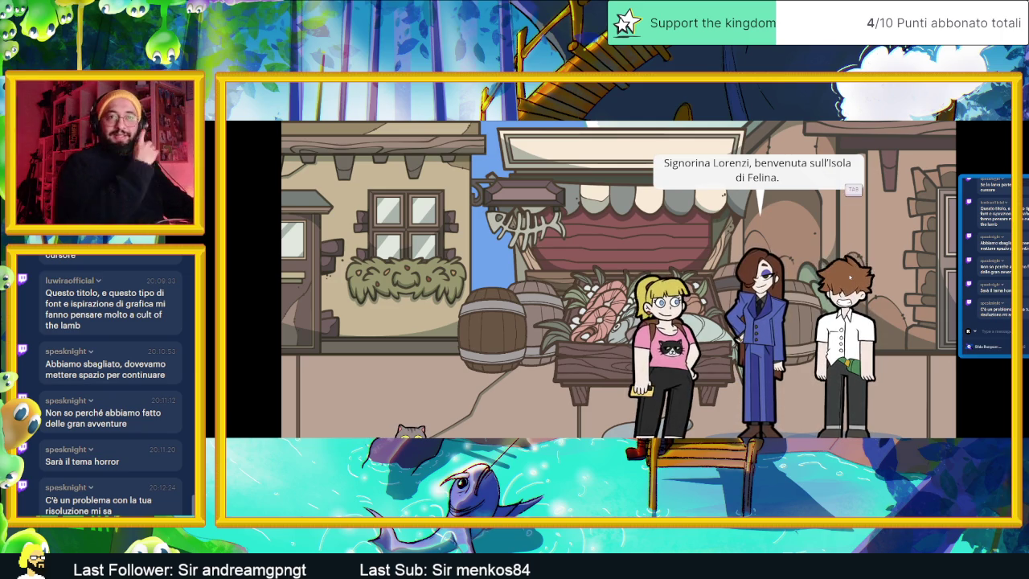
key("Tab")
key("Return")
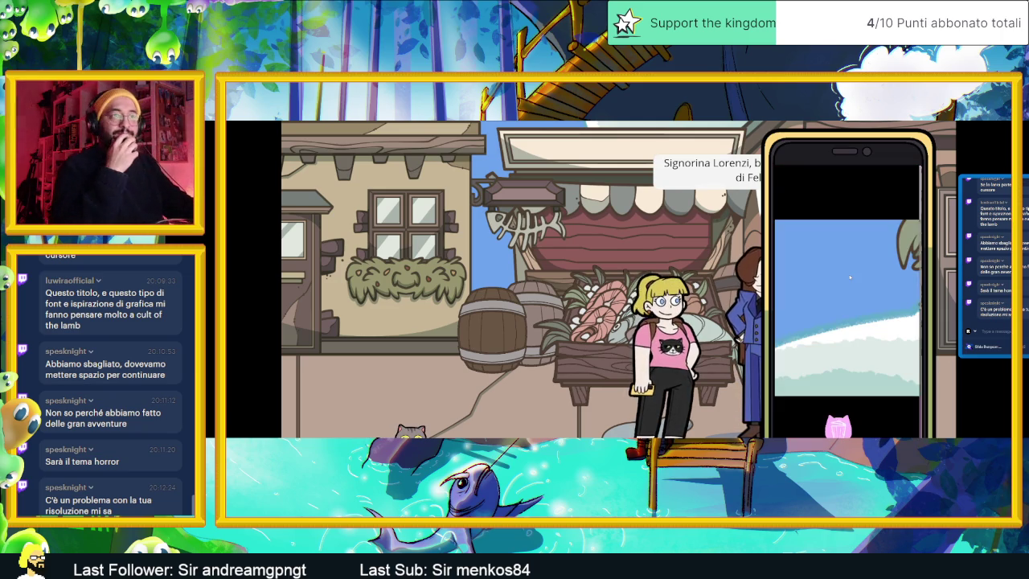
key("Escape")
key("Return")
key("Escape")
key("Tab")
Advance the welcome dialogue through the mayor's and council member's introductions to the guide line.
key("space")
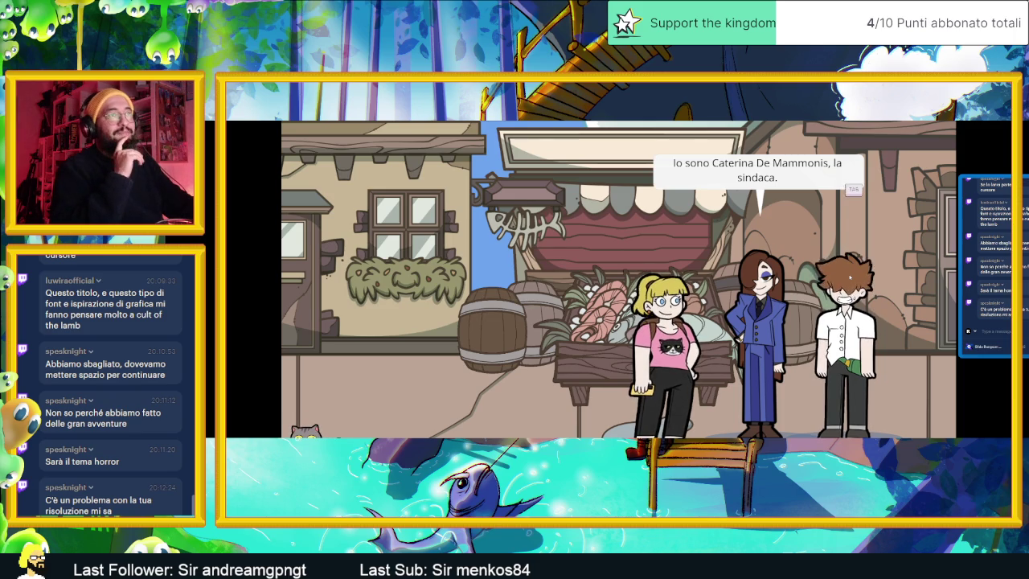
key("space")
key("space")
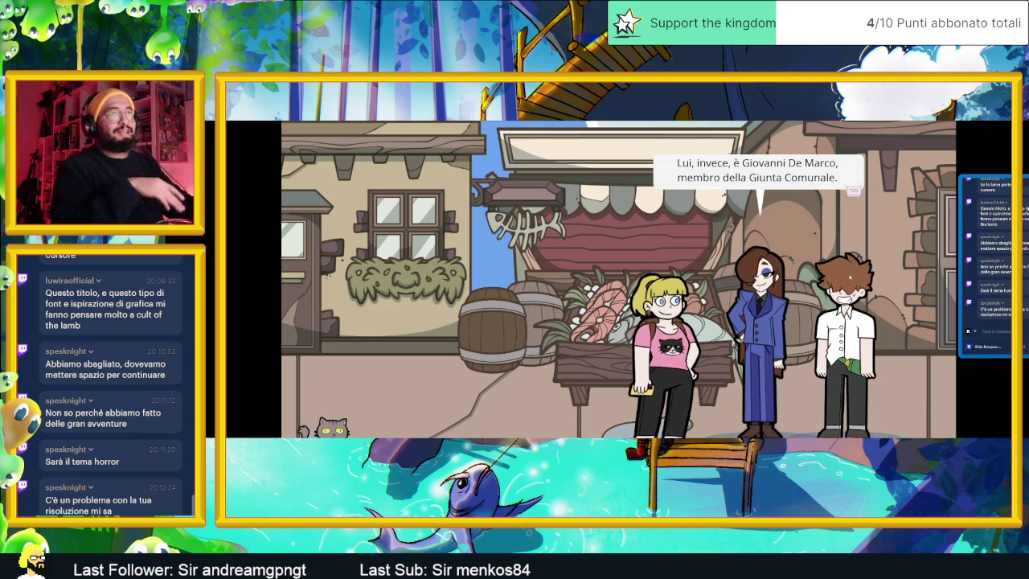
key("space")
key("space")
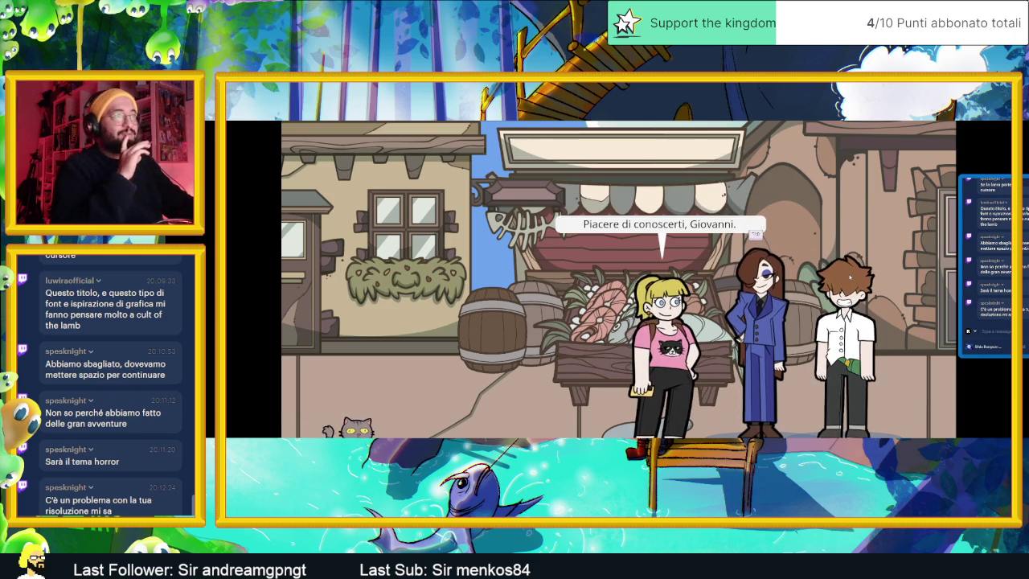
key("space")
key("space")
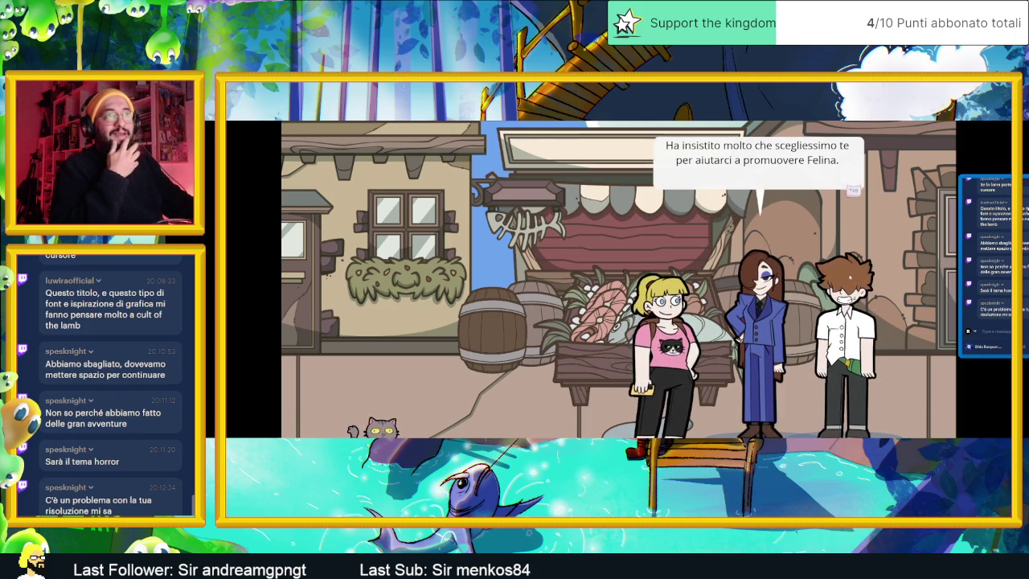
key("space")
key("space")
key("space")
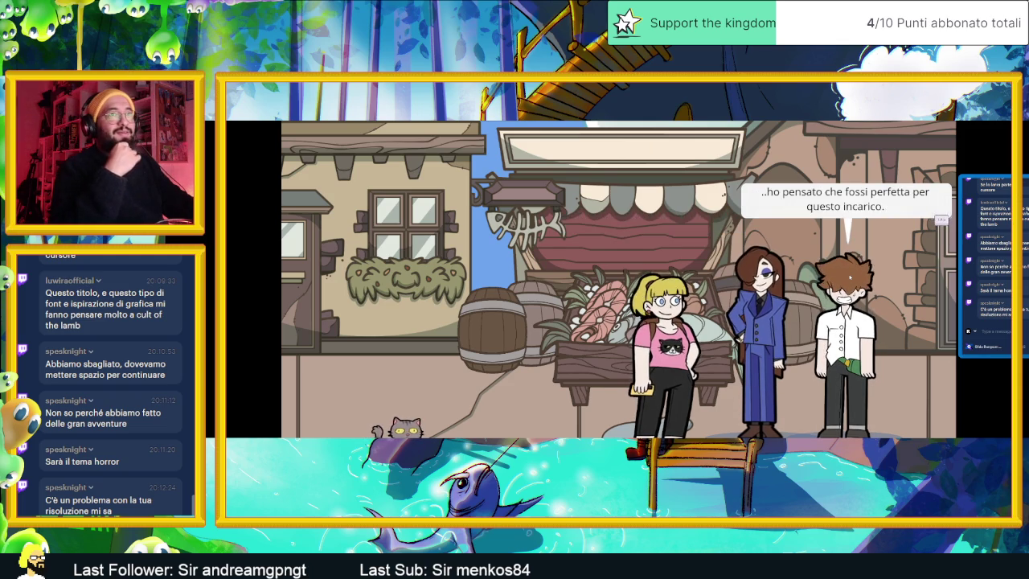
key("space")
key("space")
key("space")
key("space")
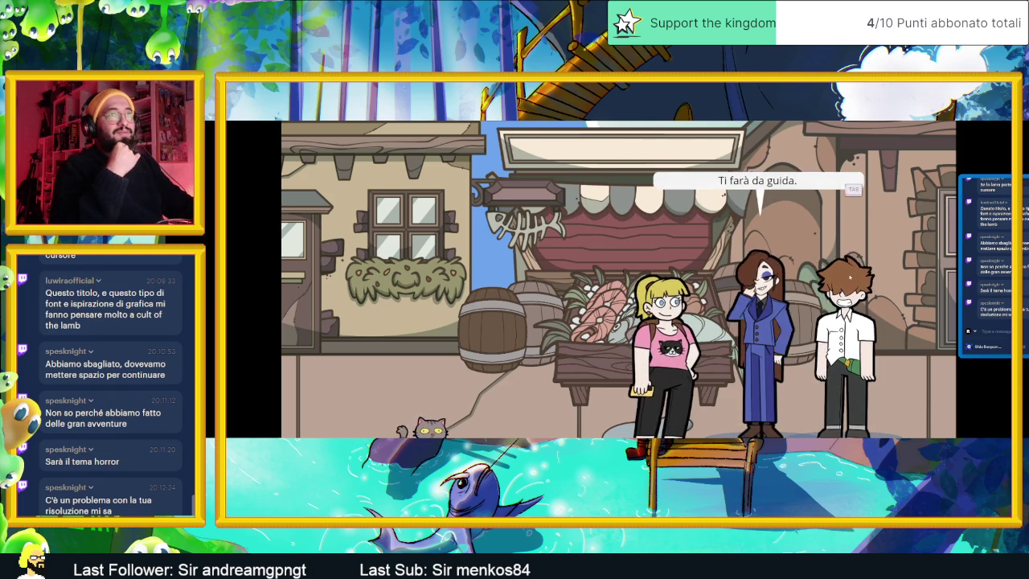
key("space")
key("space")
key("space")
key("space")
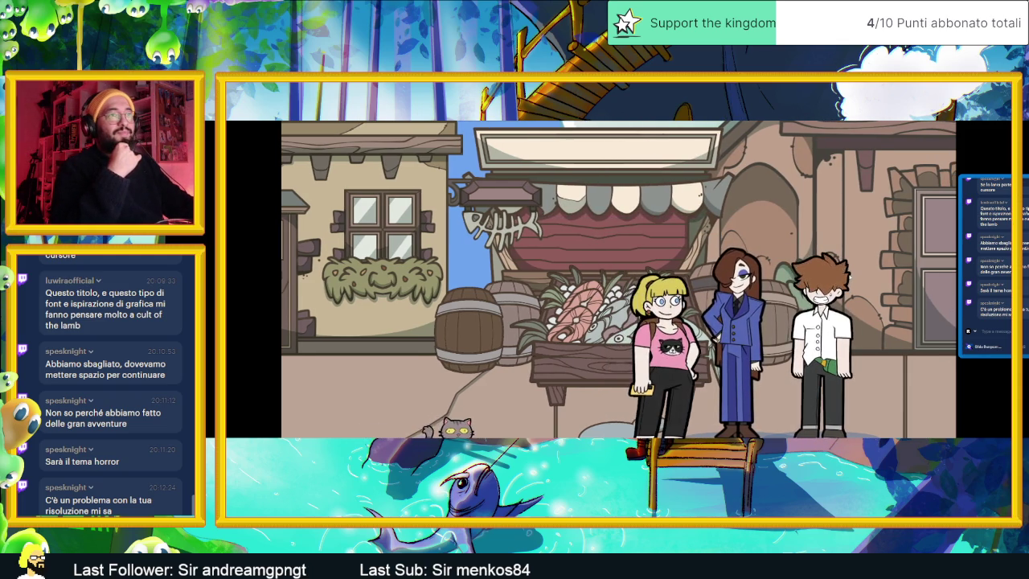
Walk right past the lamppost toward the green door and play through the fish-stall cutscene.
key("Right")
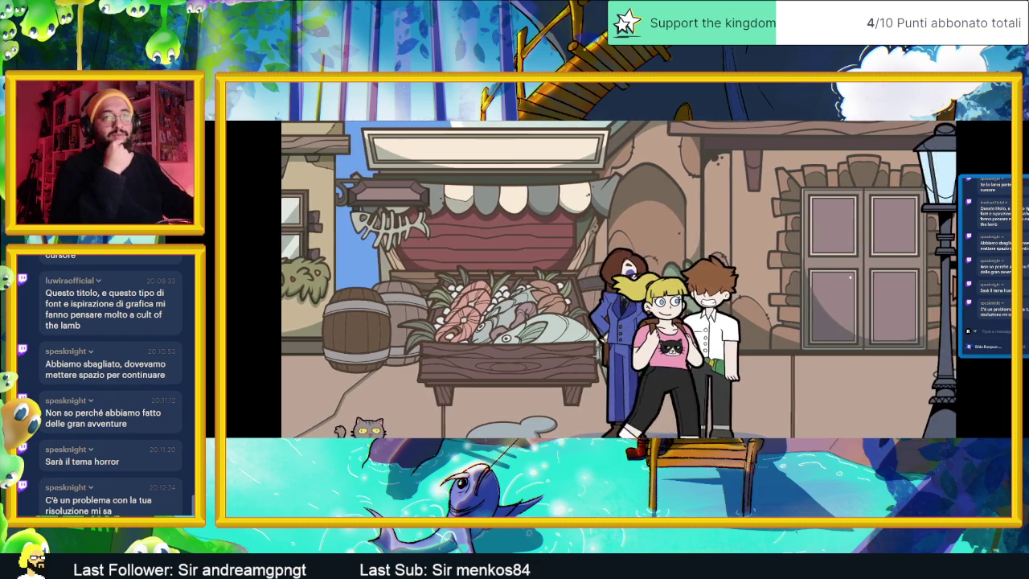
key("Right")
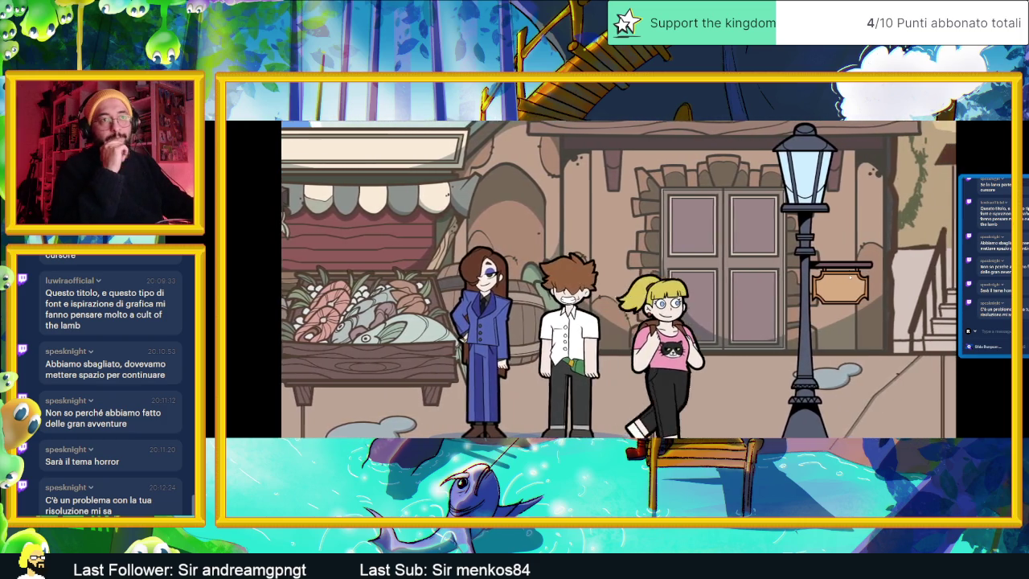
key("Right")
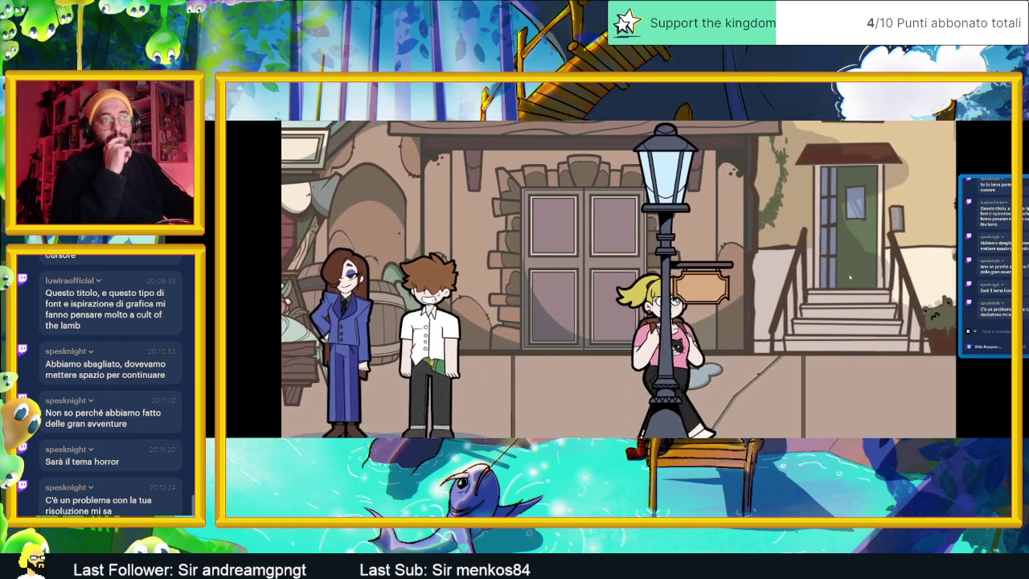
key("Right")
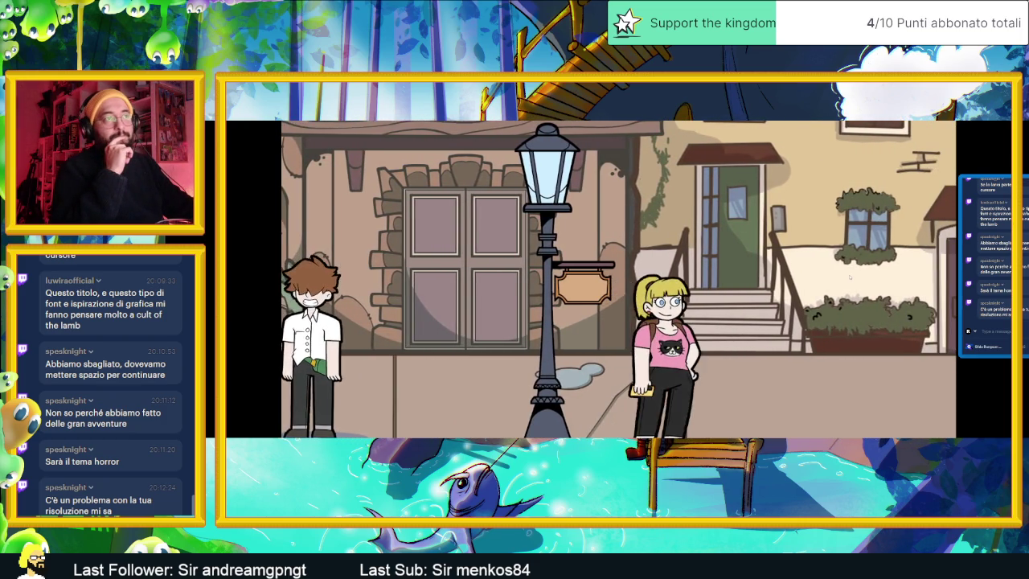
key("Right")
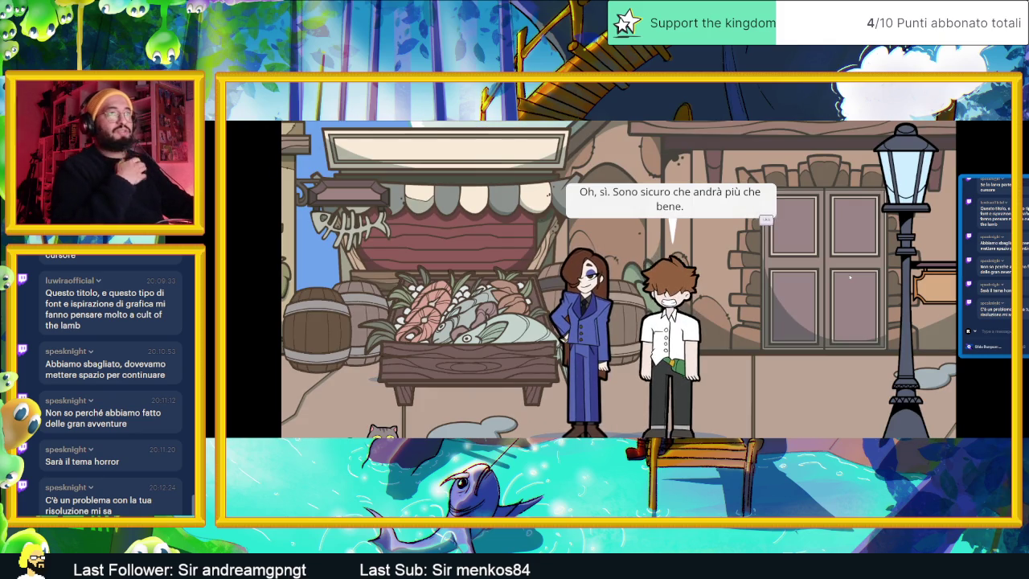
left_click(849, 275)
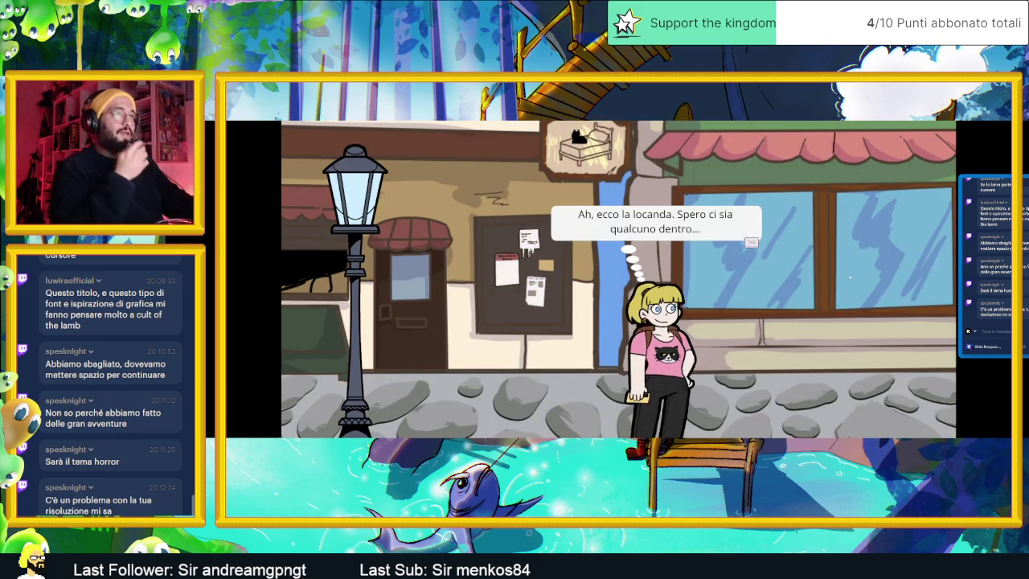
Walk into the inn and check in with the bartender, learning her room is upstairs.
key("Right")
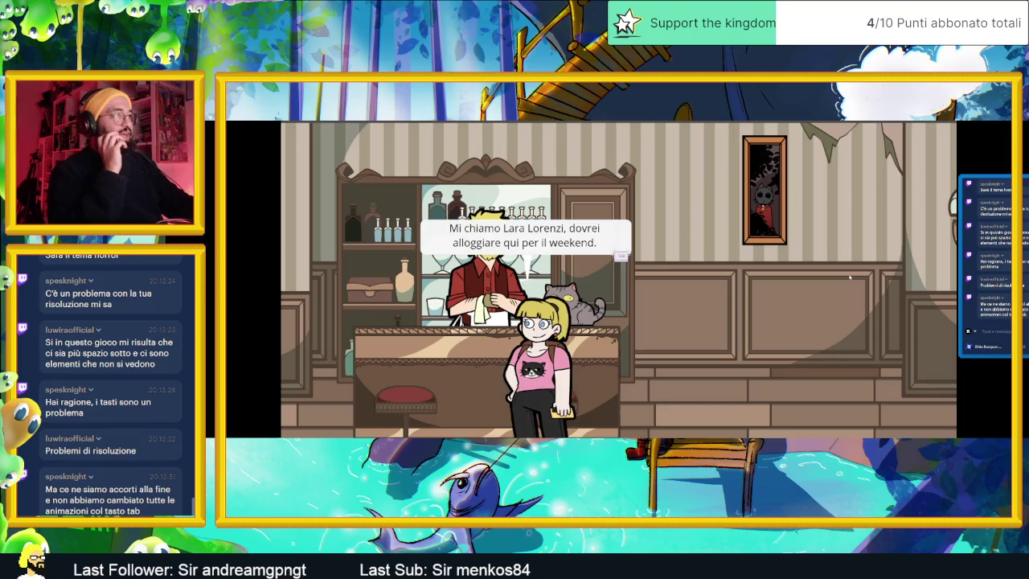
left_click(850, 277)
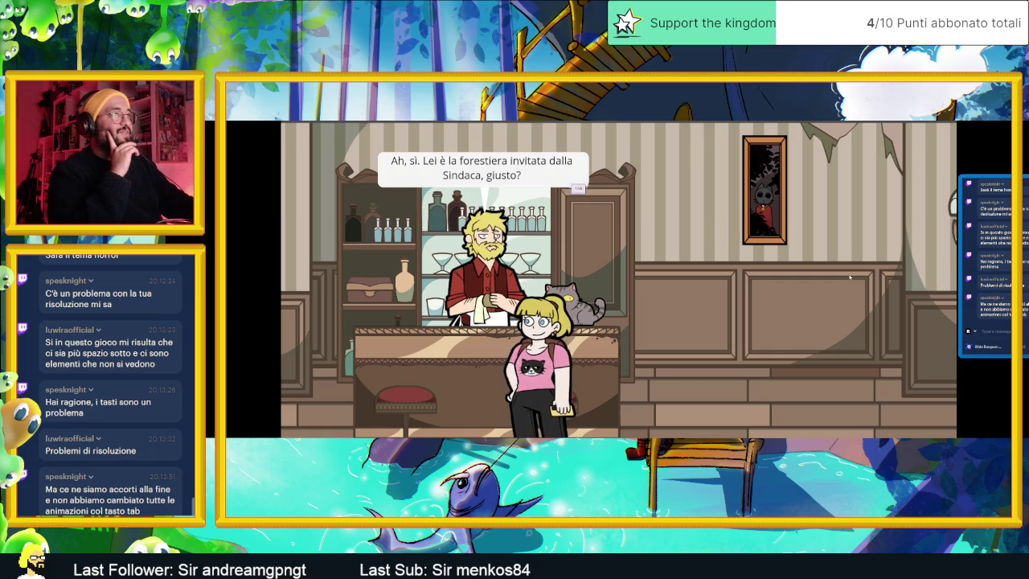
left_click(850, 278)
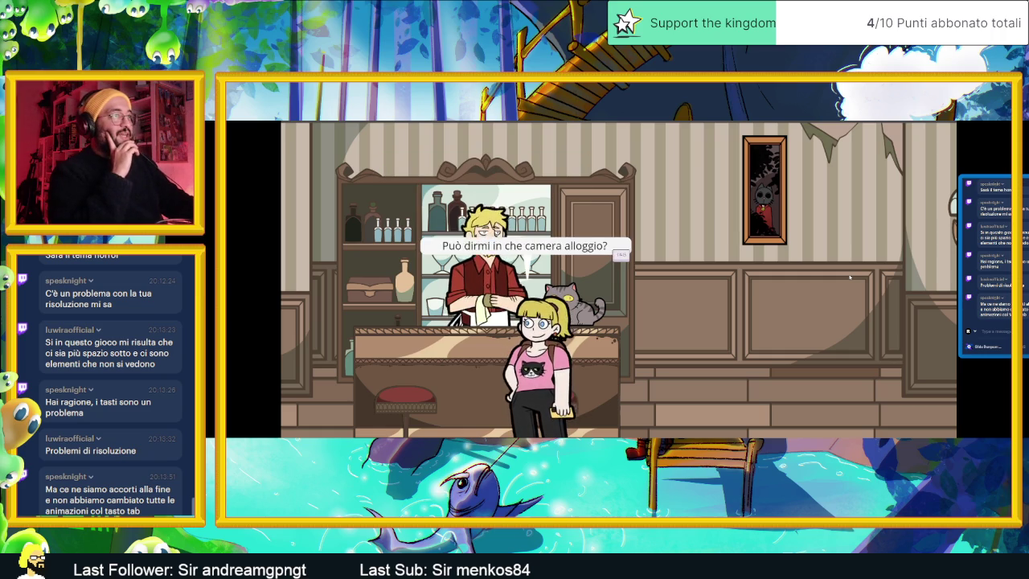
left_click(850, 278)
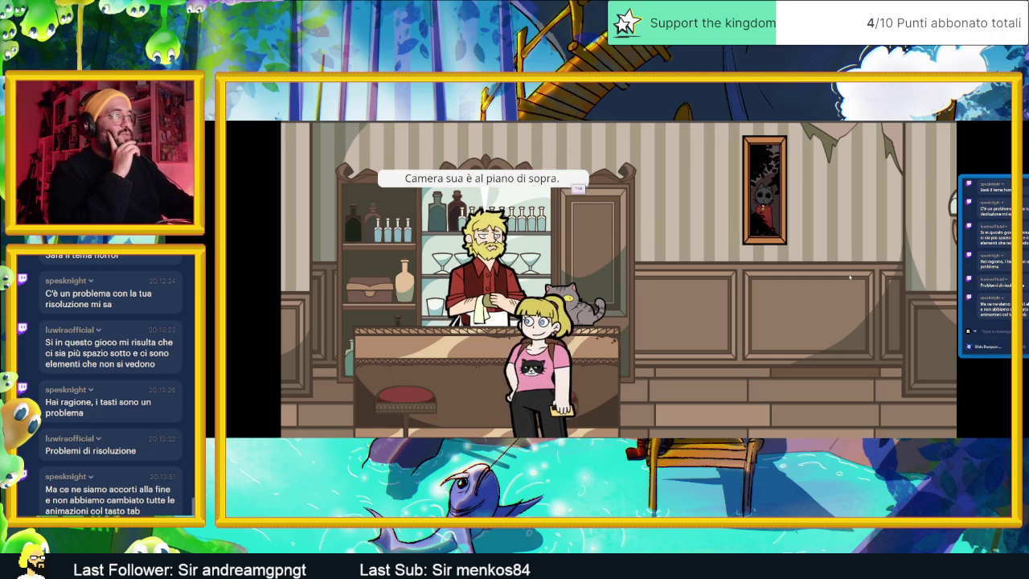
left_click(850, 278)
left_click(850, 277)
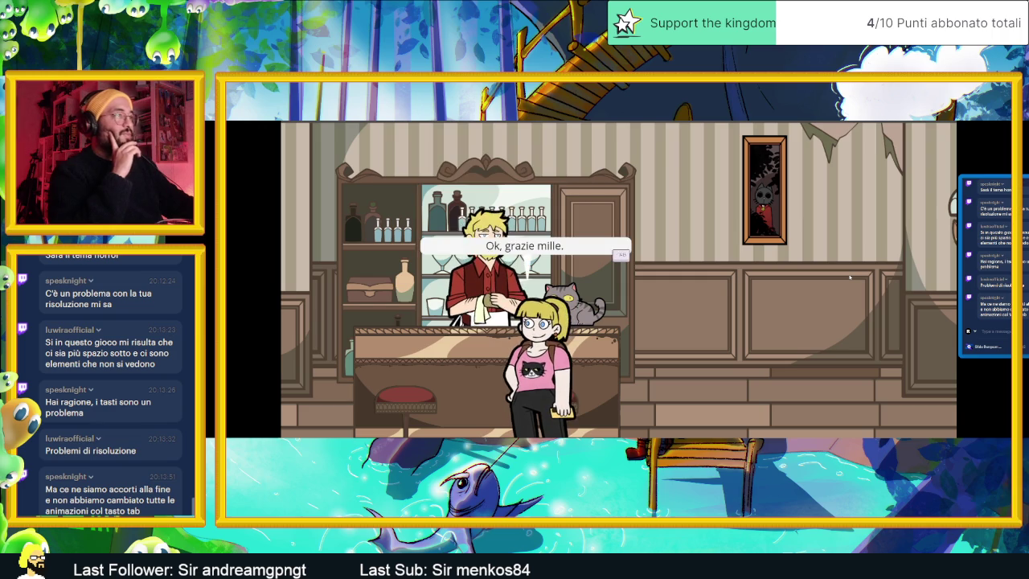
left_click(850, 277)
left_click(850, 277)
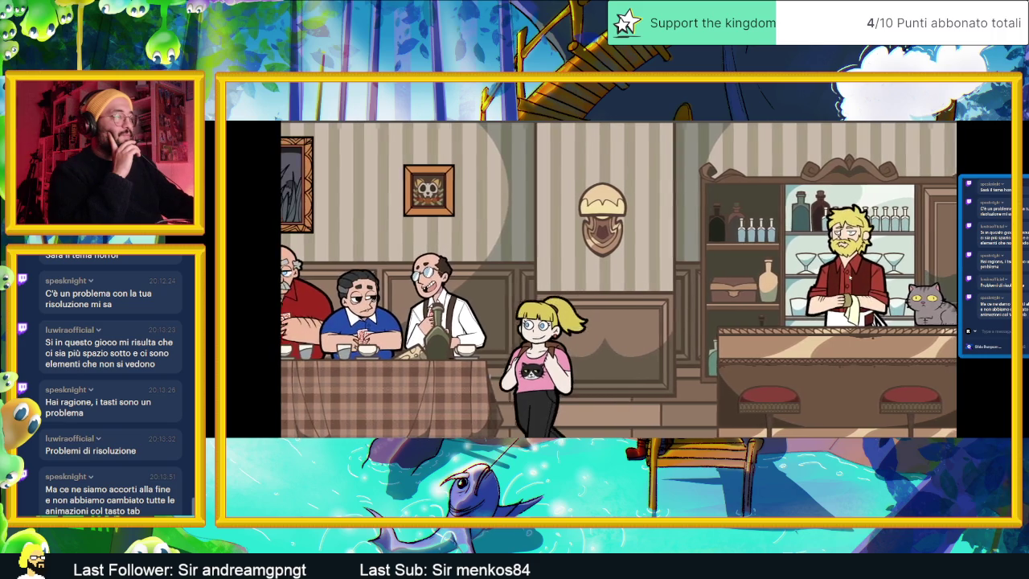
Greet the card players, get through the introductions, and hear their talk of tourists and the Festa del Gatto.
key("Tab")
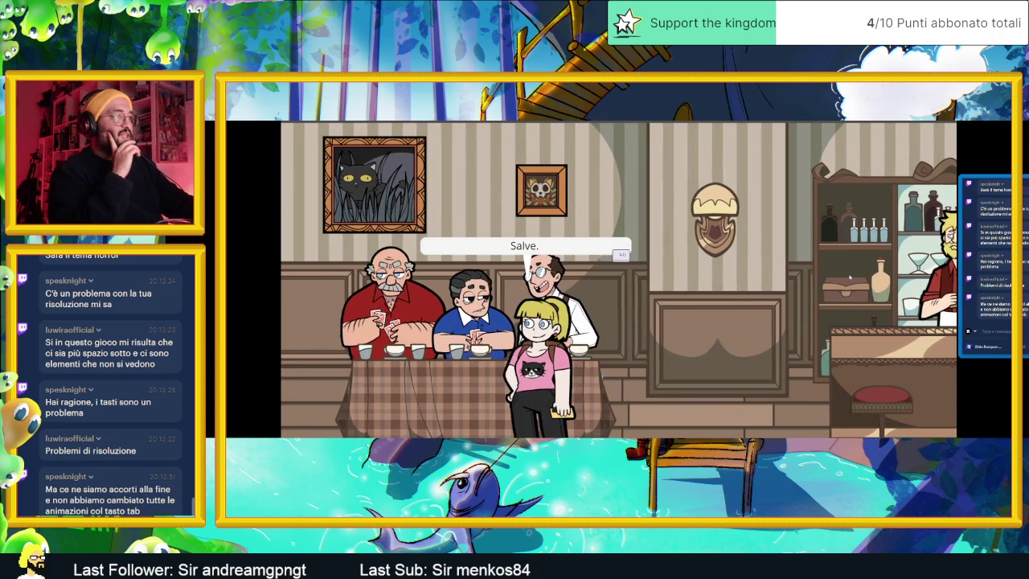
key("Tab")
key("Tab")
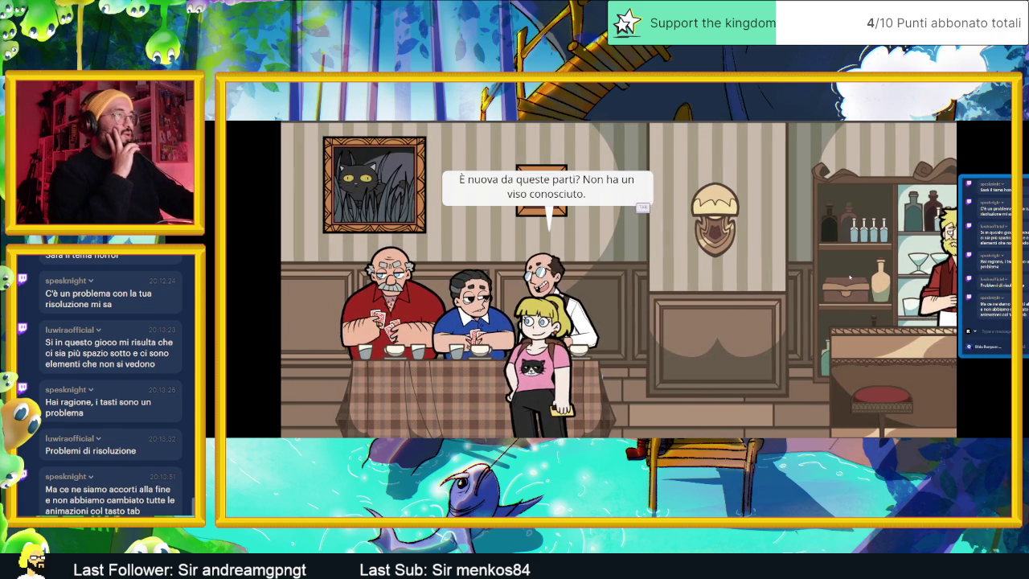
key("Tab")
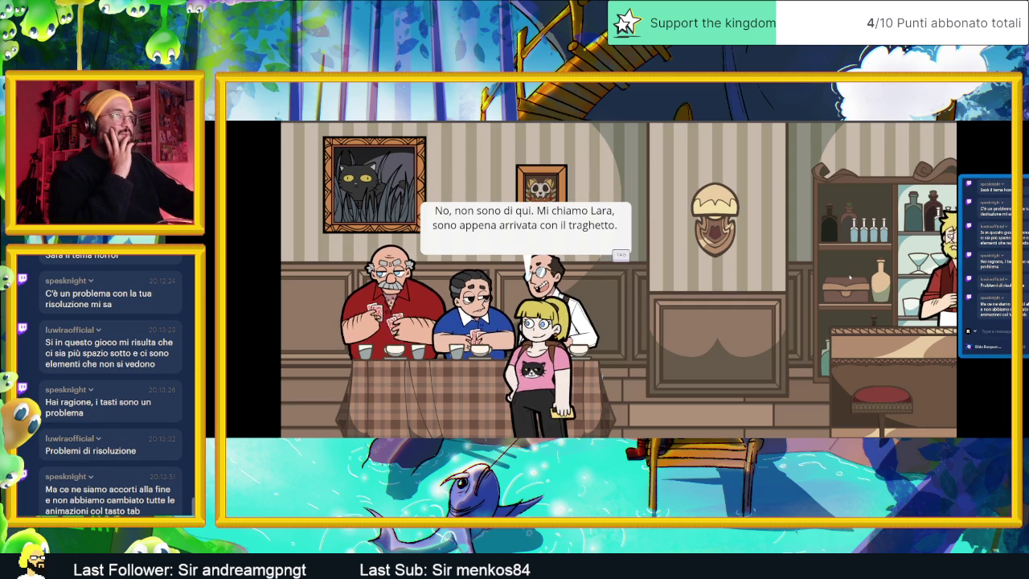
key("Tab")
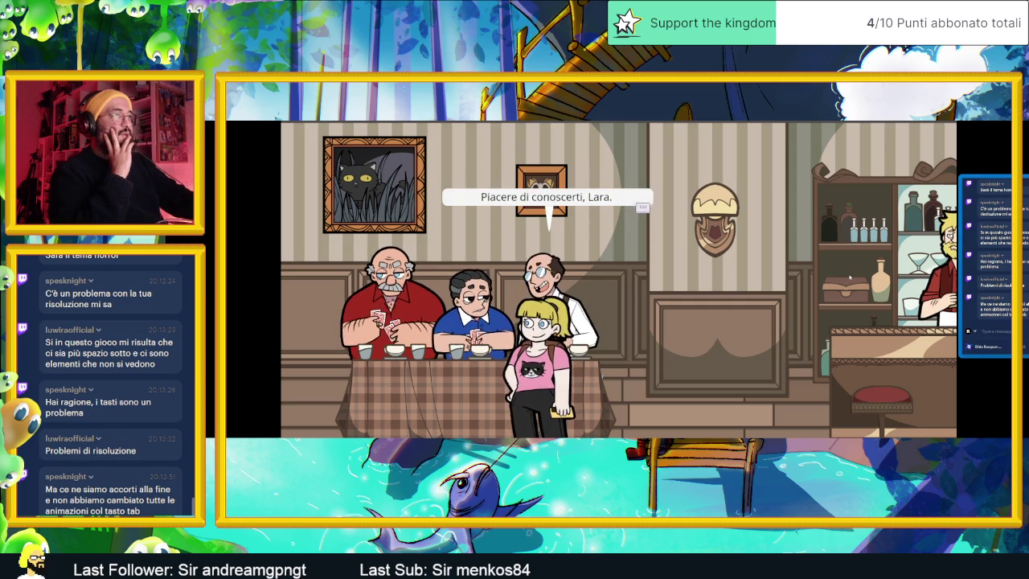
key("Tab")
key("Tab")
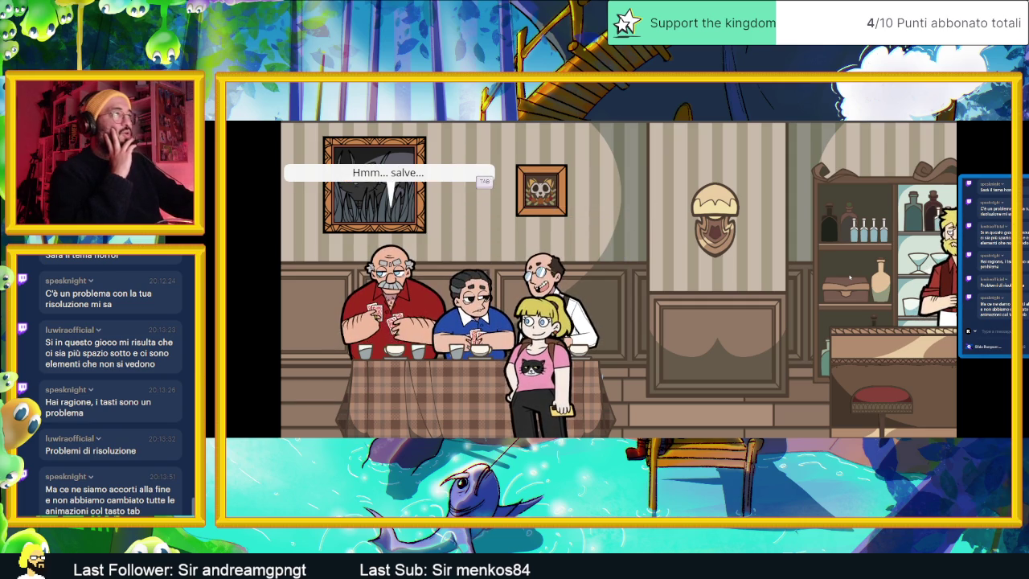
key("Tab")
key("Tab")
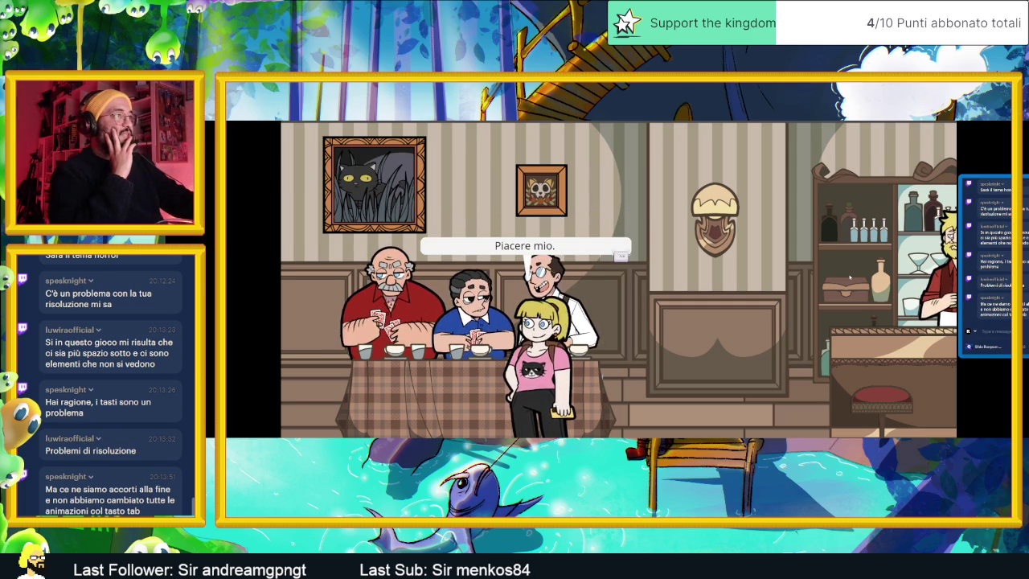
key("Tab")
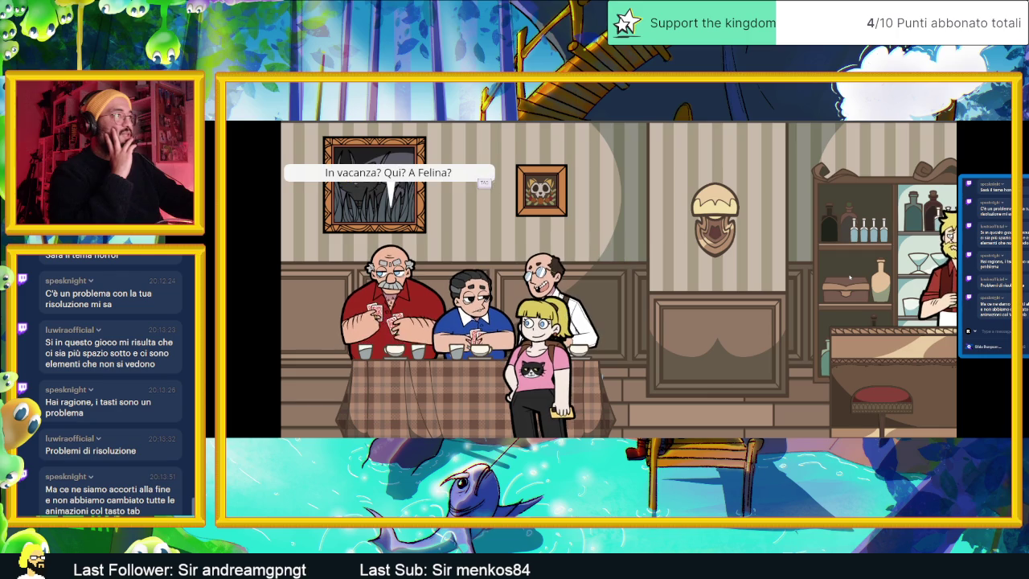
key("Tab")
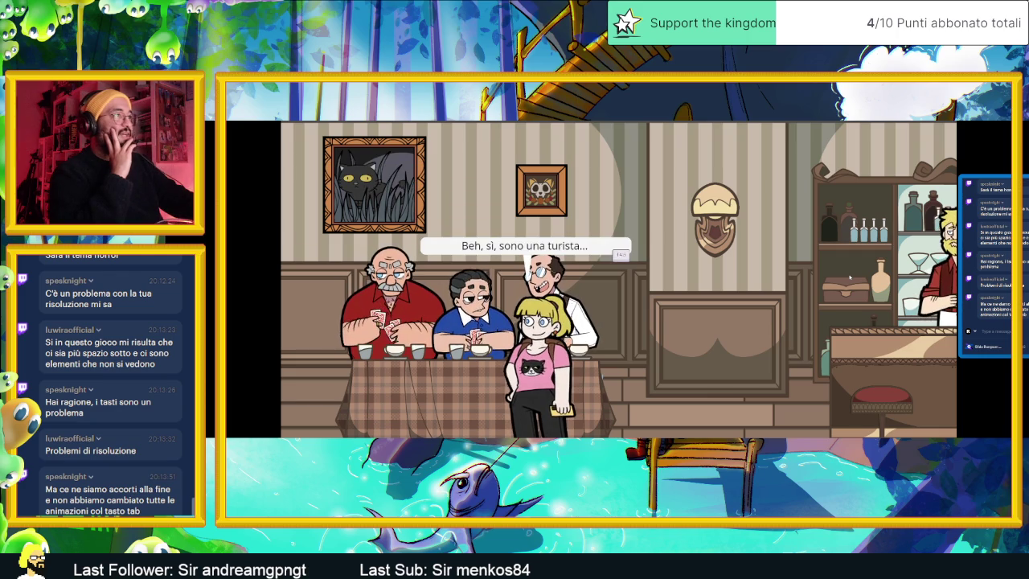
key("Tab")
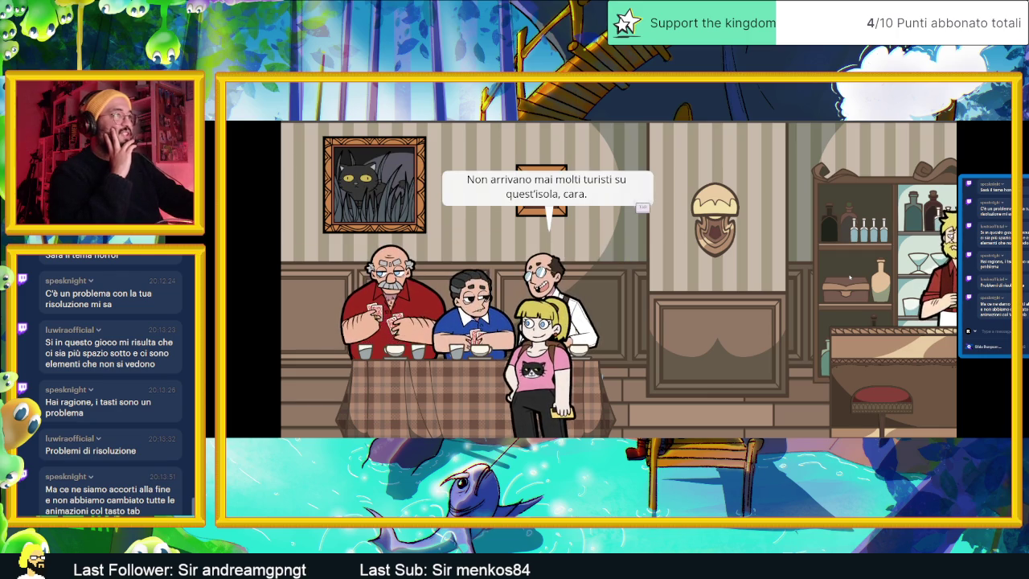
key("Tab")
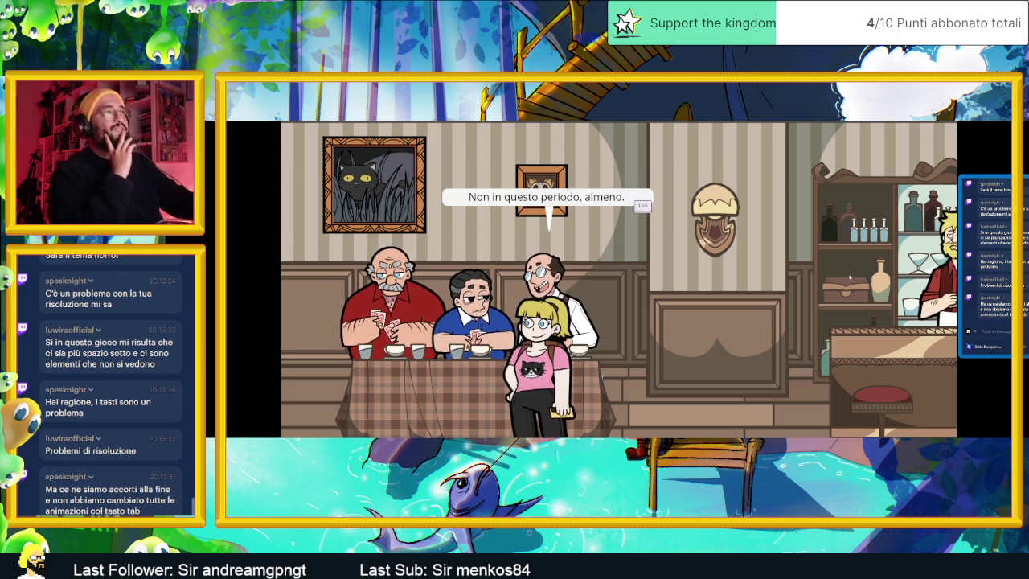
key("Tab")
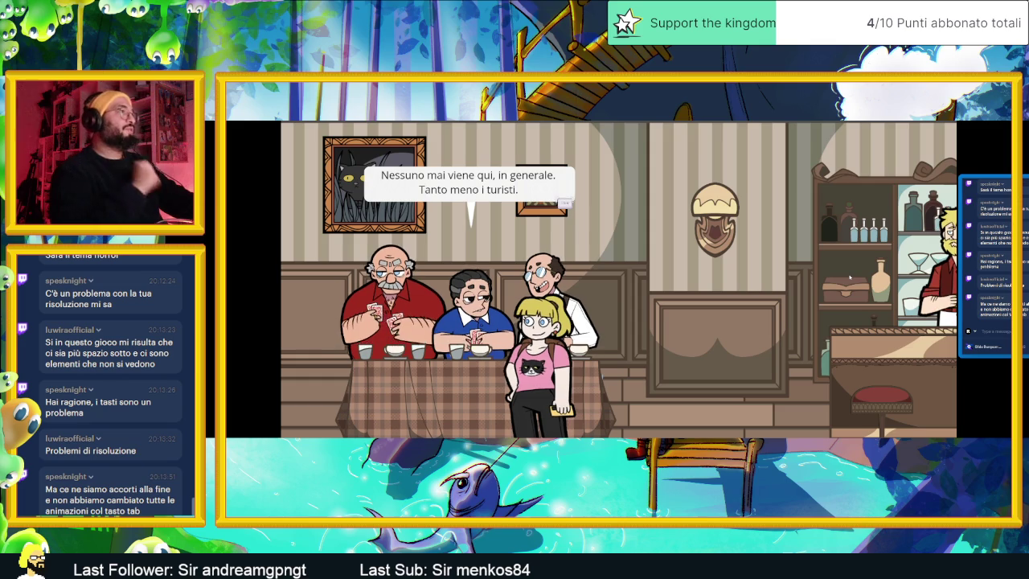
key("Tab")
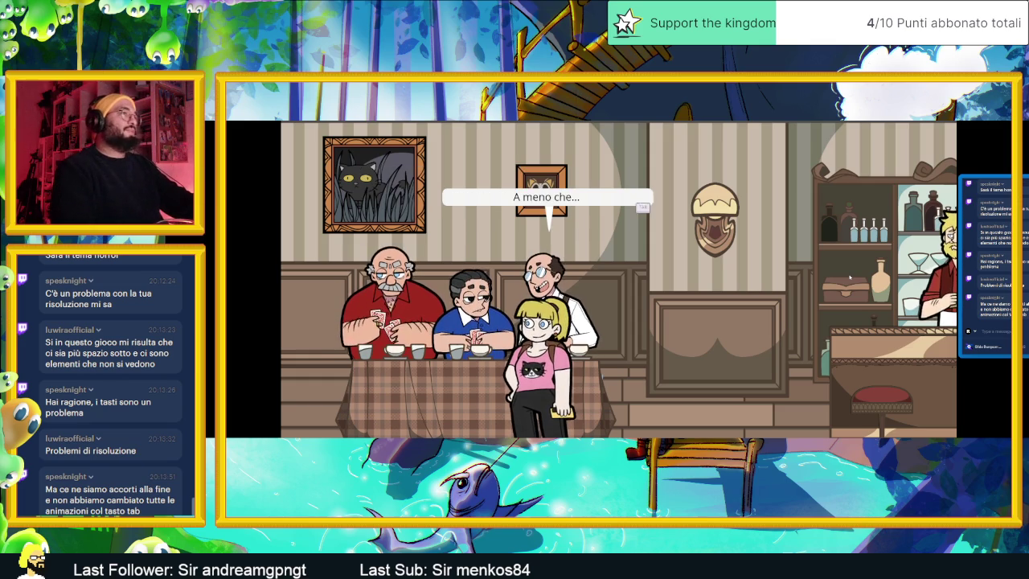
key("Tab")
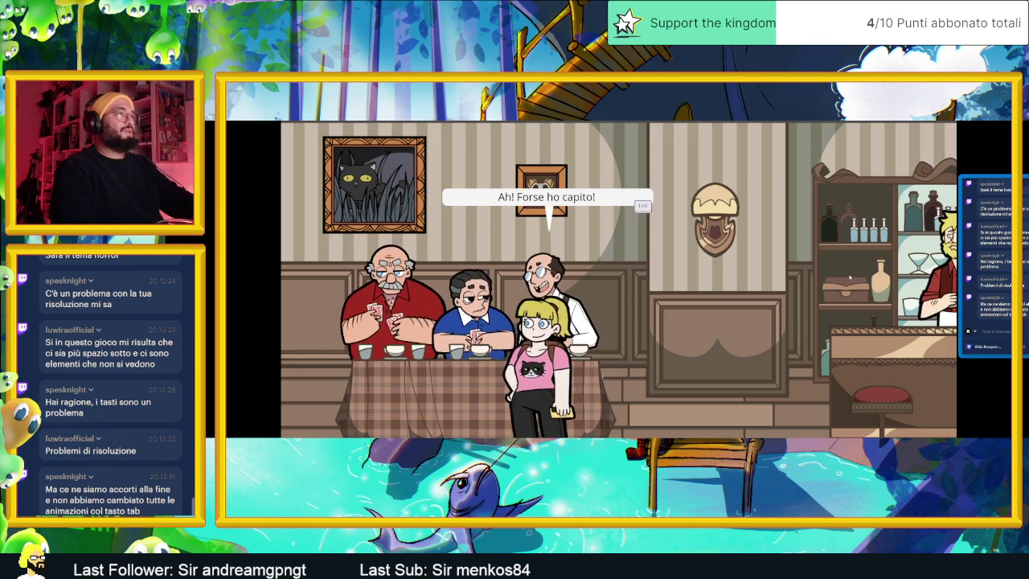
key("Tab")
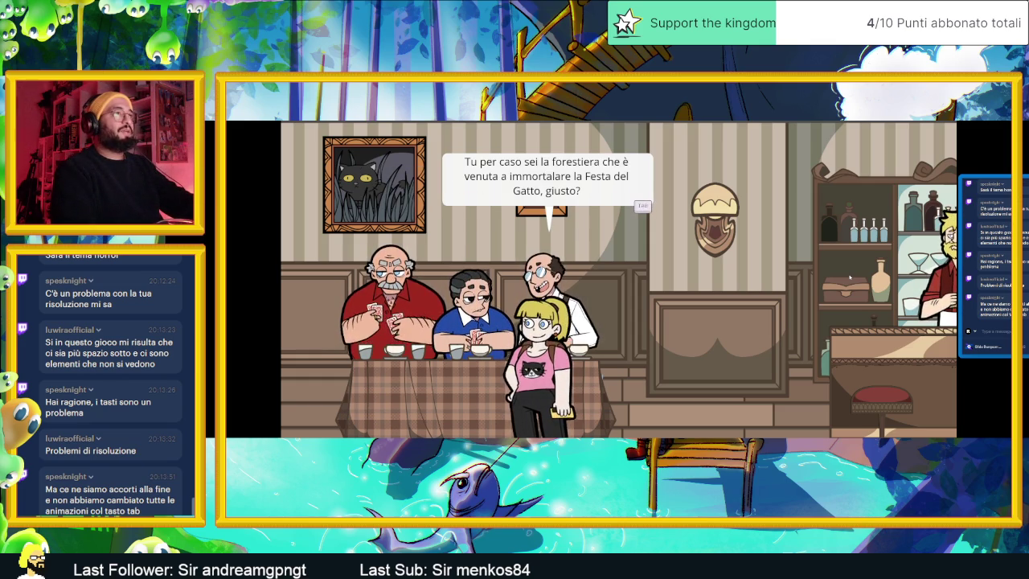
key("Tab")
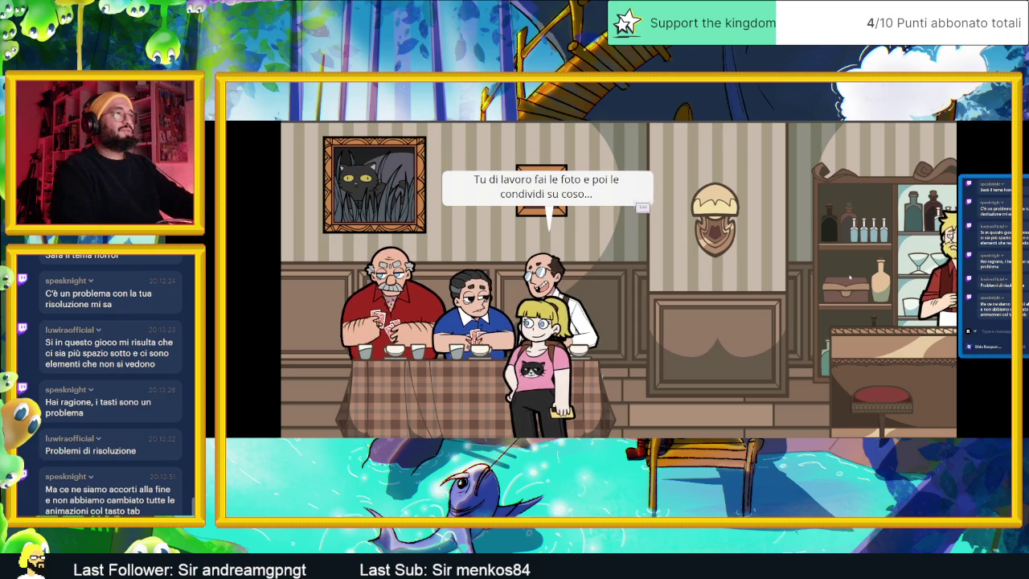
key("Tab")
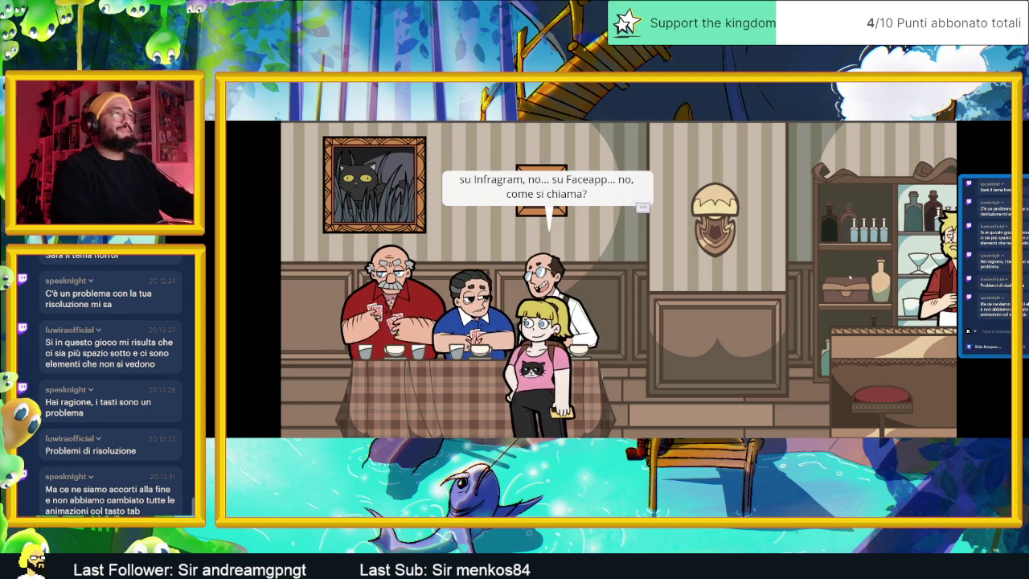
Confirm she is here for the Festa, hear about the mayor and Enzo, then walk away from the table.
key("Tab")
key("Tab")
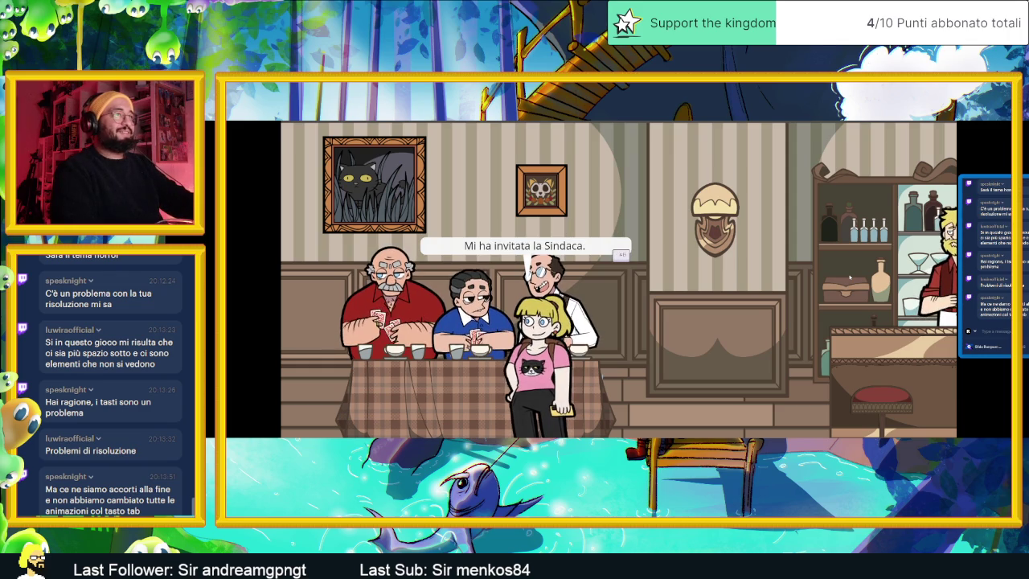
key("Tab")
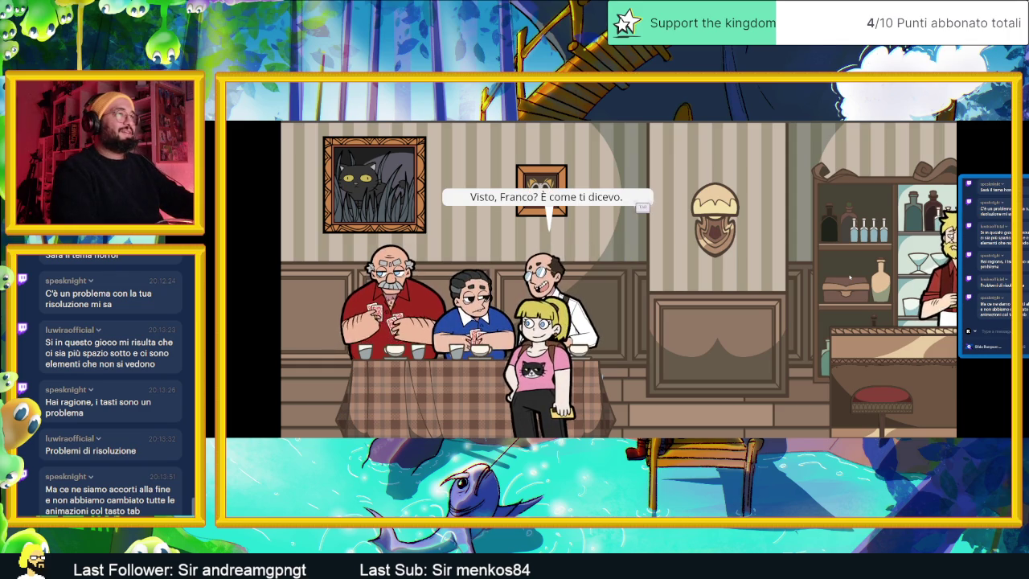
key("Tab")
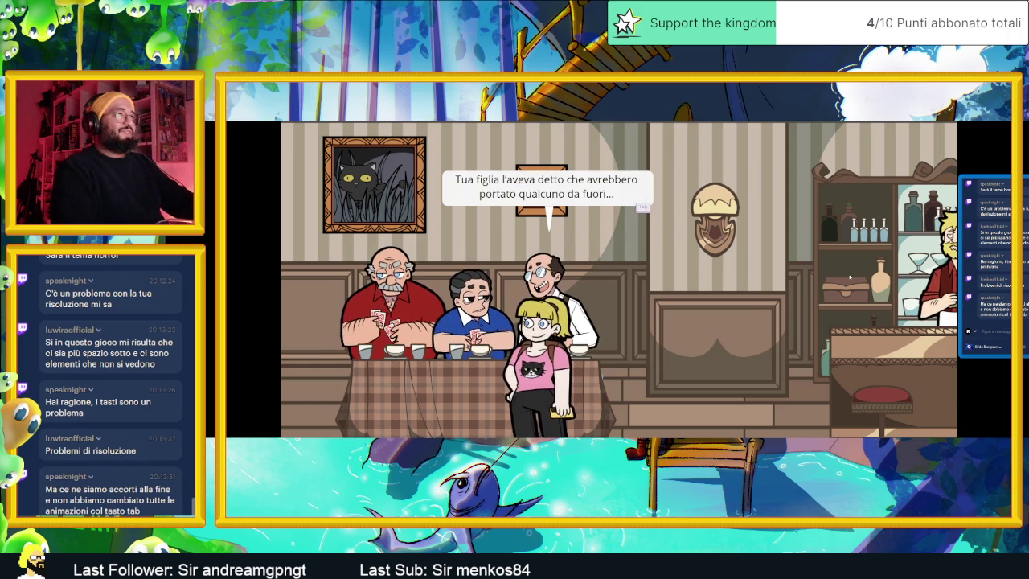
key("Tab")
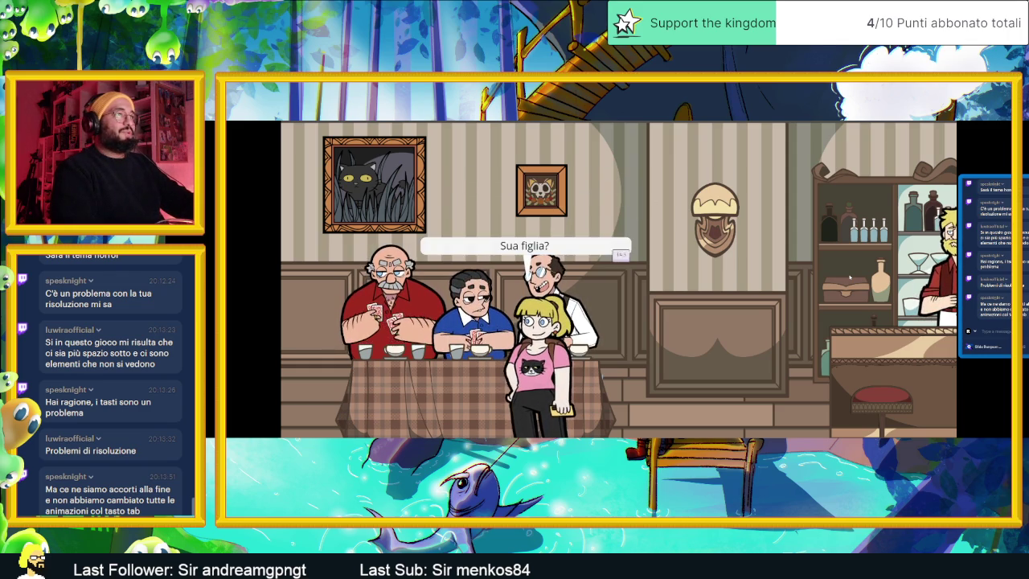
key("Tab")
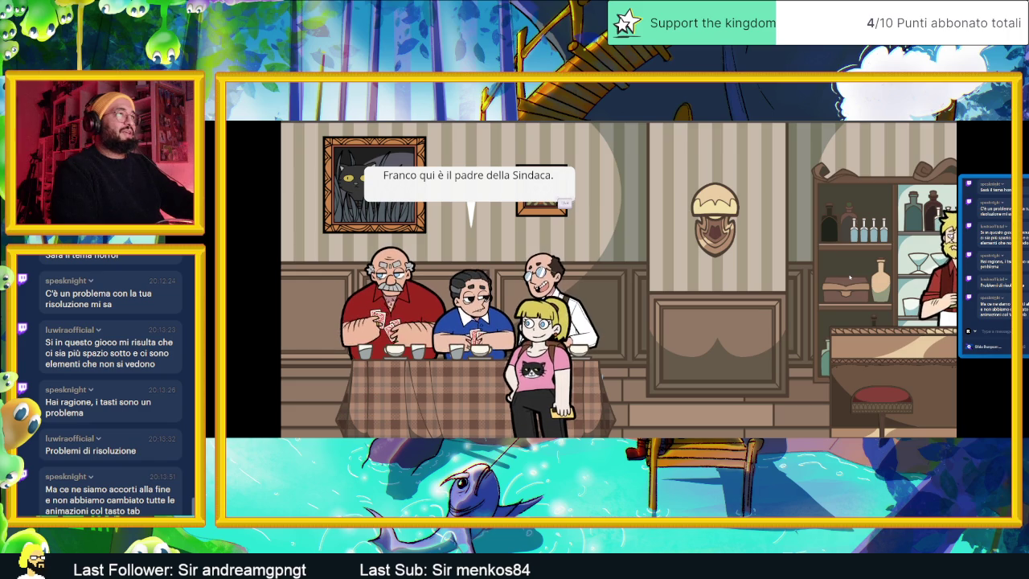
key("Tab")
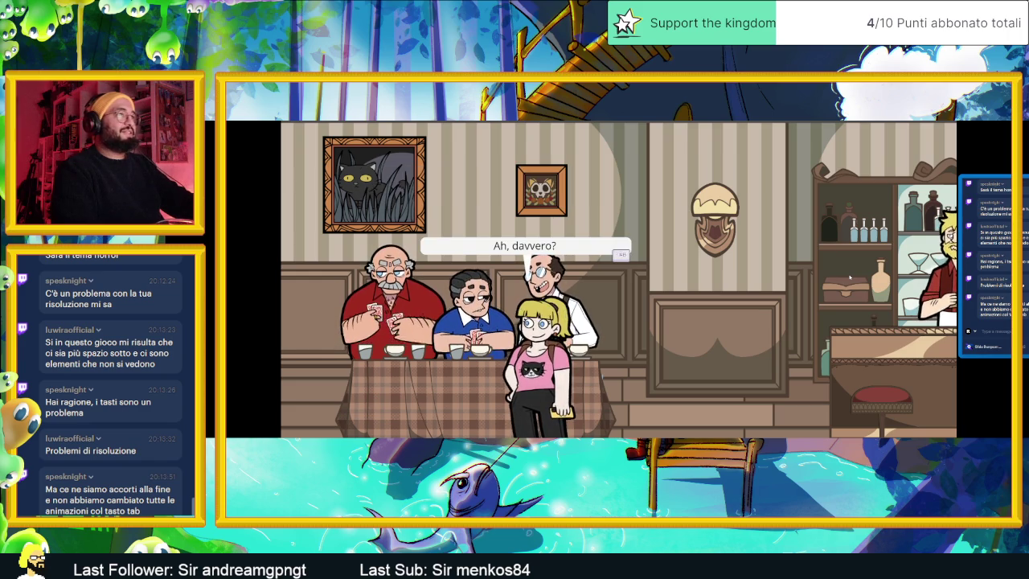
key("Tab")
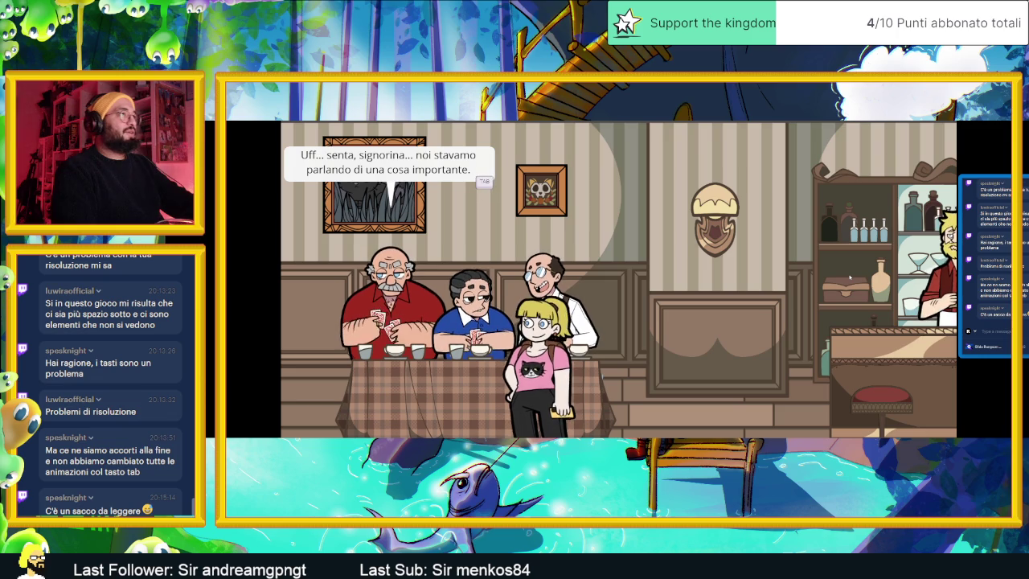
key("Tab")
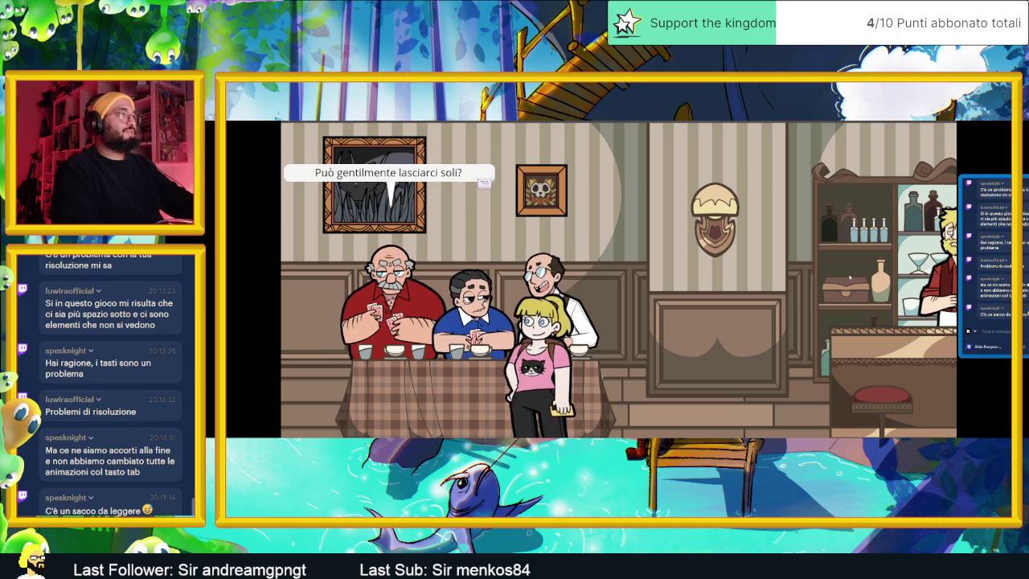
key("Tab")
key("Tab")
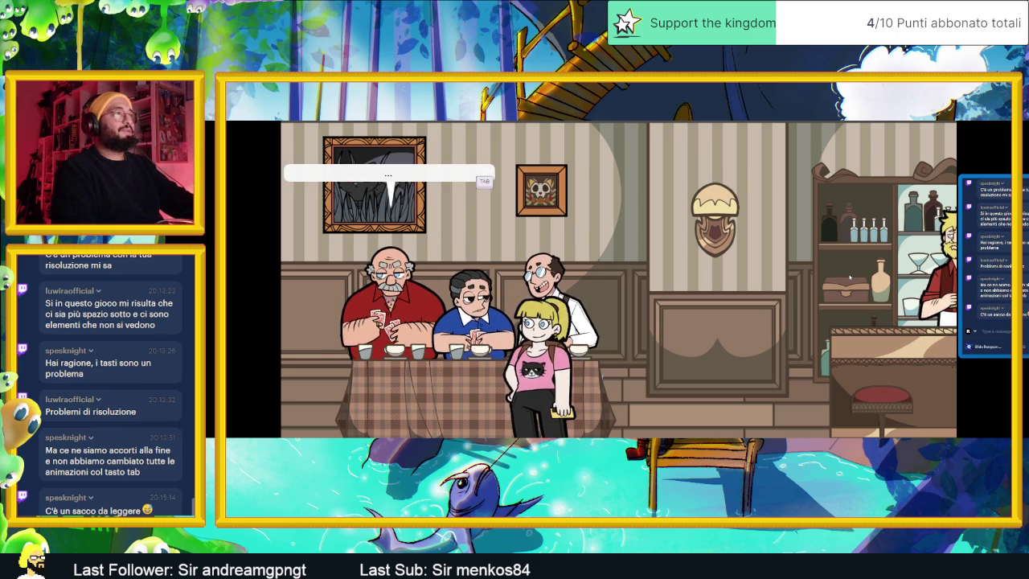
key("Tab")
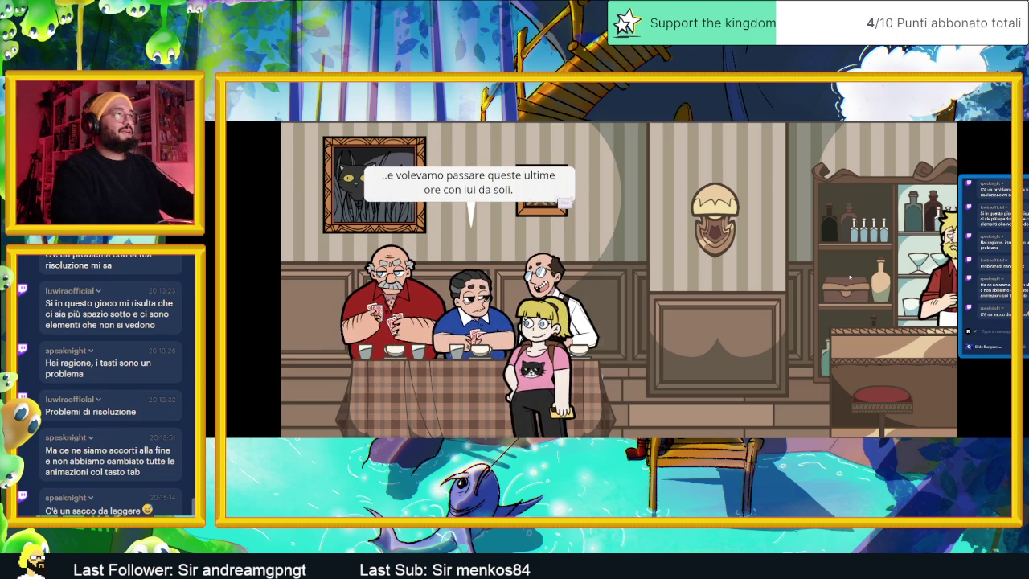
key("Tab")
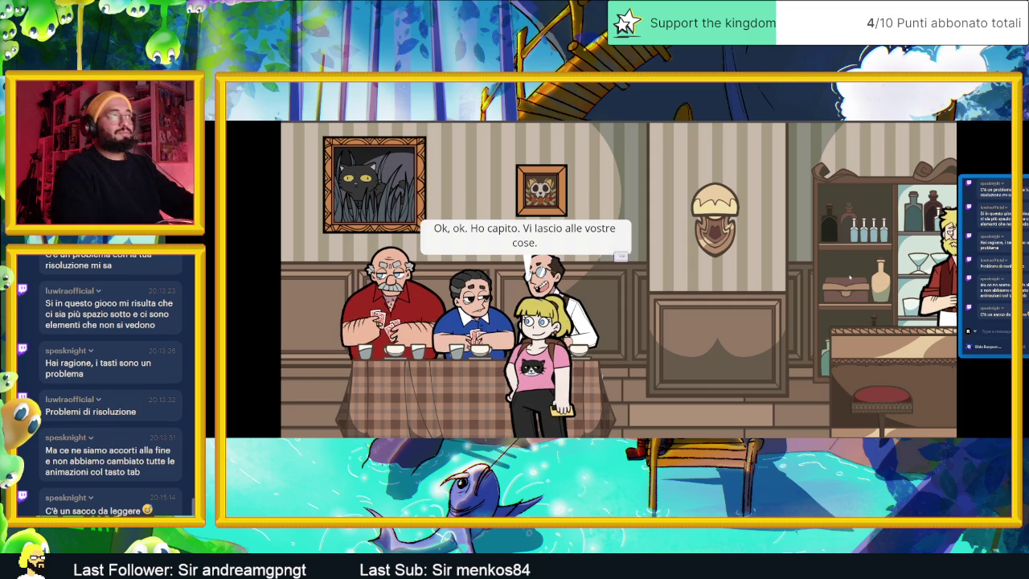
key("Tab")
key("Tab")
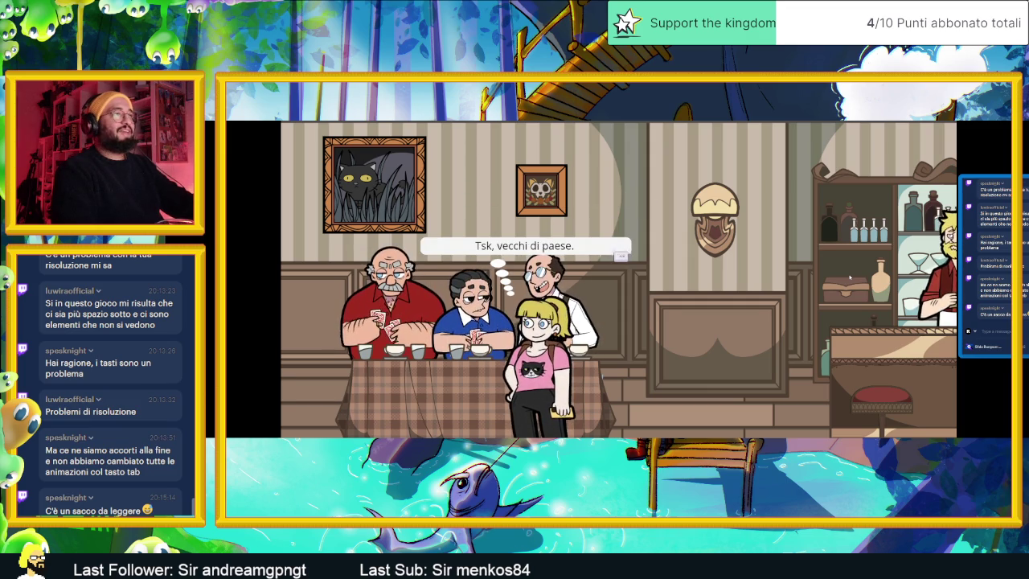
key("Tab")
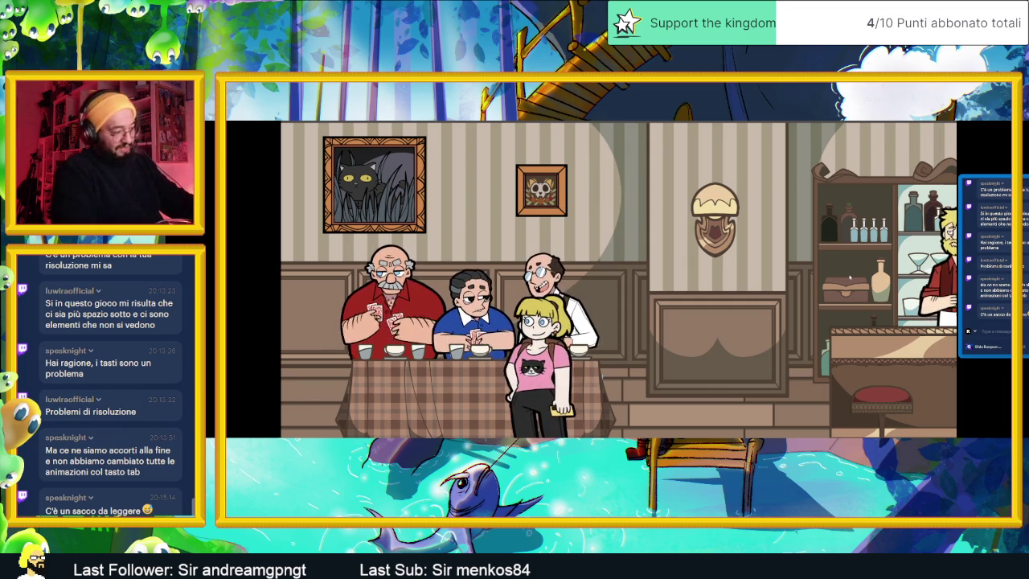
key("Left")
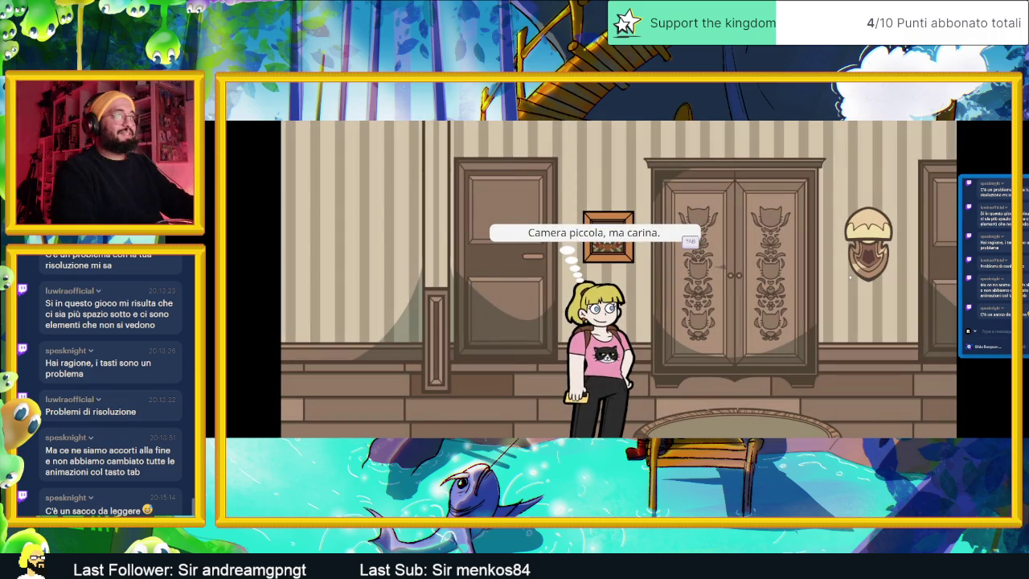
Walk right through the hallway to the window and bed, then back left to the hallway.
key("Right")
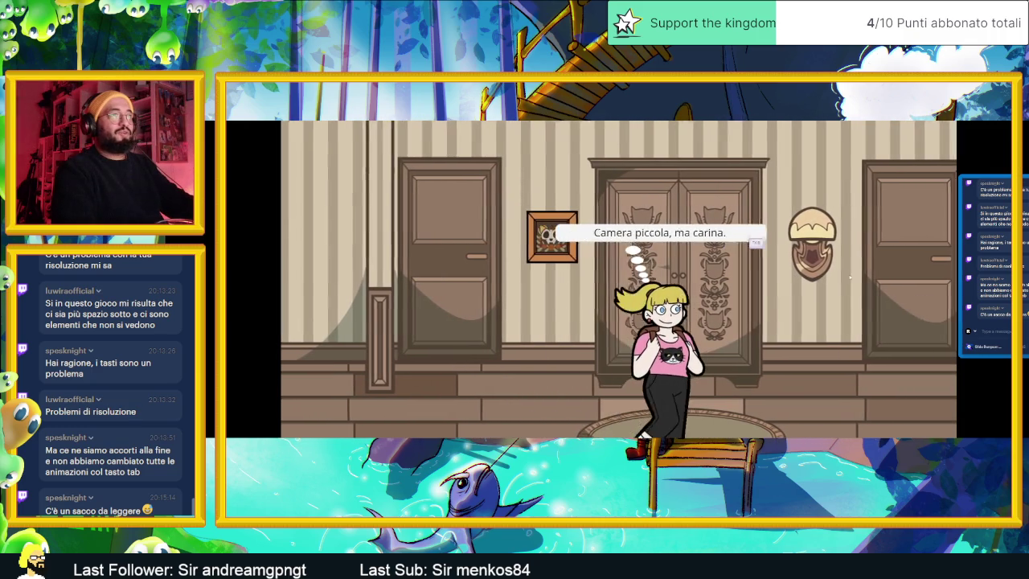
key("Right")
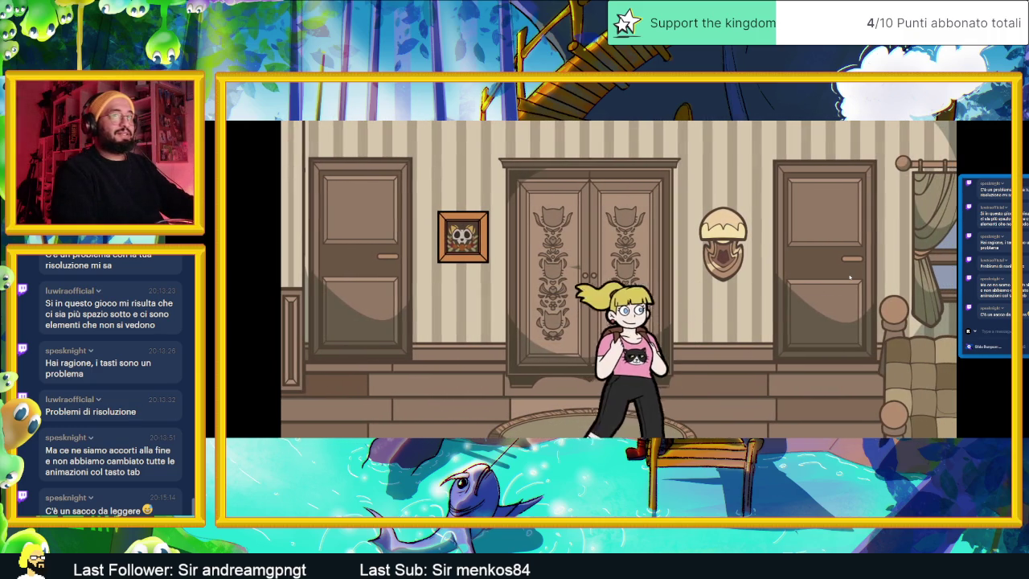
key("Right")
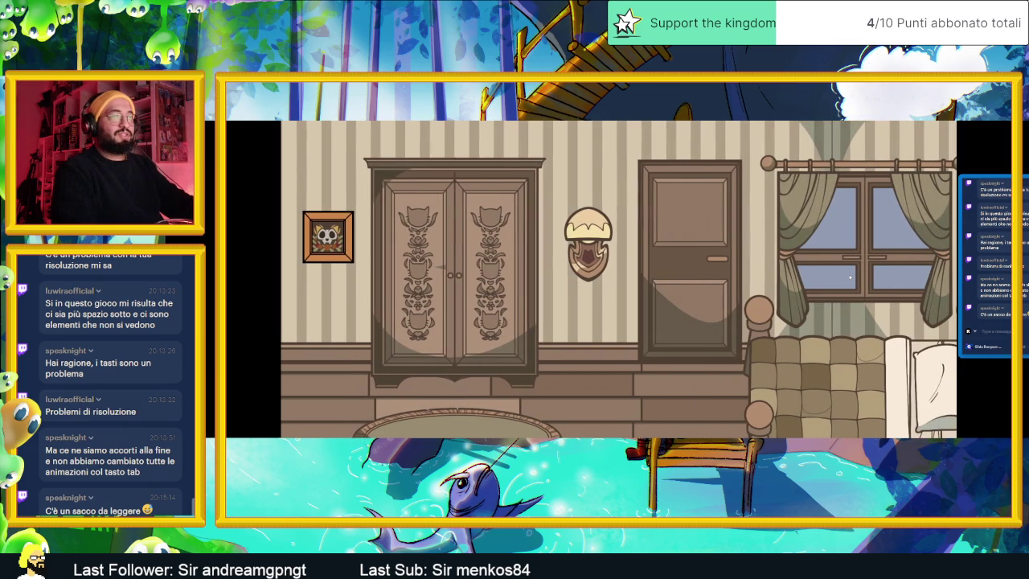
key("Right")
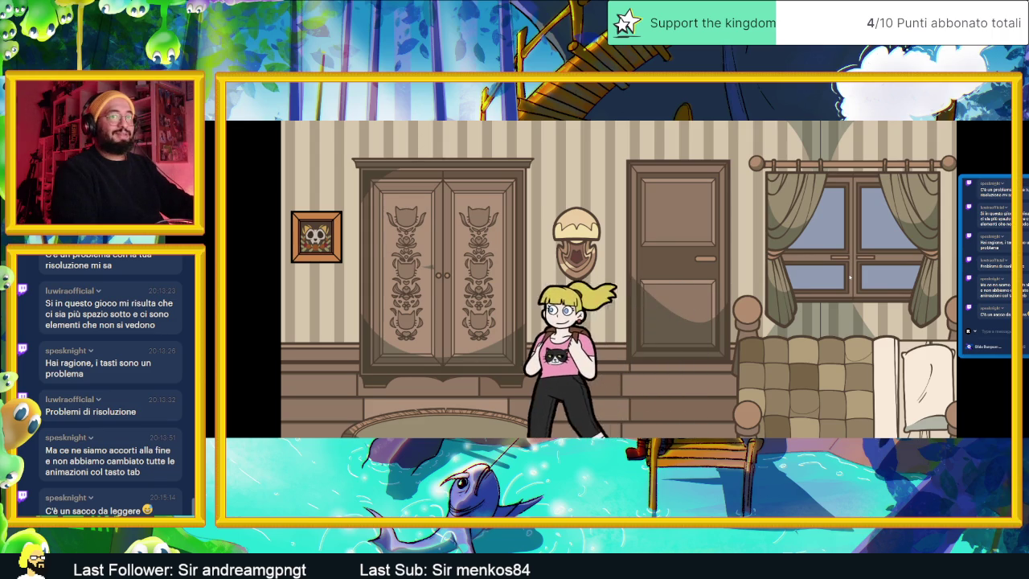
key("Left")
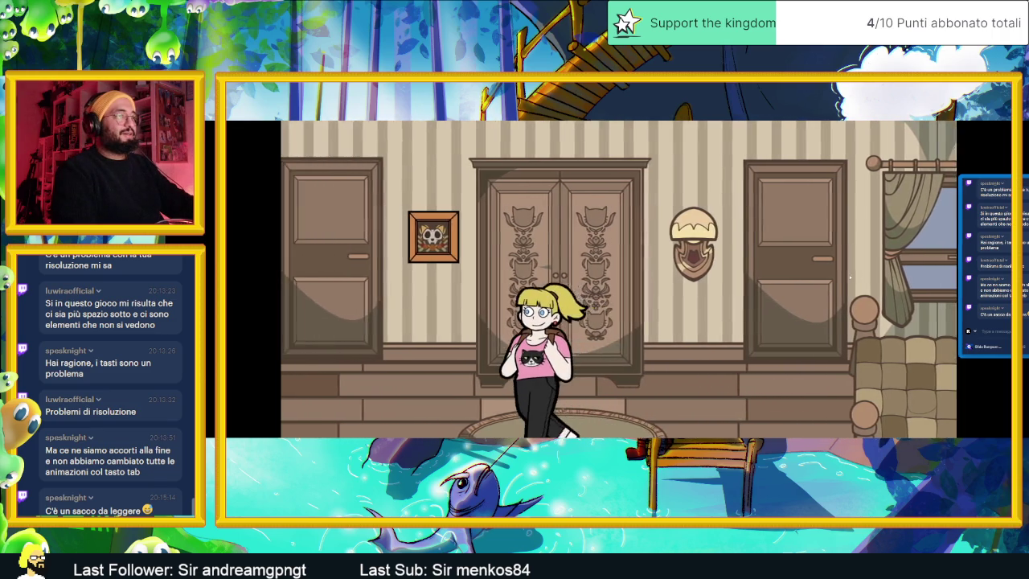
key("Left")
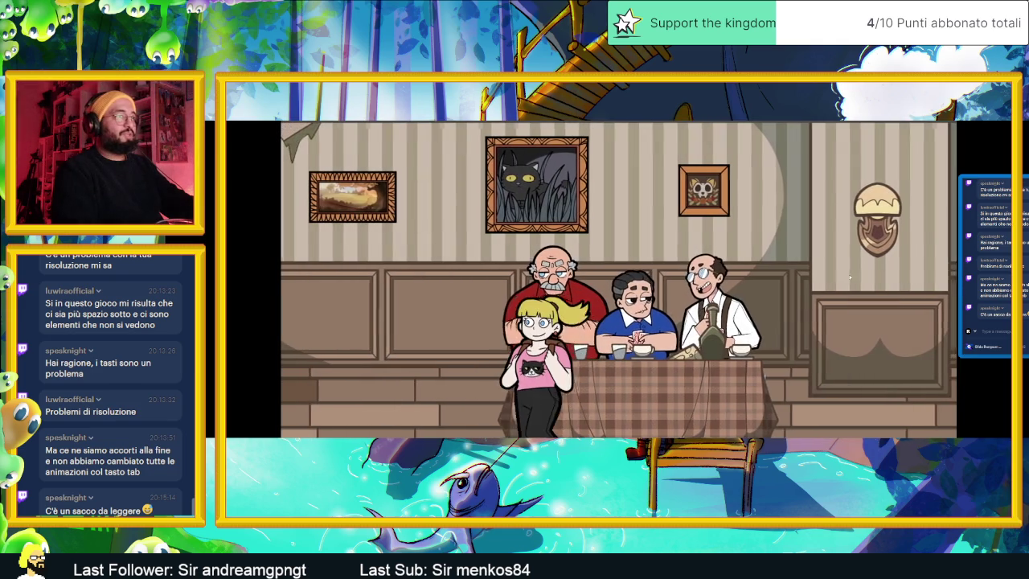
key("Left")
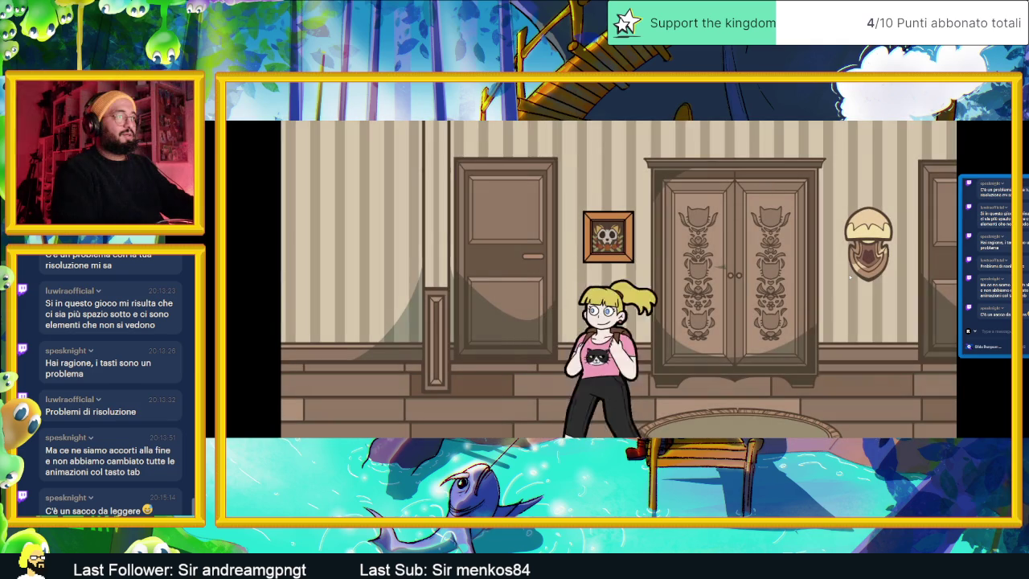
Walk to the bed again, then return left and go through to the dining room.
key("Right")
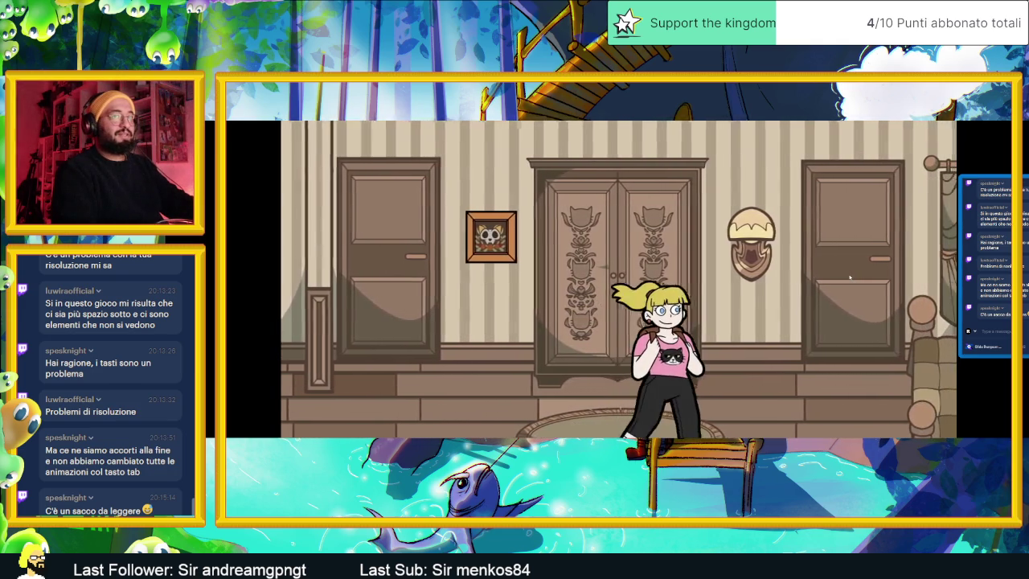
key("Right")
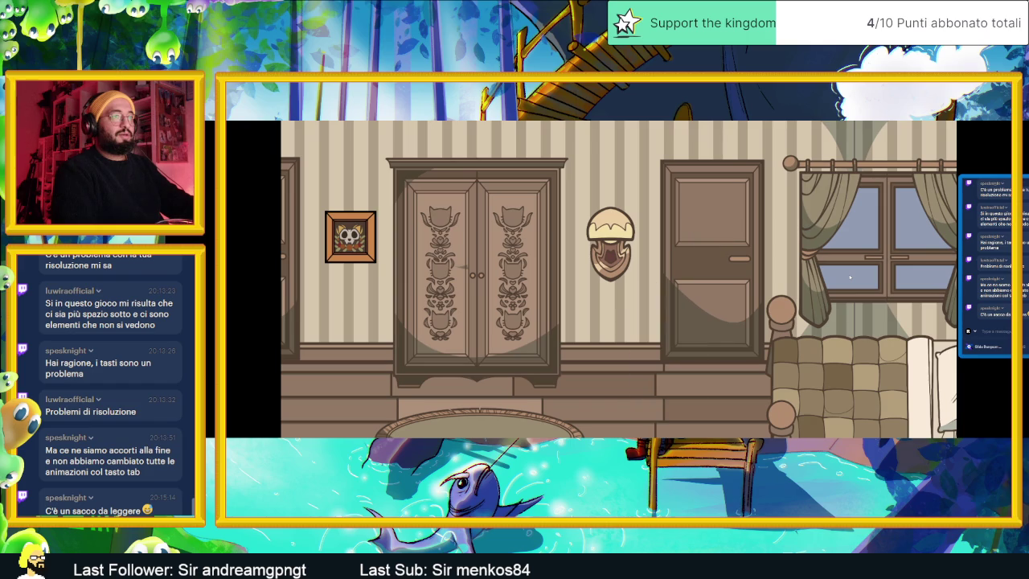
key("Right")
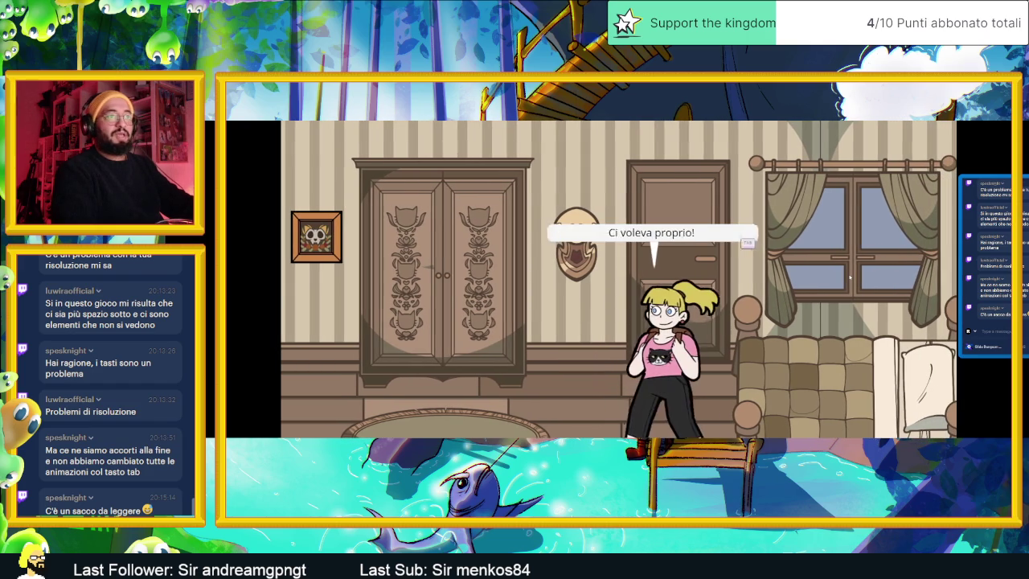
key("Left")
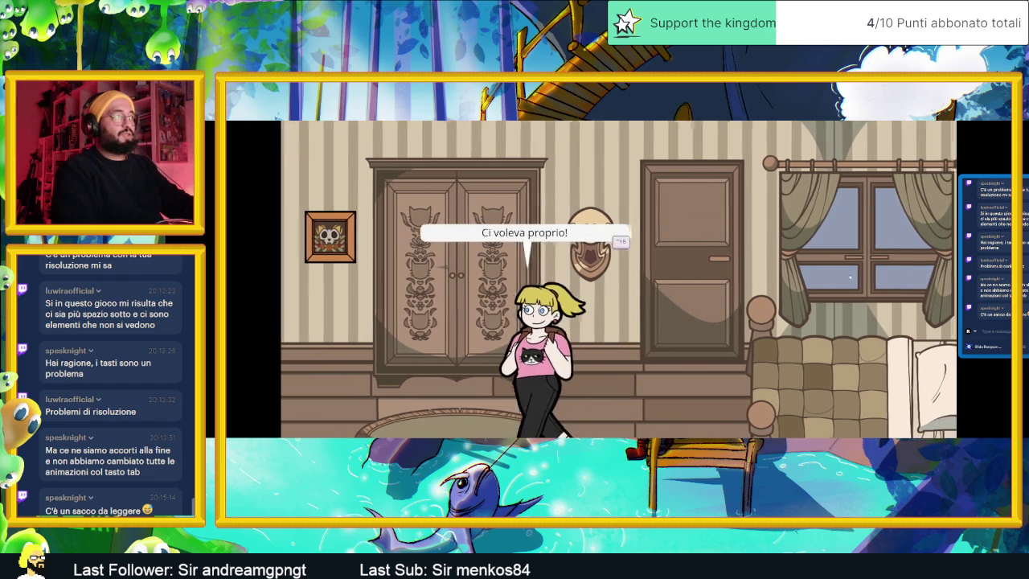
key("Left")
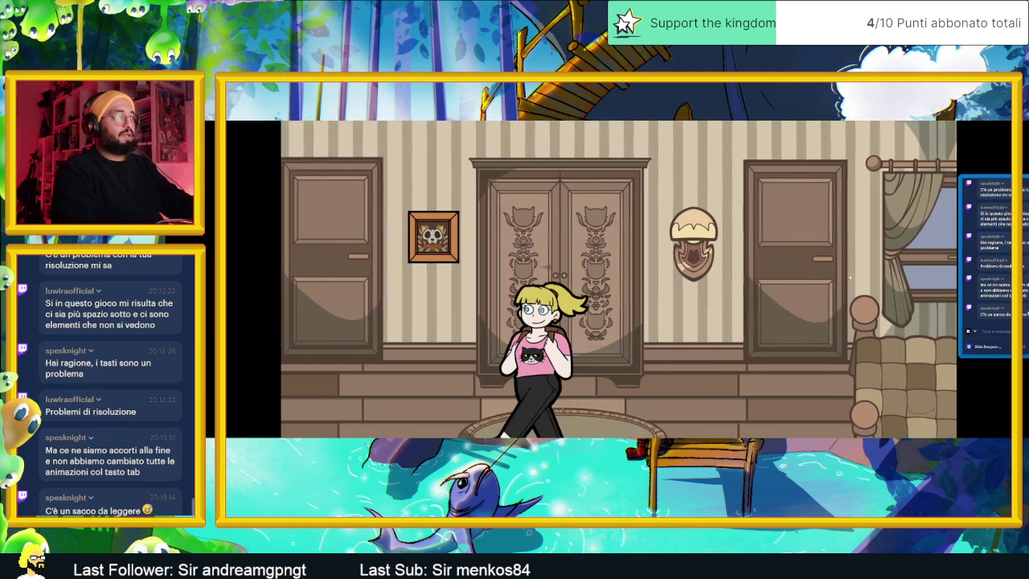
key("Up")
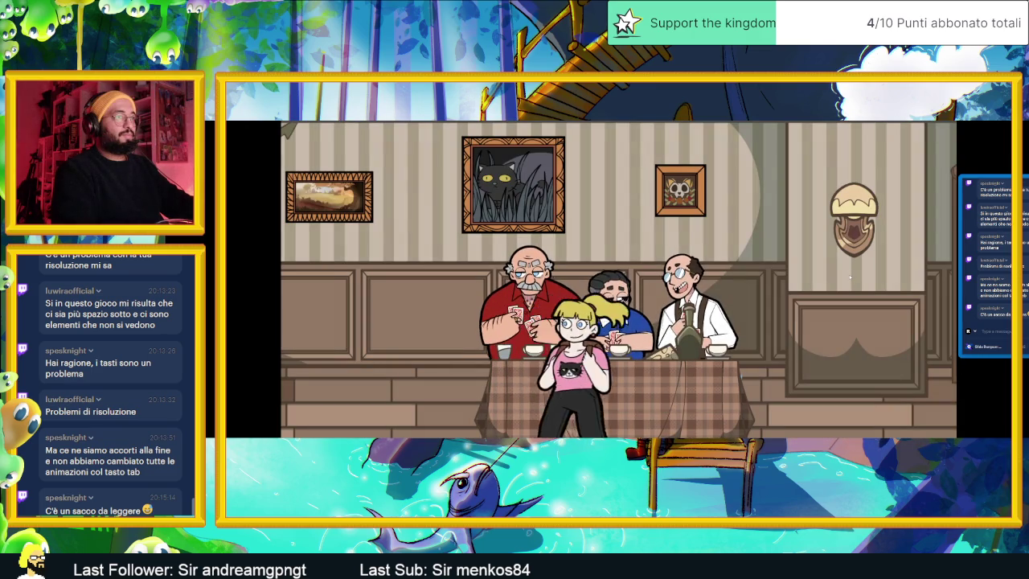
Walk past the card table to the bar, meet the brown-haired boy, and leave for the central square.
key("Right")
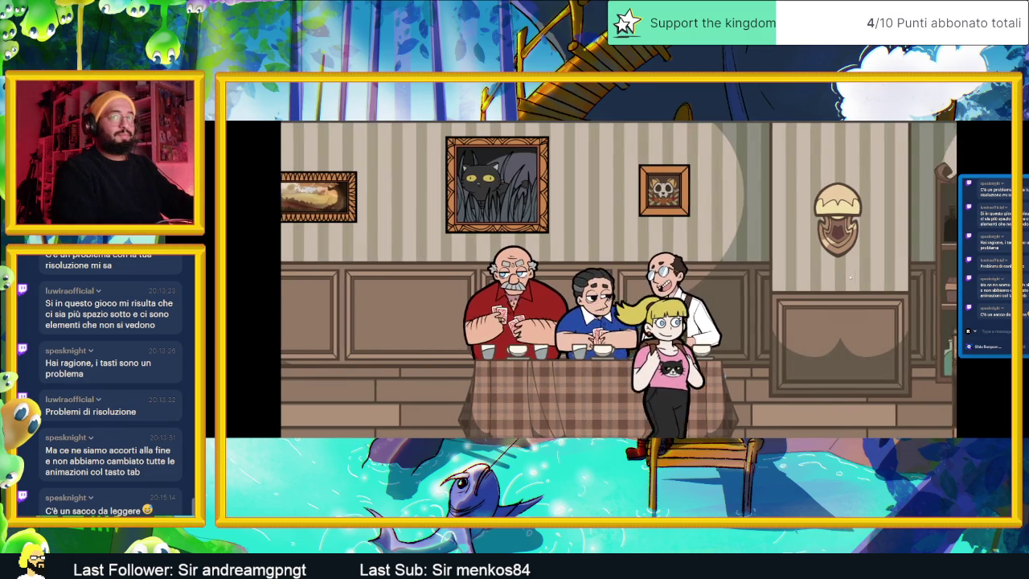
key("Right")
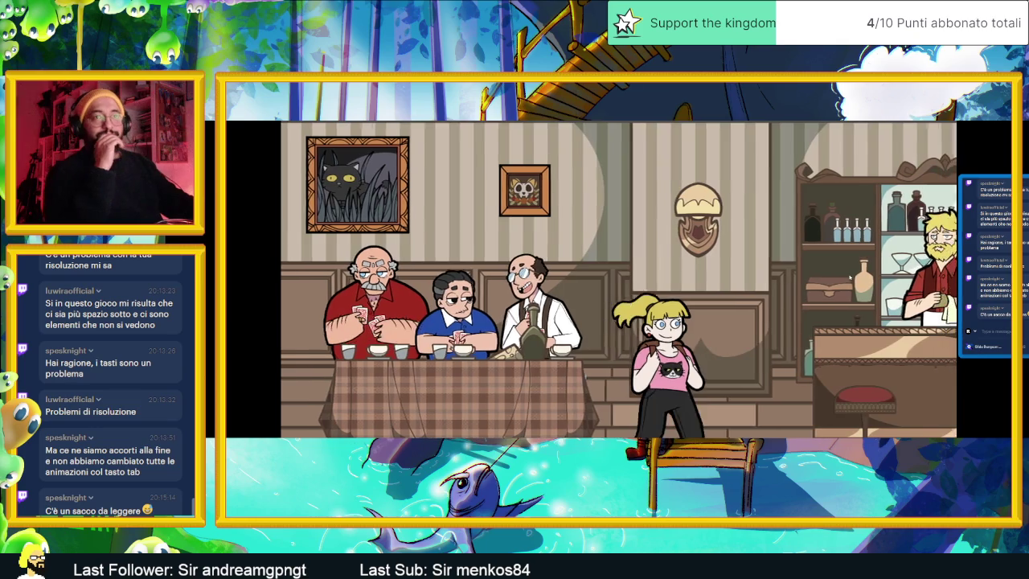
key("Right")
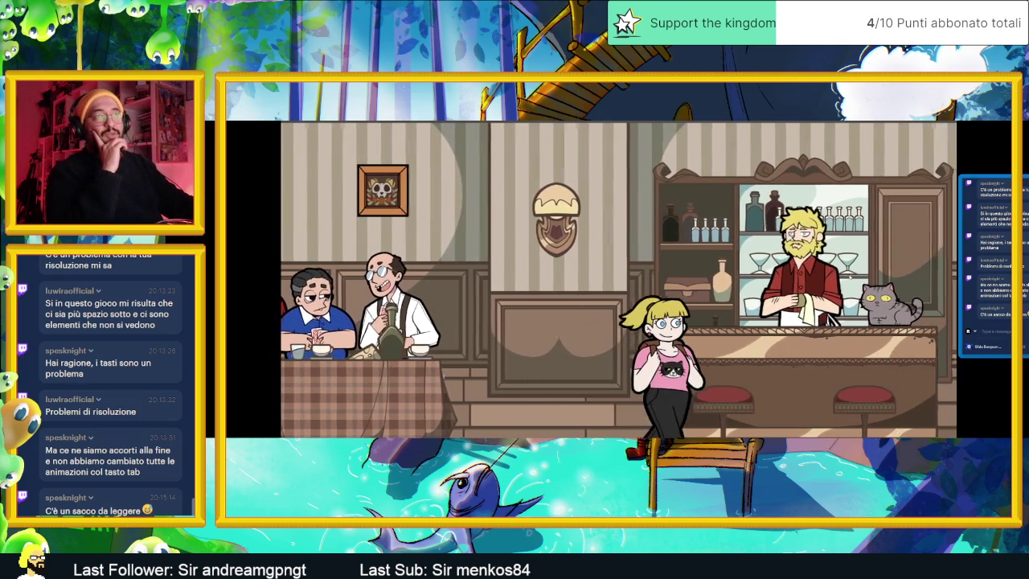
key("Right")
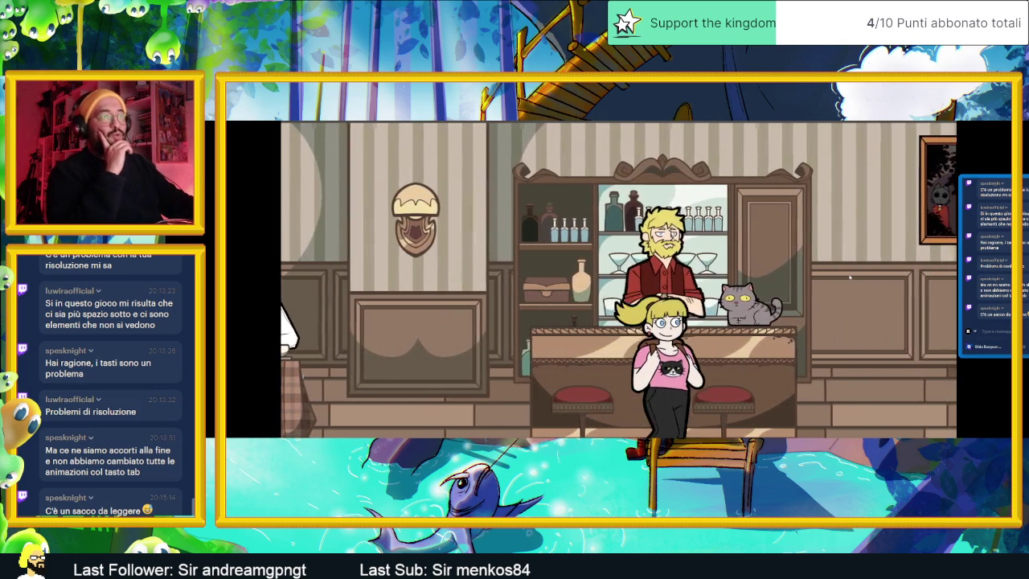
key("Right")
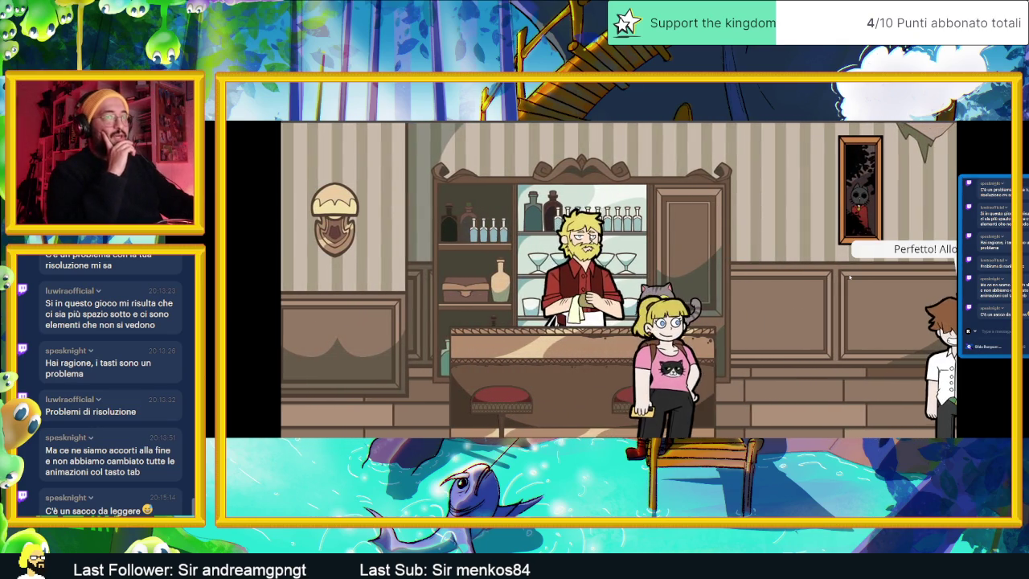
key("Right")
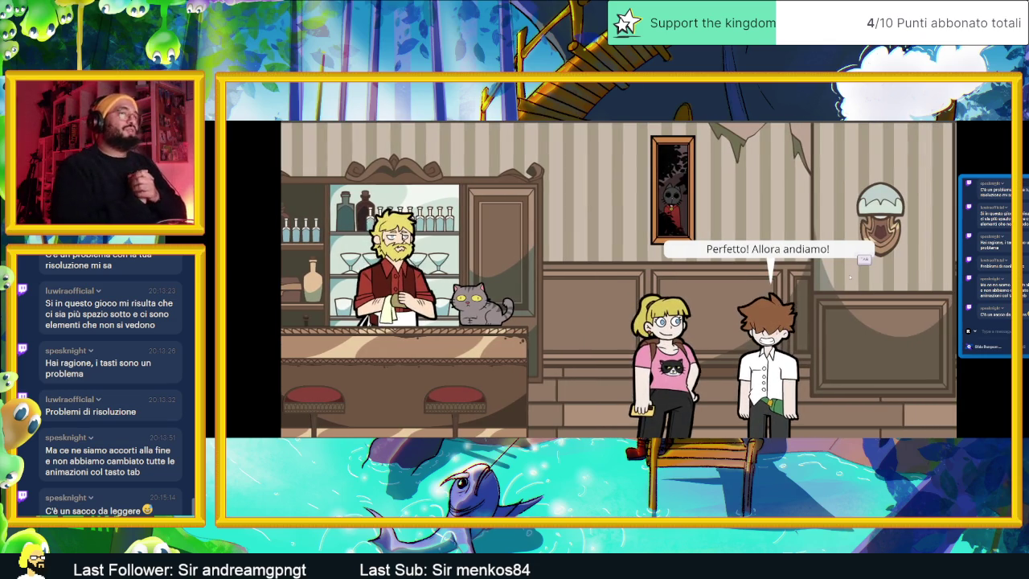
key("Right")
key("Tab")
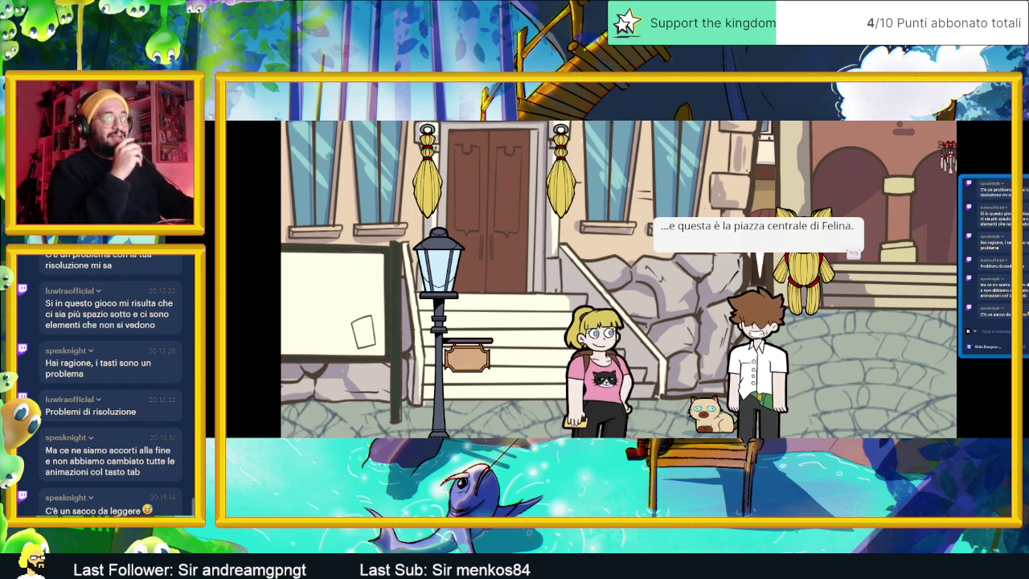
Advance the fountain-square dialogue about the festival and walk the girl right.
key("Tab")
key("Tab")
key("Tab")
key("Tab")
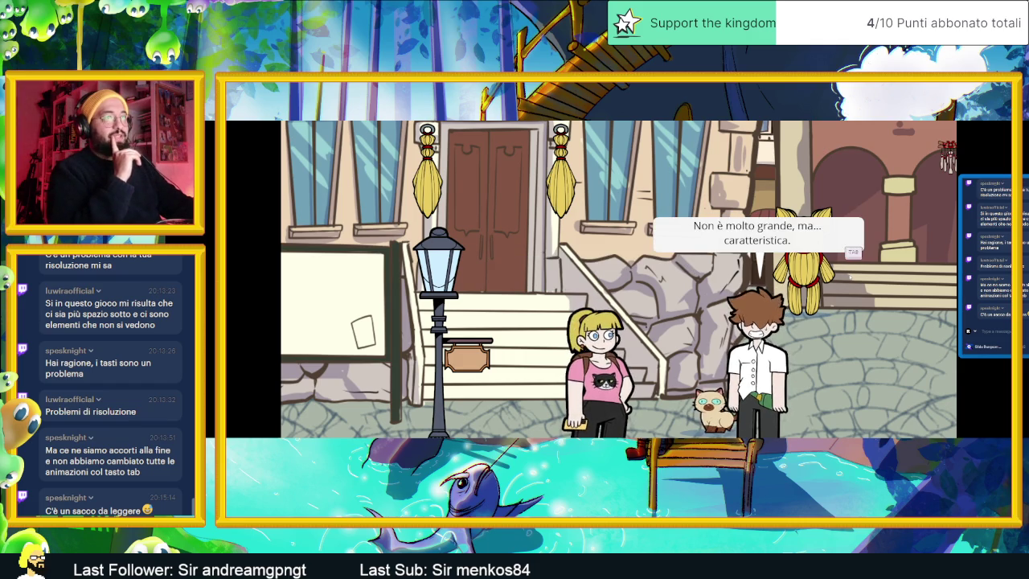
key("Tab")
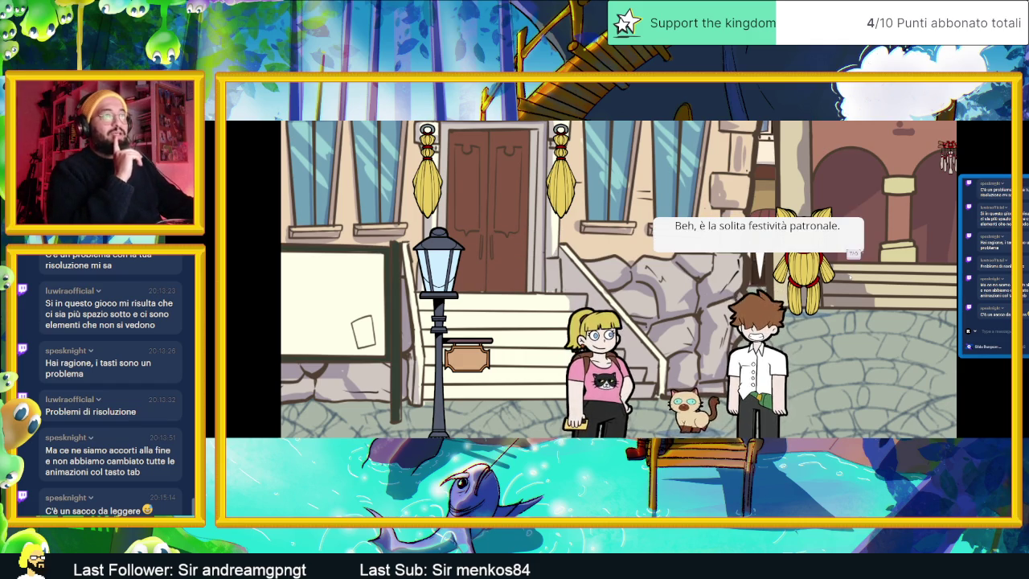
key("Tab")
key("Tab")
key("Tab")
key("Tab")
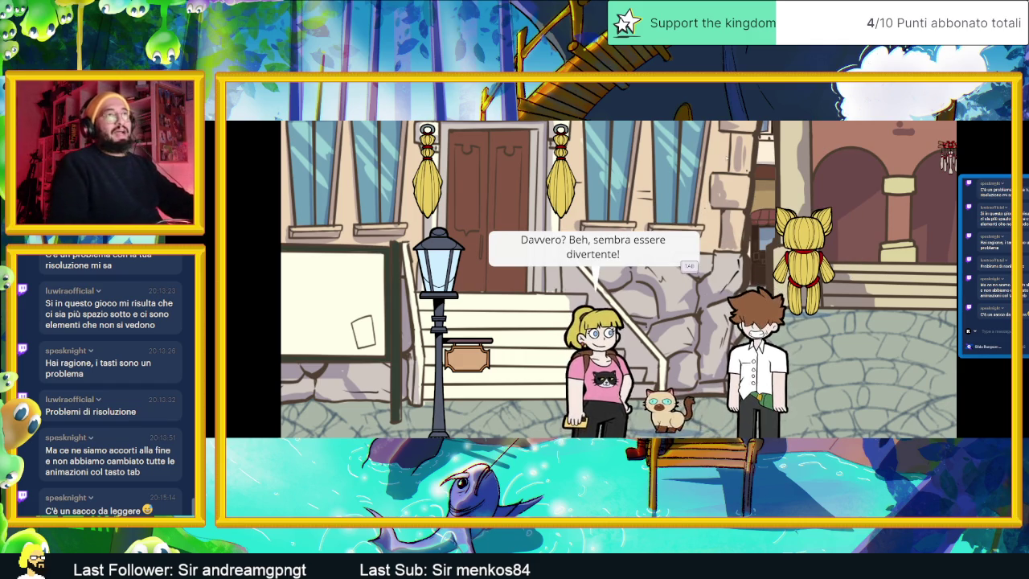
key("Tab")
key("Tab")
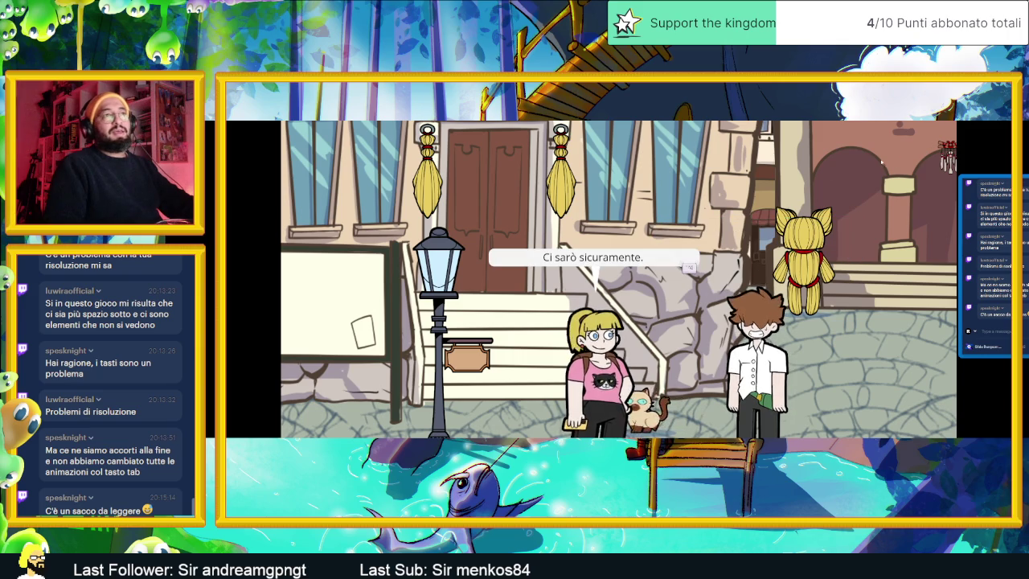
key("Tab")
key("Tab")
key("Tab")
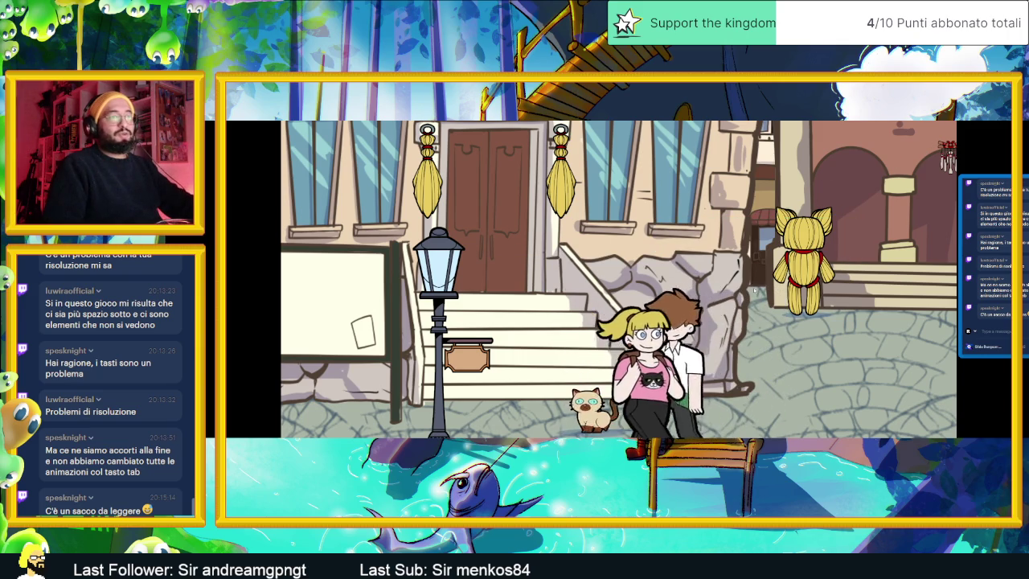
key("Right")
key("Right")
key("Right")
key("Right")
key("Right")
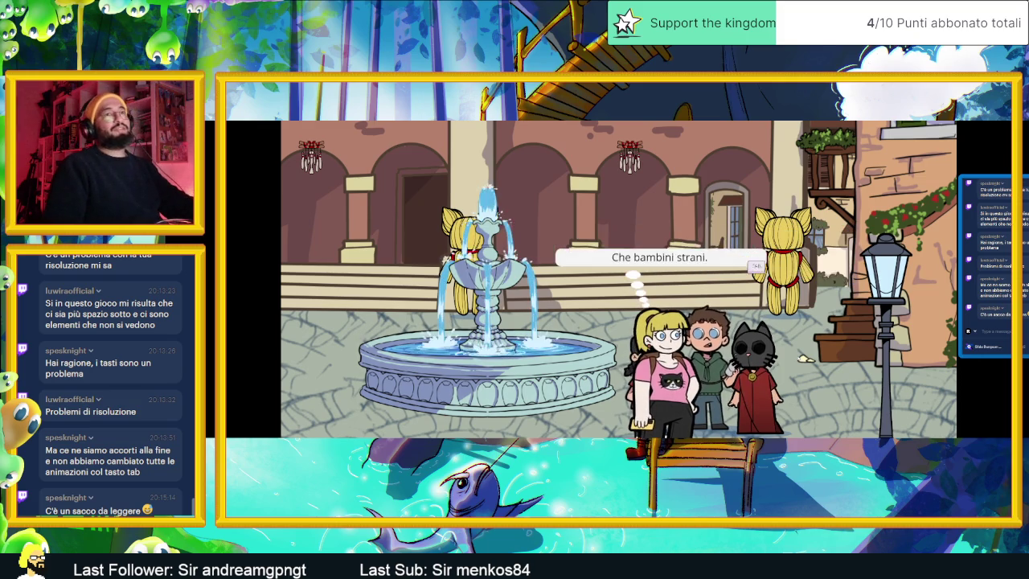
Quit the game through the phone's settings screen with Exit Game.
key("Tab")
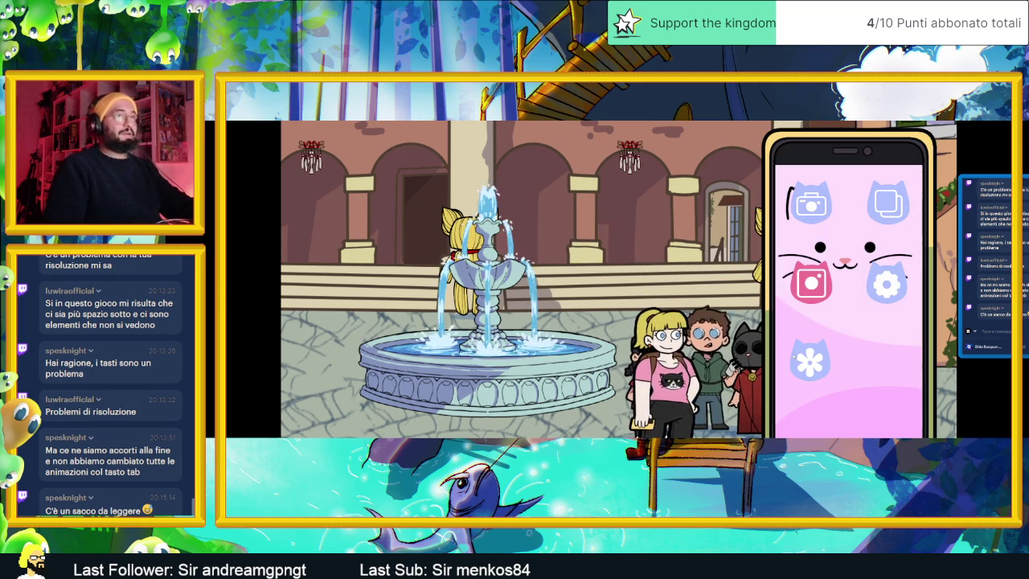
key("Right")
key("Down")
key("Return")
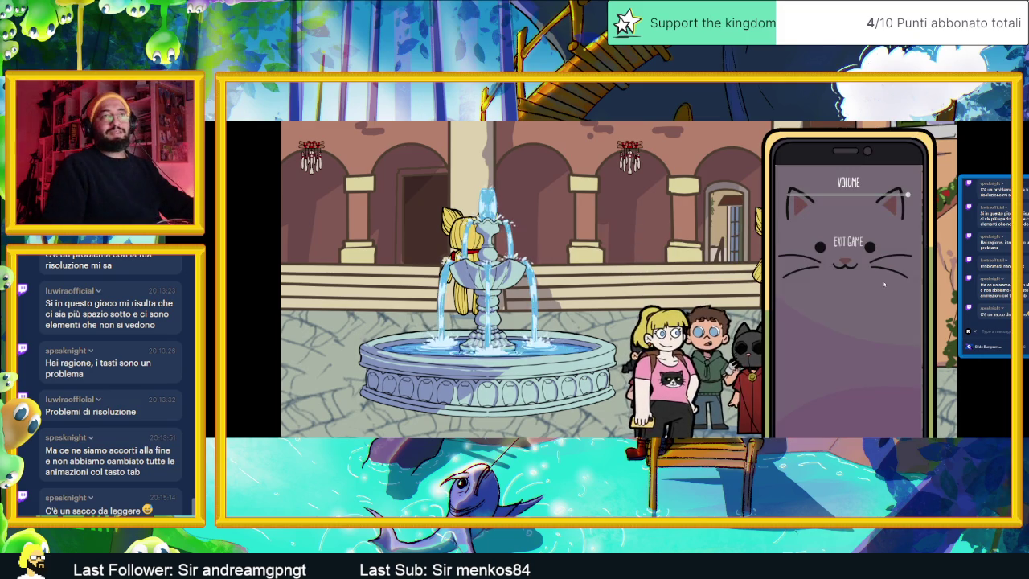
key("Return")
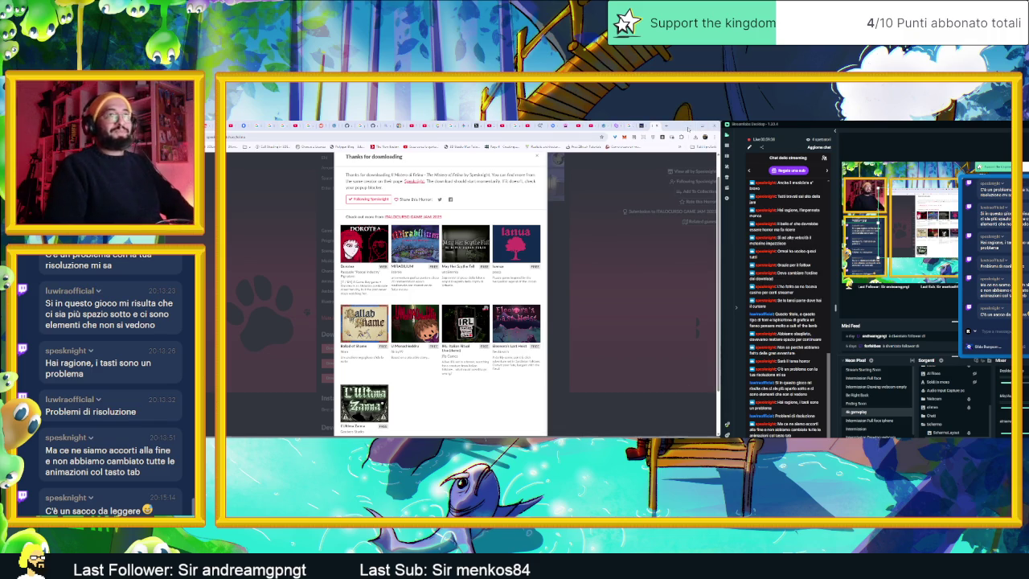
Close the Contenuto and Download explorer windows, pan the Godot dungeon map, and return to itch.io.
left_click(688, 128)
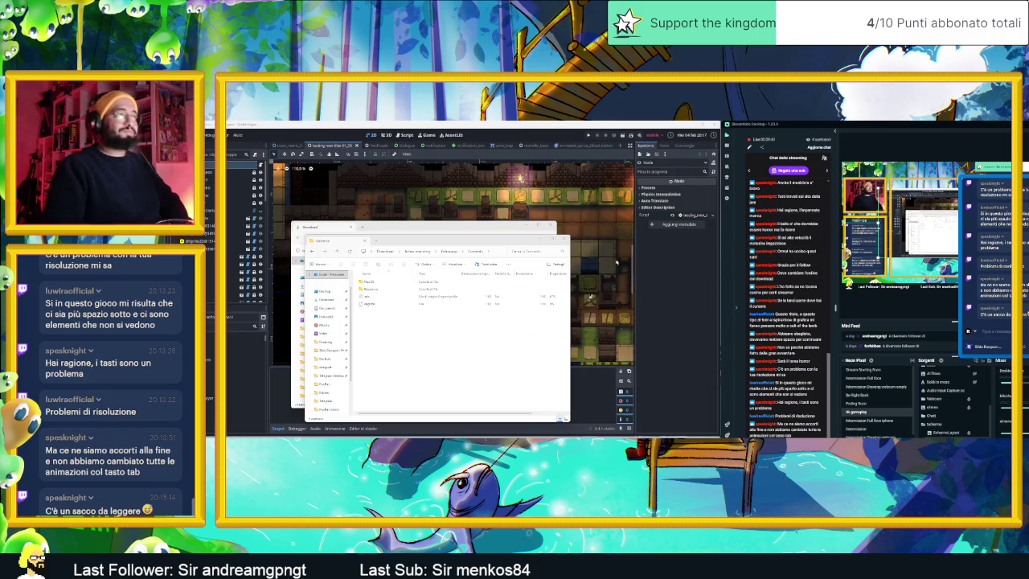
left_click(565, 239)
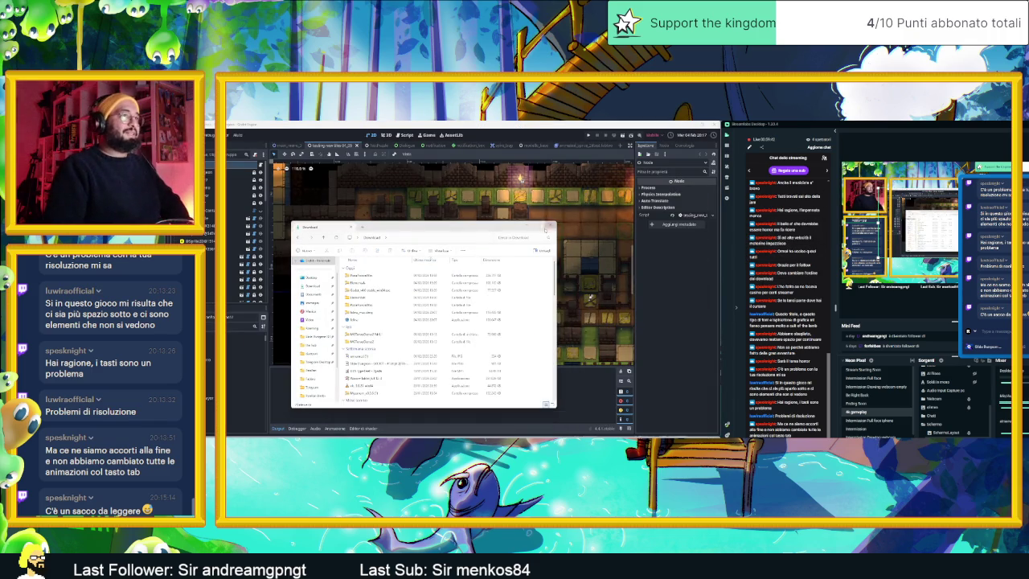
left_click(546, 228)
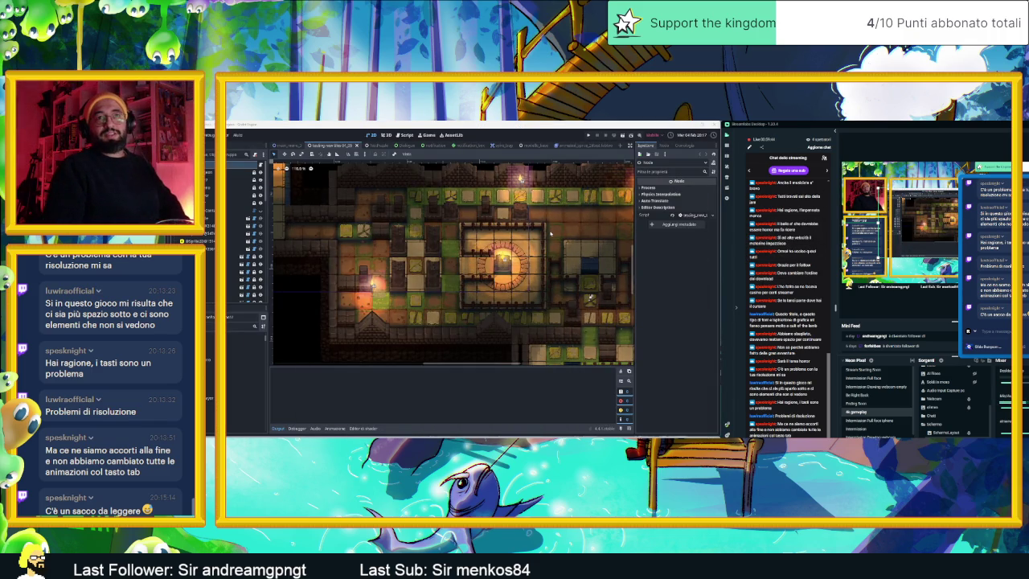
scroll(530, 263, "down", 2)
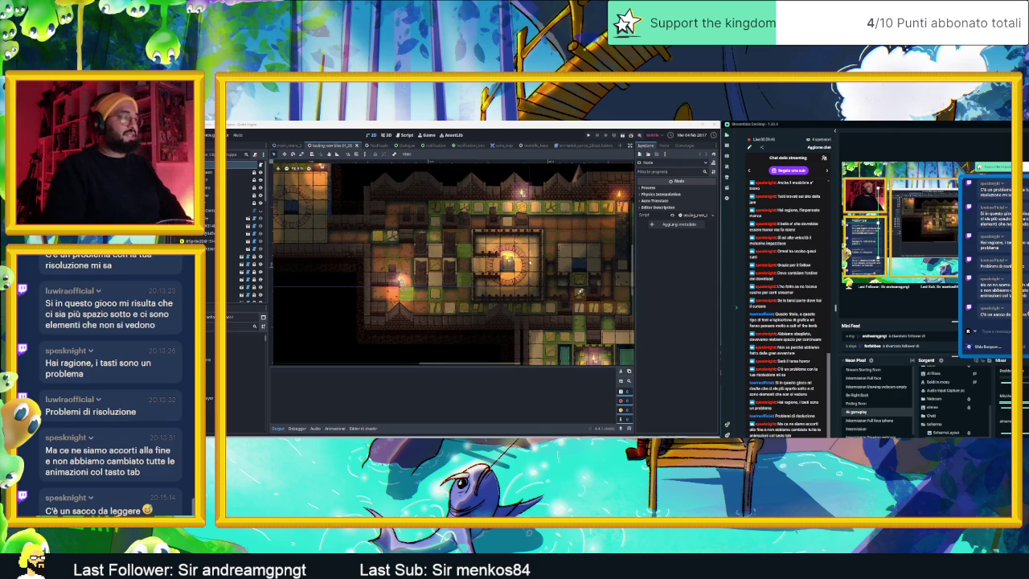
left_click_drag(530, 263, 510, 255)
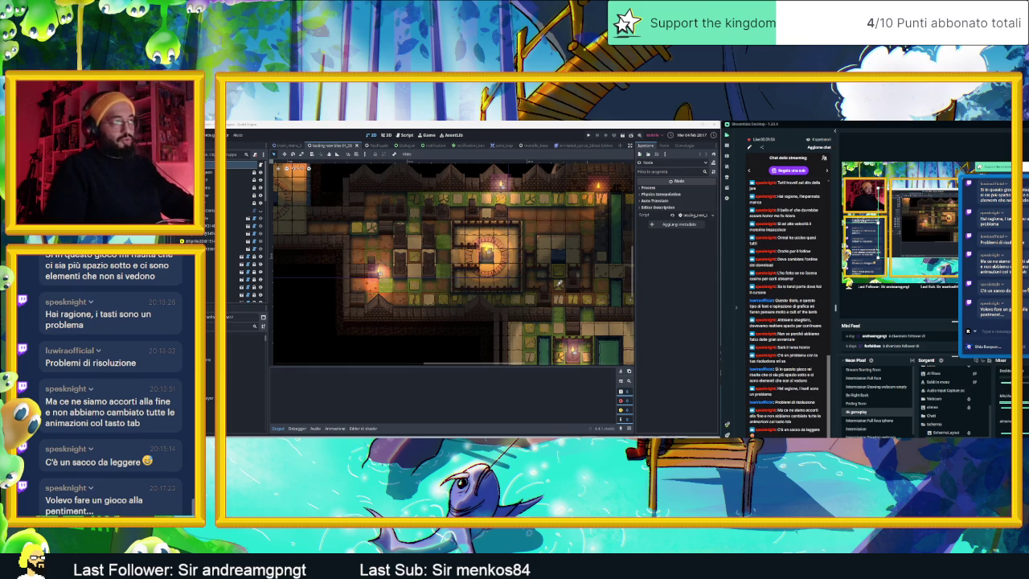
key("alt+Tab")
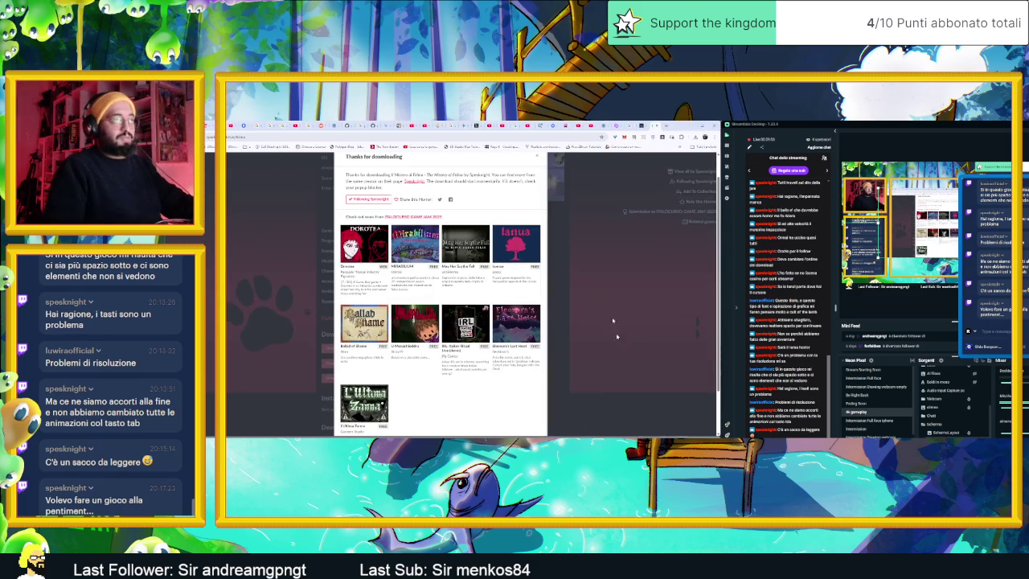
Search Google for 'pentiment', open its Steam store page and pass the birth-year age check.
left_click(666, 127)
type("pentiment")
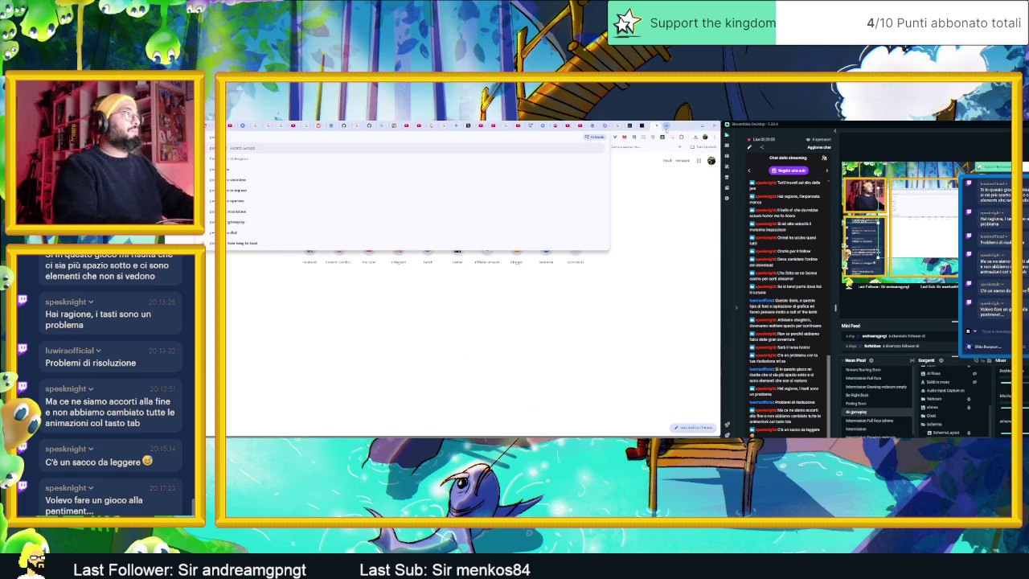
key("Return")
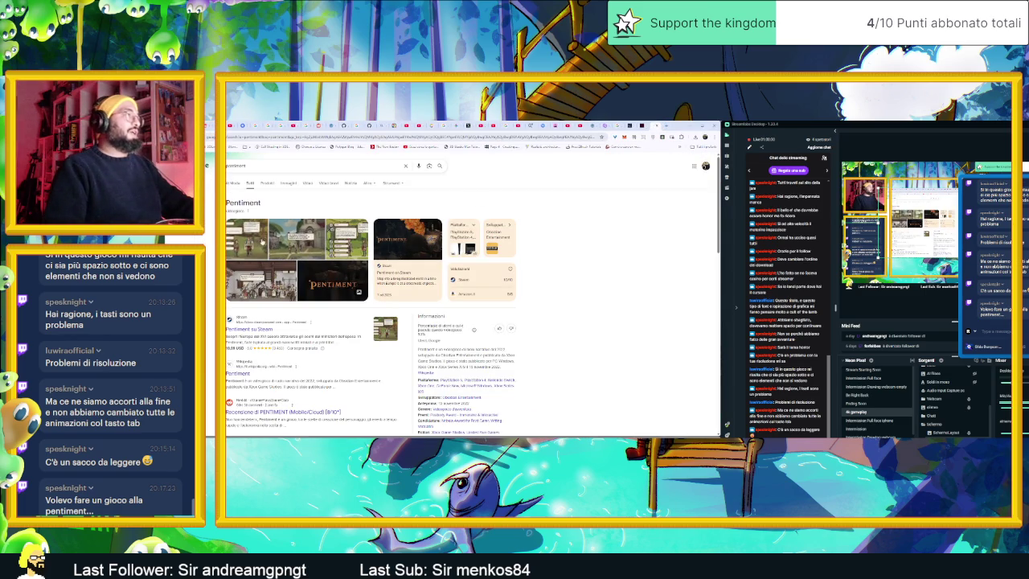
left_click(299, 238)
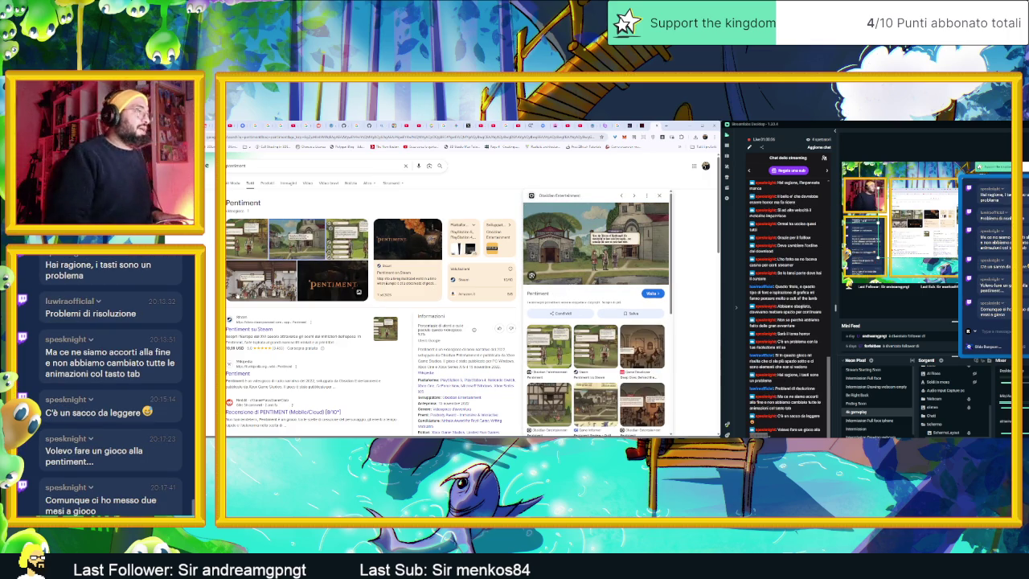
left_click(270, 329)
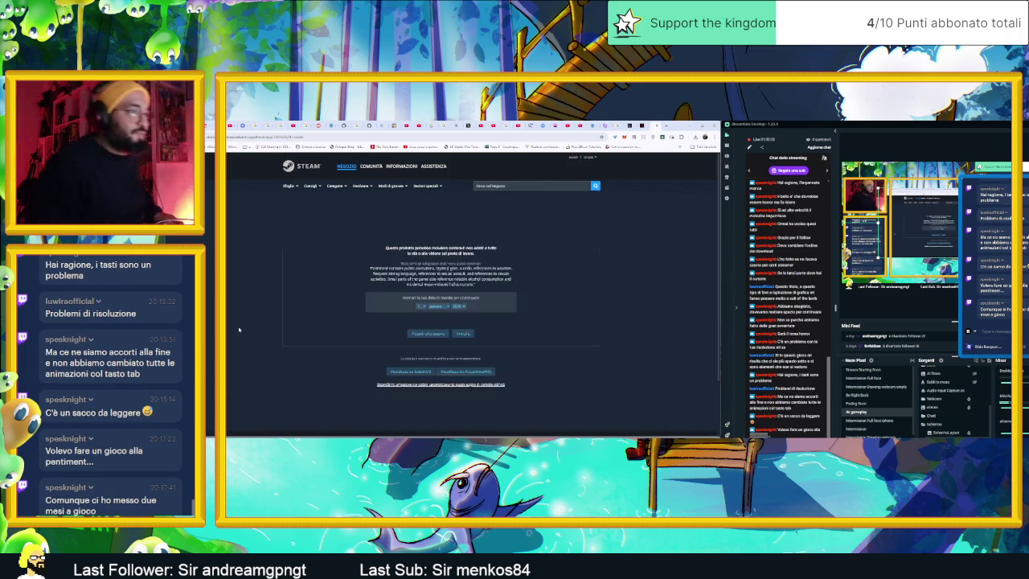
left_click(459, 337)
scroll(456, 378, "down", 5)
left_click(457, 374)
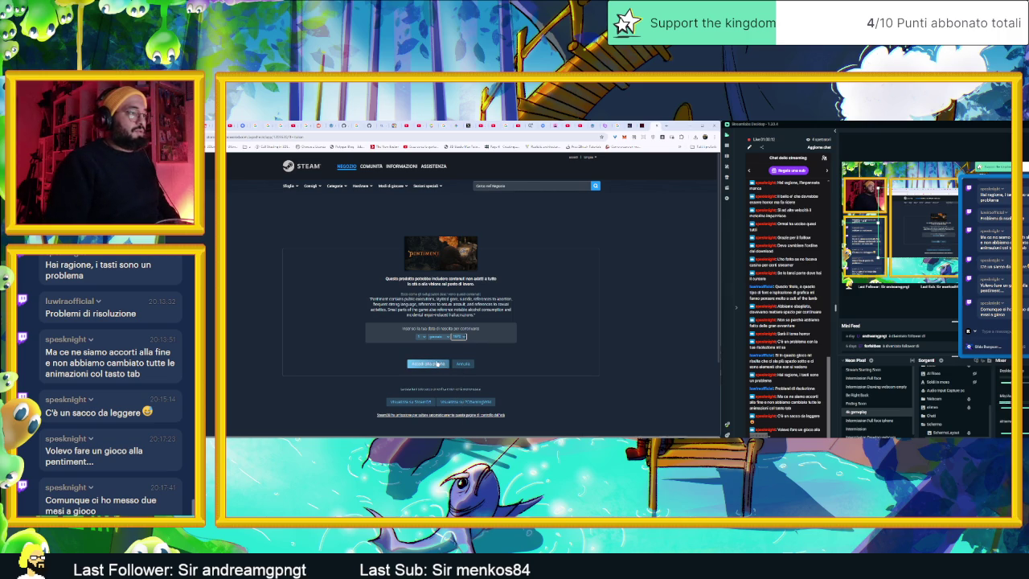
left_click(437, 364)
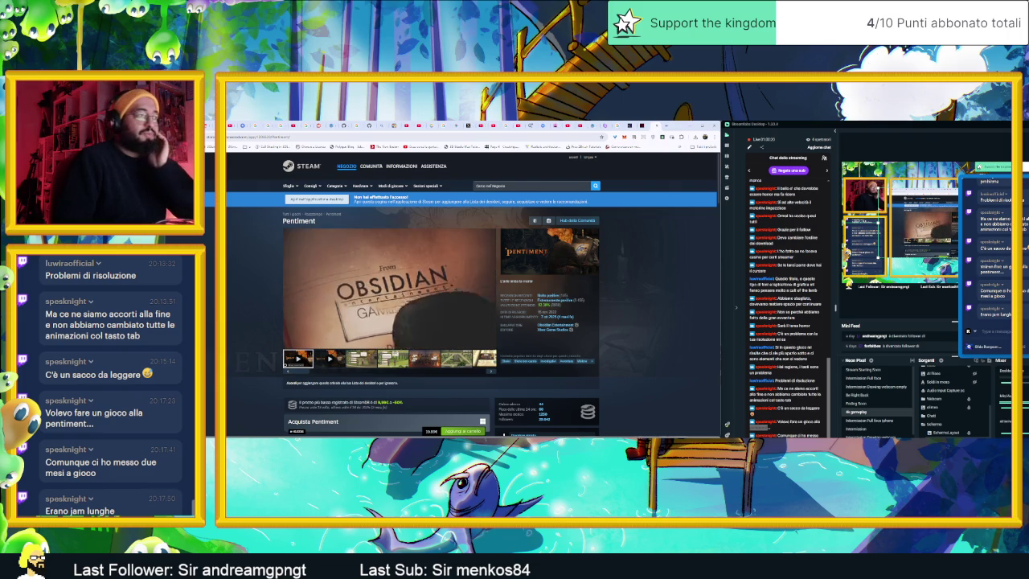
Browse through all of Pentiment's store screenshots, then minimize the browser.
left_click(363, 362)
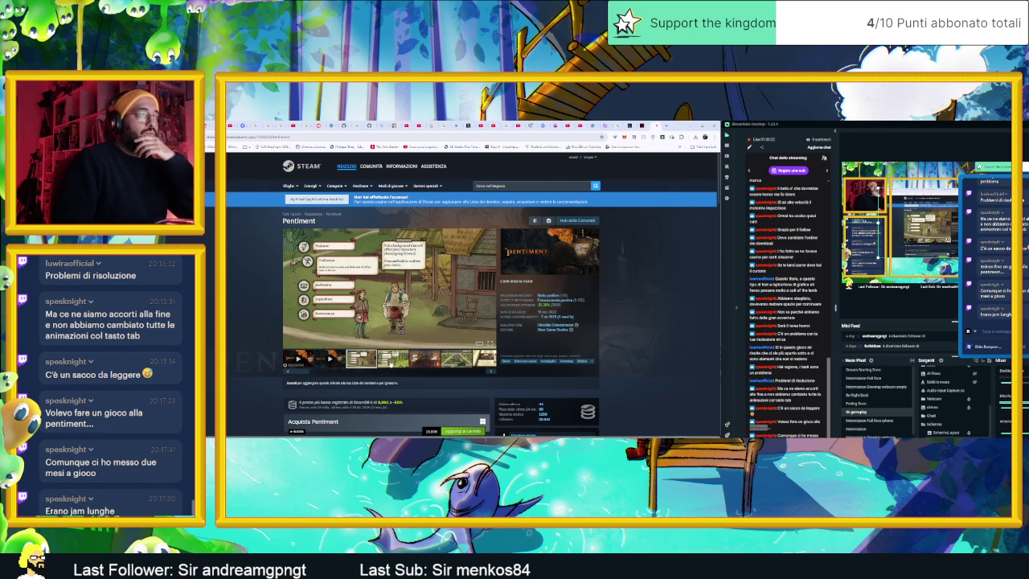
left_click(456, 361)
left_click(486, 359)
left_click(486, 360)
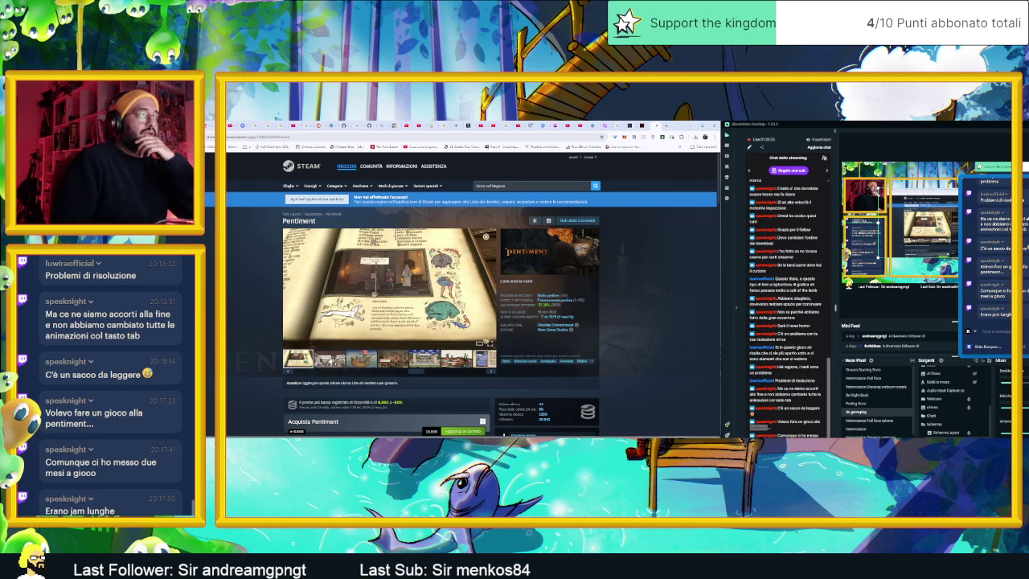
left_click(485, 360)
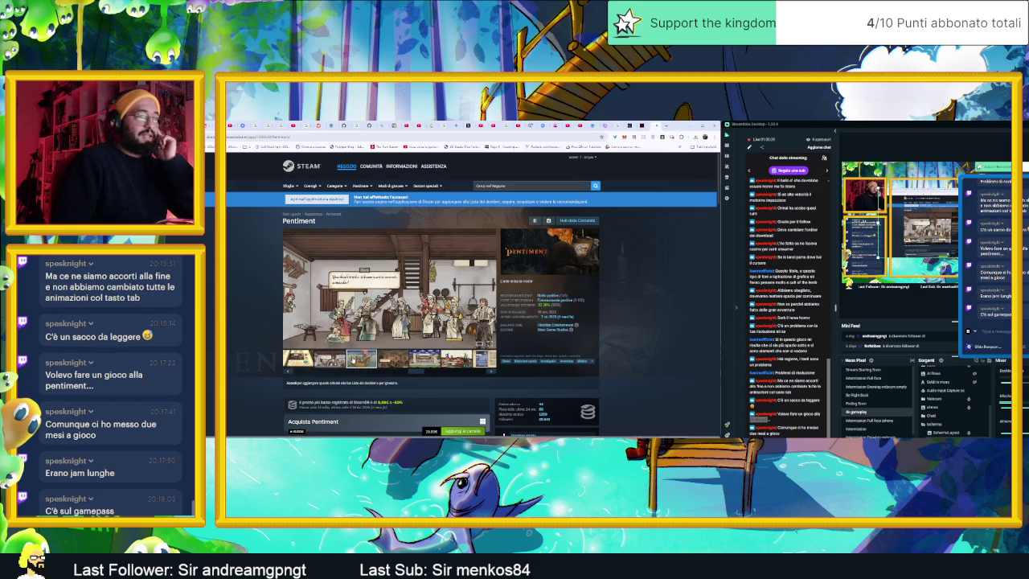
left_click(354, 359)
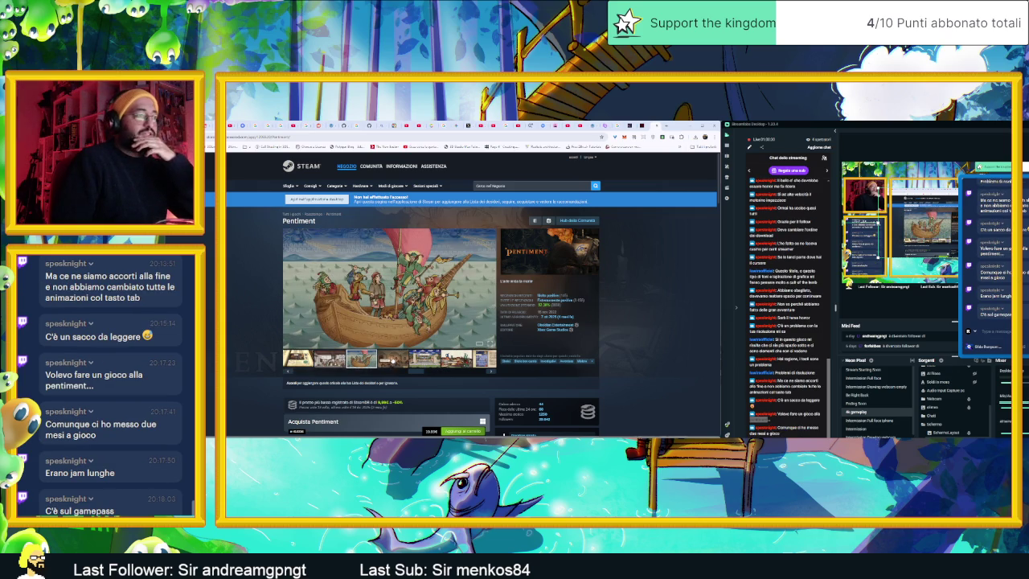
left_click(394, 359)
left_click(424, 360)
left_click(456, 360)
left_click(487, 360)
left_click(414, 360)
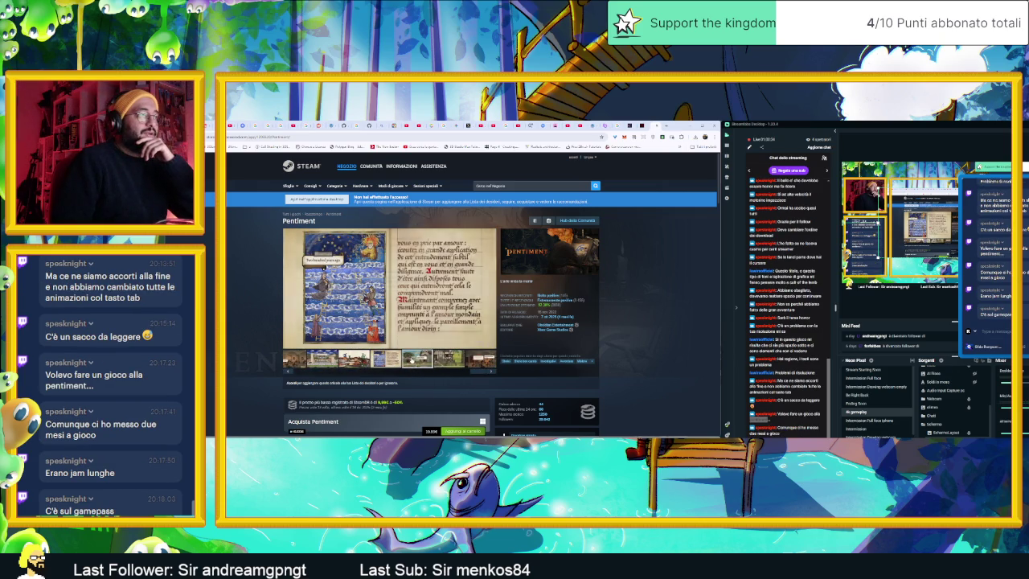
left_click(444, 360)
left_click(481, 359)
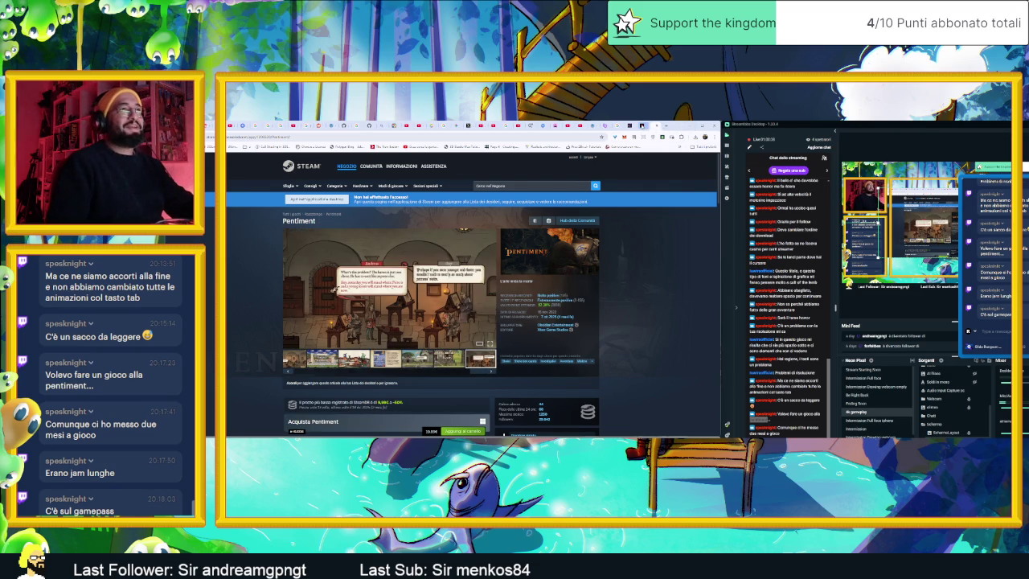
left_click(689, 127)
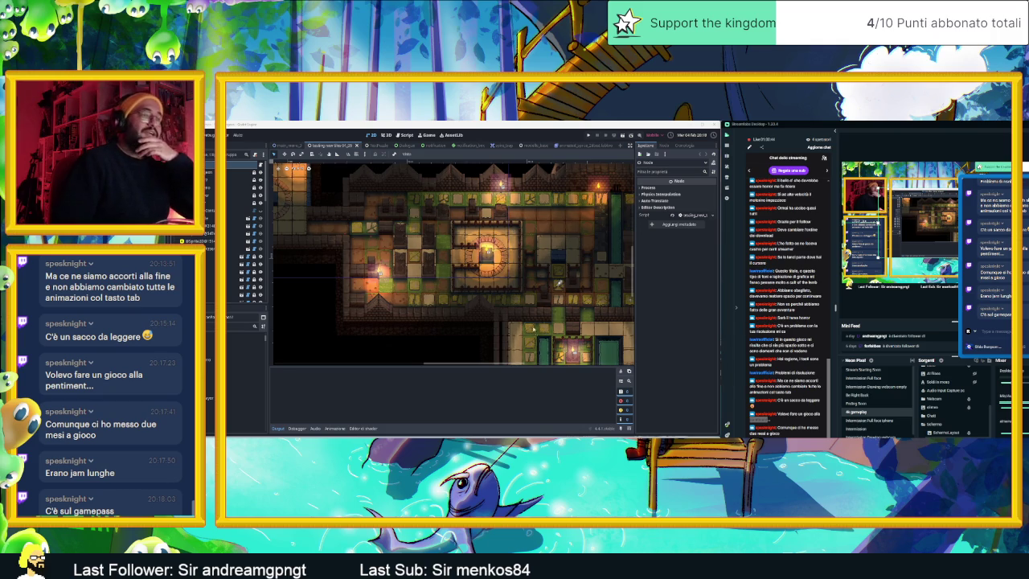
Zoom out the Godot dungeon map and bring up the Slide Dungeon task board full-size.
scroll(464, 290, "down", 3)
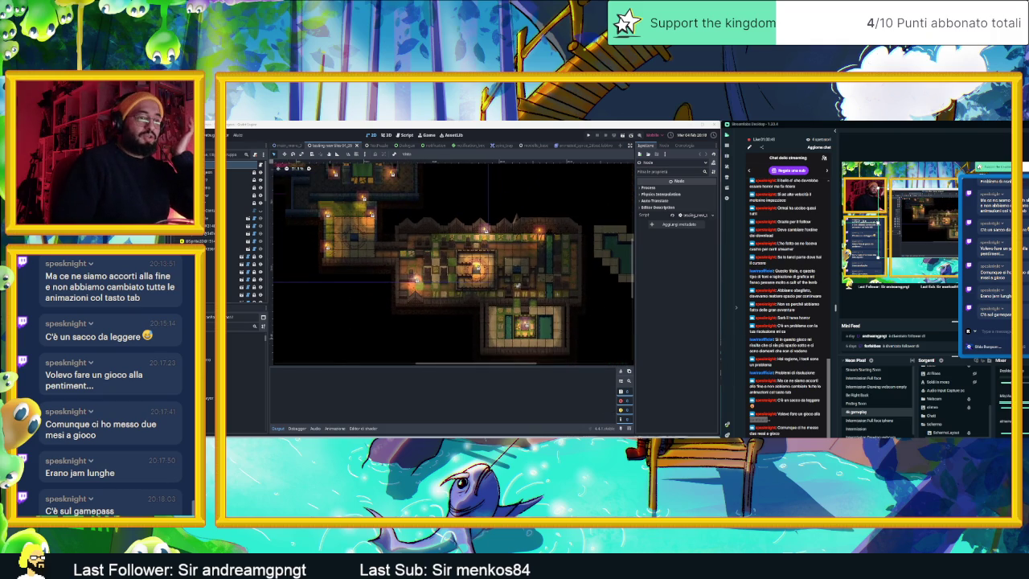
key("alt+Tab")
key("alt+Tab")
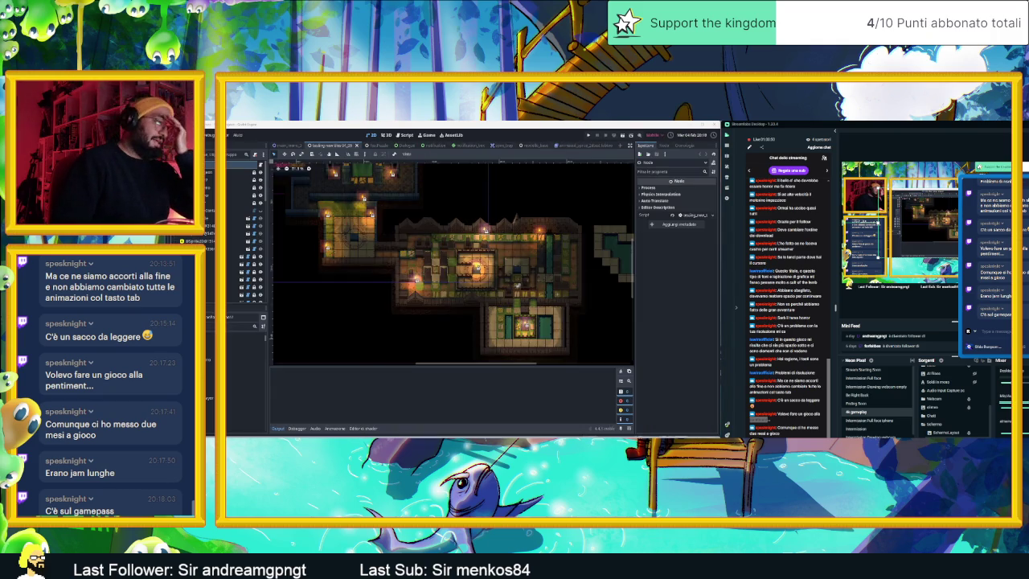
key("alt+Tab")
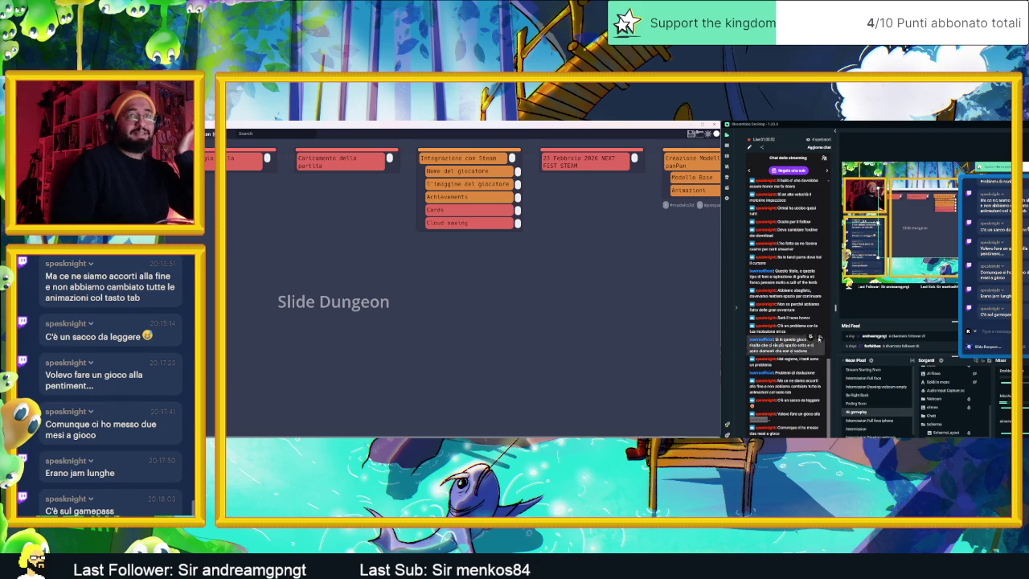
left_click(874, 388)
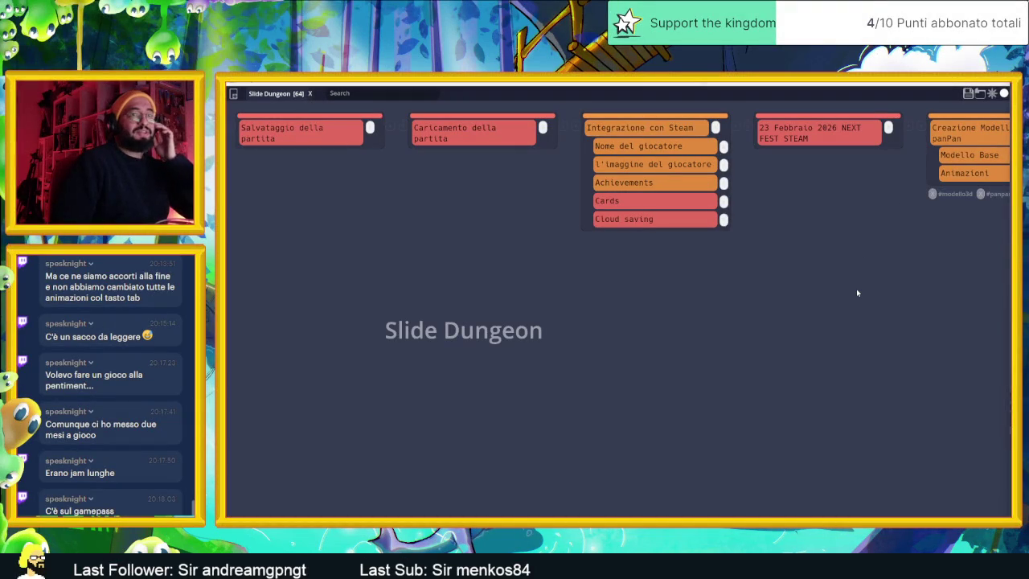
Cycle the Pressure tile column's colour all the way back around to red.
scroll(858, 292, "right", 3)
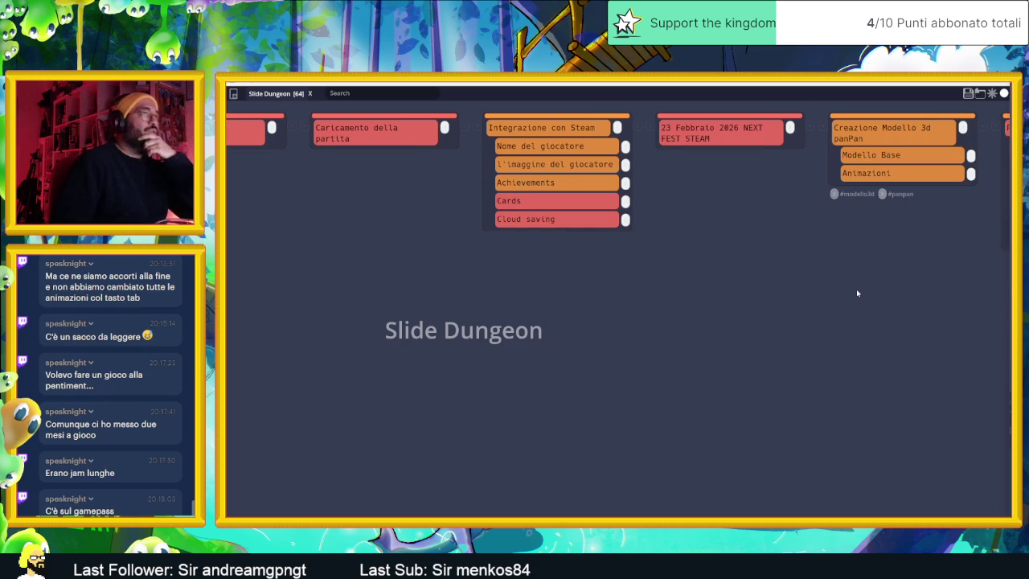
scroll(857, 292, "right", 10)
scroll(976, 350, "right", 10)
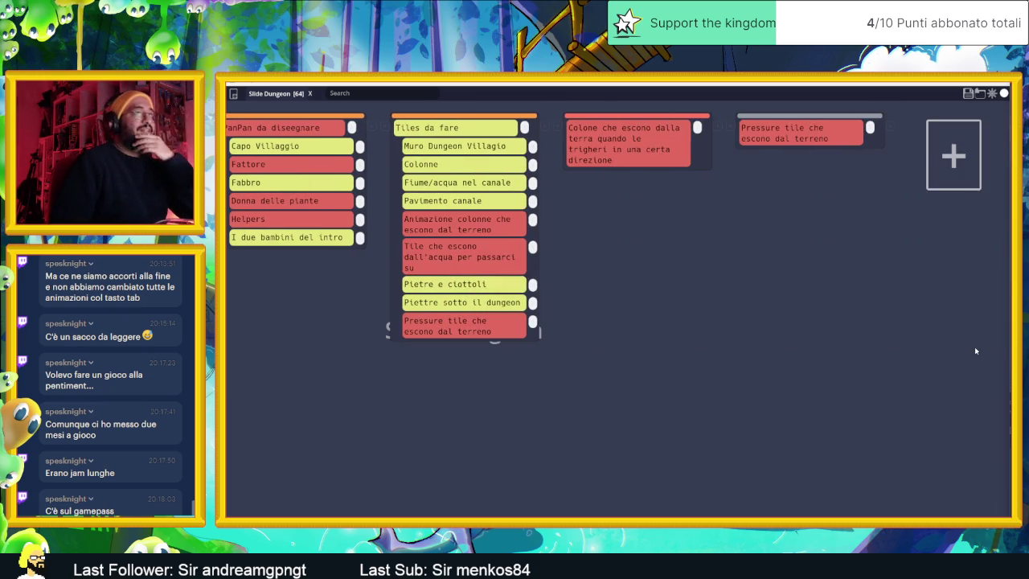
scroll(969, 351, "left", 10)
scroll(966, 350, "right", 10)
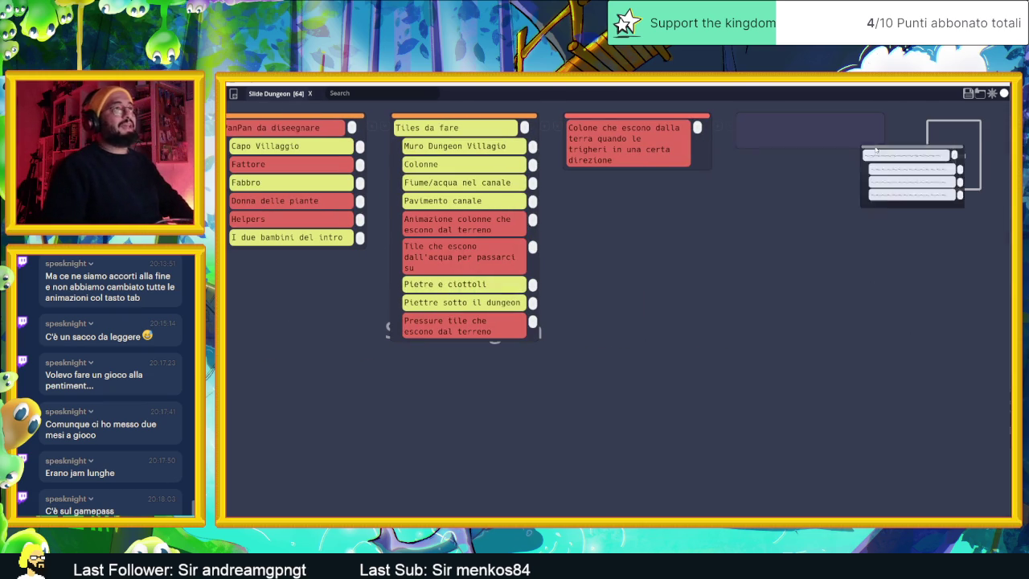
left_click(870, 129)
left_click(870, 128)
left_click(870, 129)
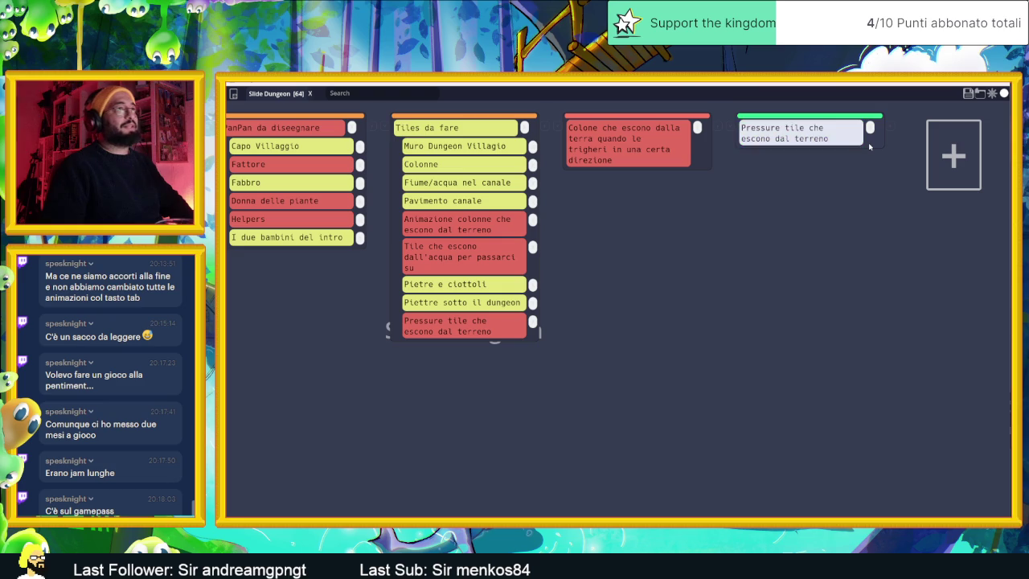
left_click(870, 128)
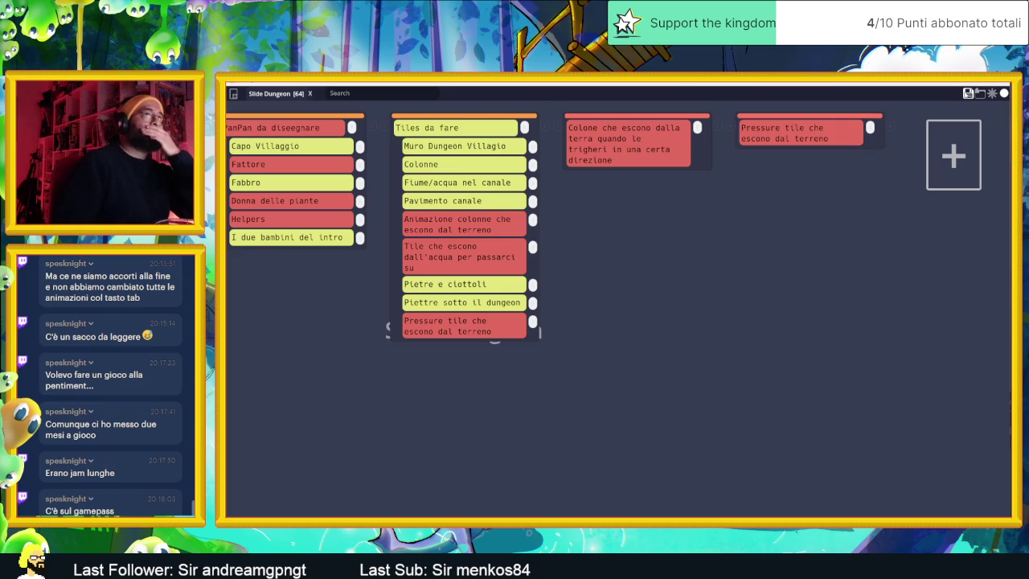
Save the board over Slide Dungeon.tasks and close the task board window.
left_click(969, 93)
left_click(322, 285)
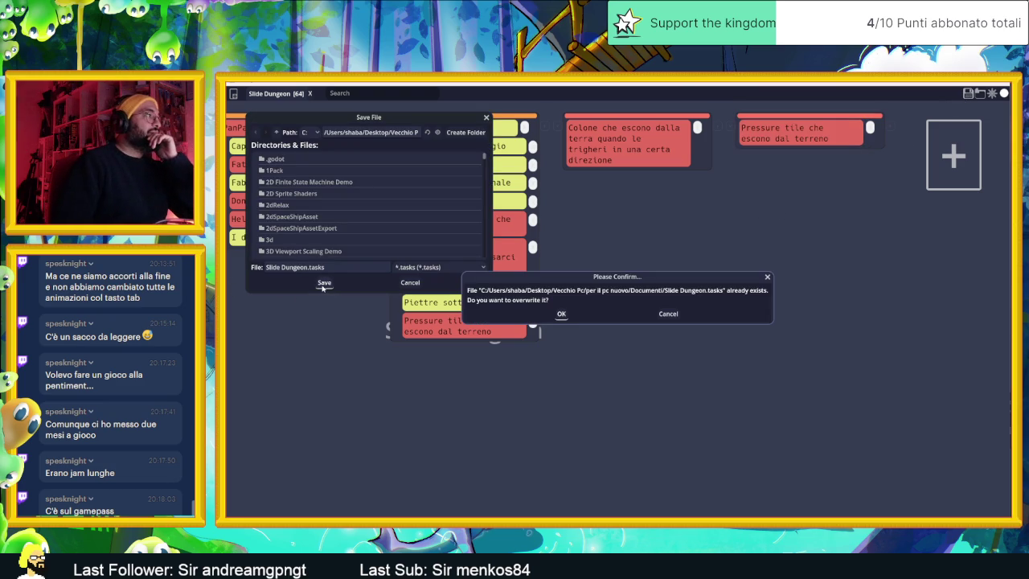
left_click(562, 314)
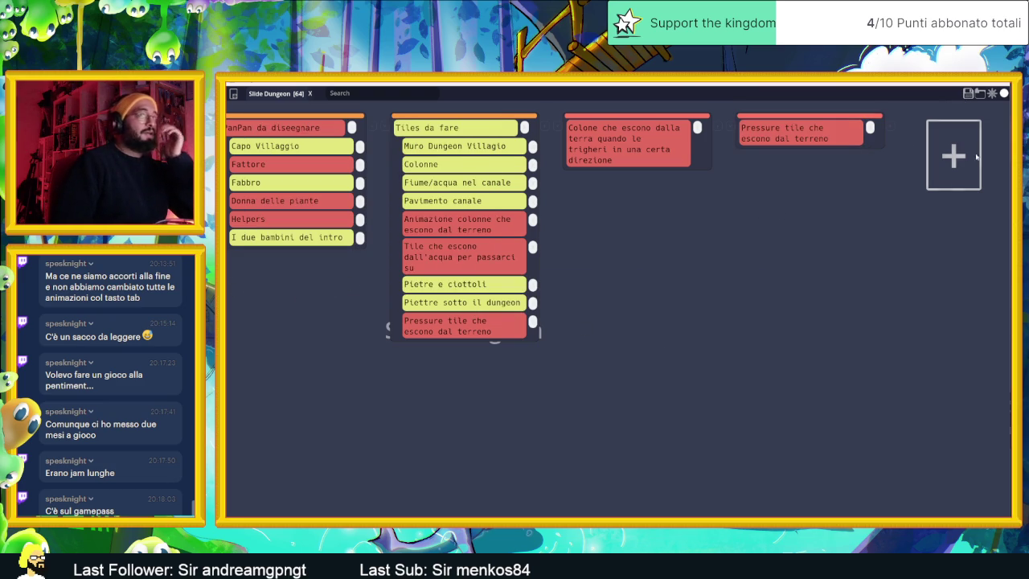
left_click(1005, 93)
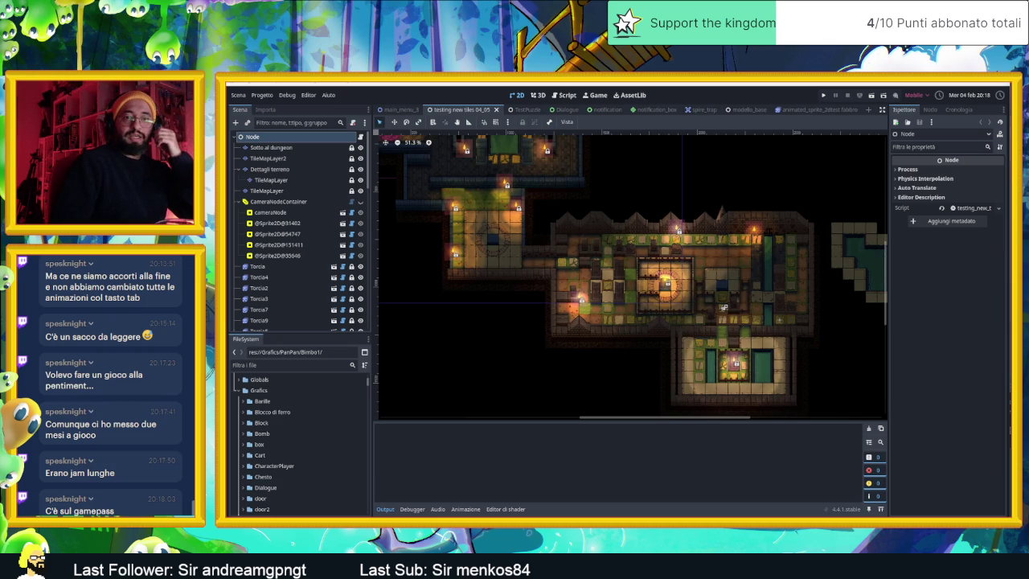
Switch to Discord and open the Yellow Hat Games server's #slide-dungeon channel.
key("alt+Tab")
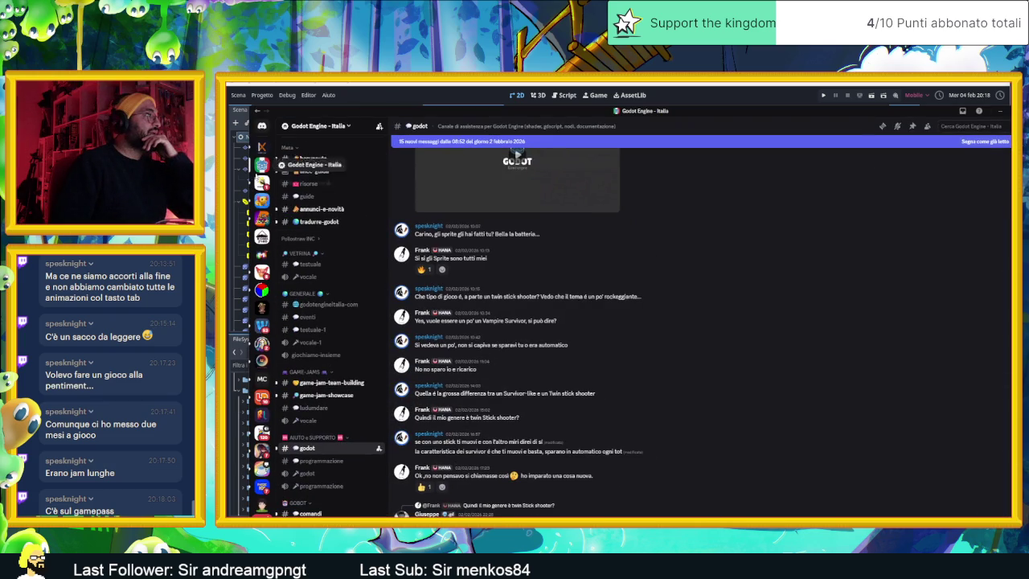
left_click(262, 190)
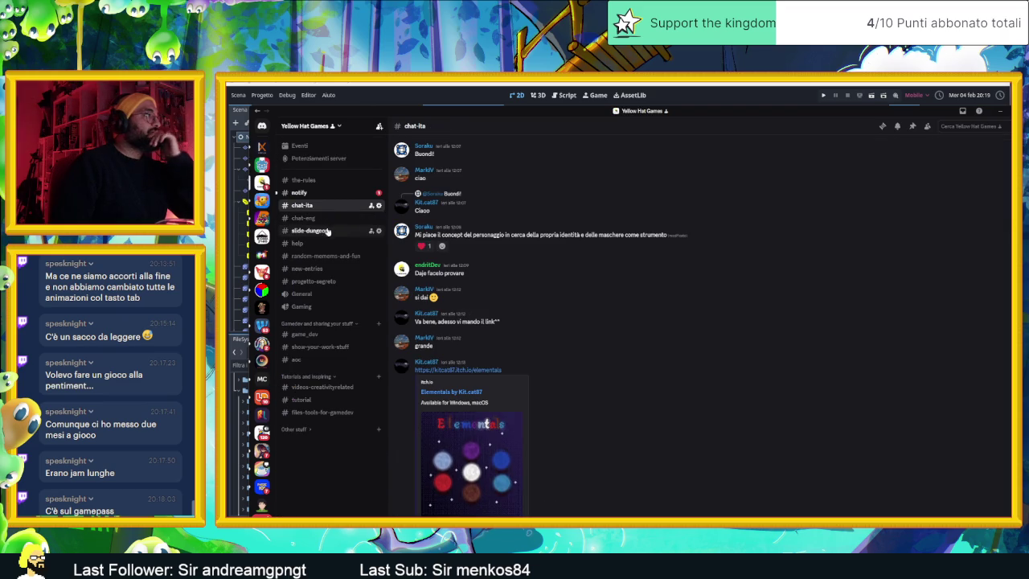
left_click(310, 231)
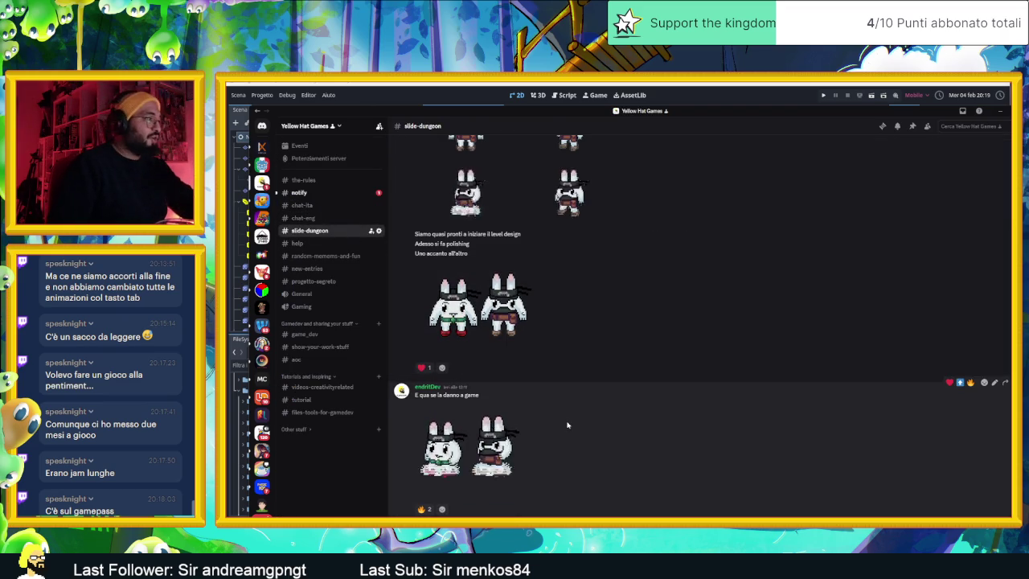
scroll(565, 420, "up", 1)
scroll(567, 425, "up", 5)
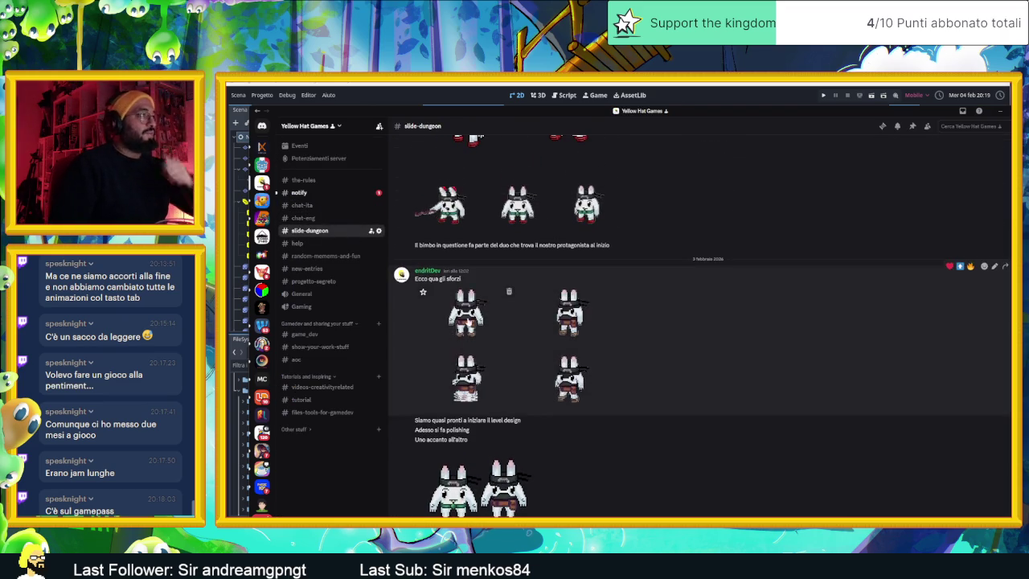
Preview the sword-wielding bunny sprite and the final animation image full-screen.
left_click(463, 310)
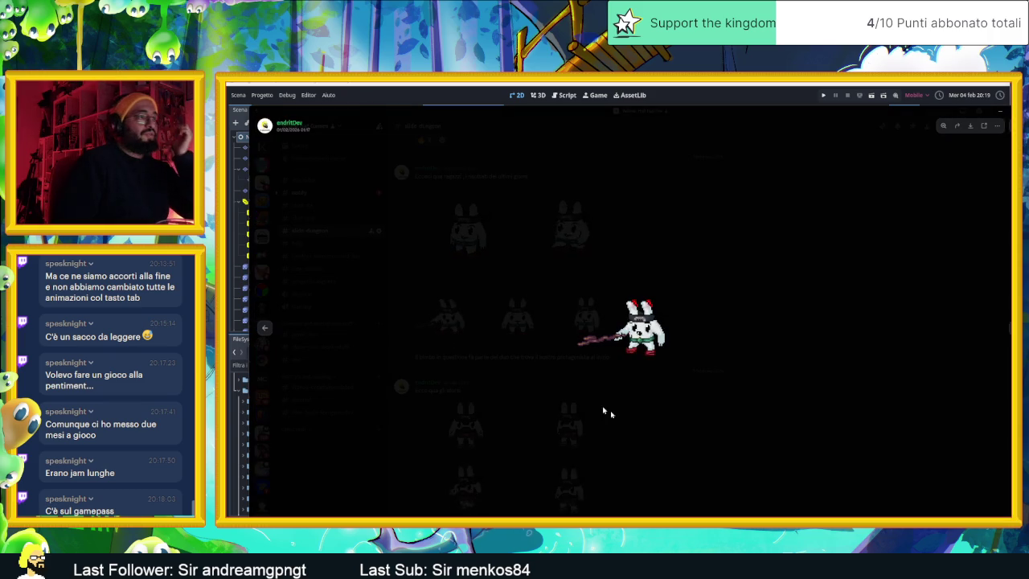
left_click(719, 456)
scroll(633, 381, "up", 4)
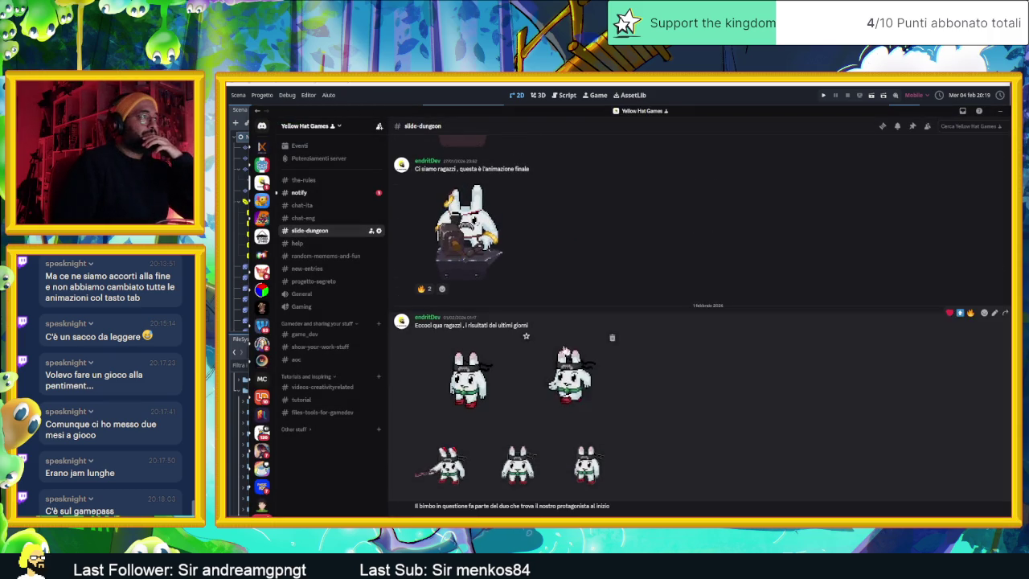
left_click(472, 294)
left_click(657, 420)
Preview several of the leaf-hat character sprites full-screen.
scroll(560, 374, "up", 1)
scroll(561, 375, "up", 6)
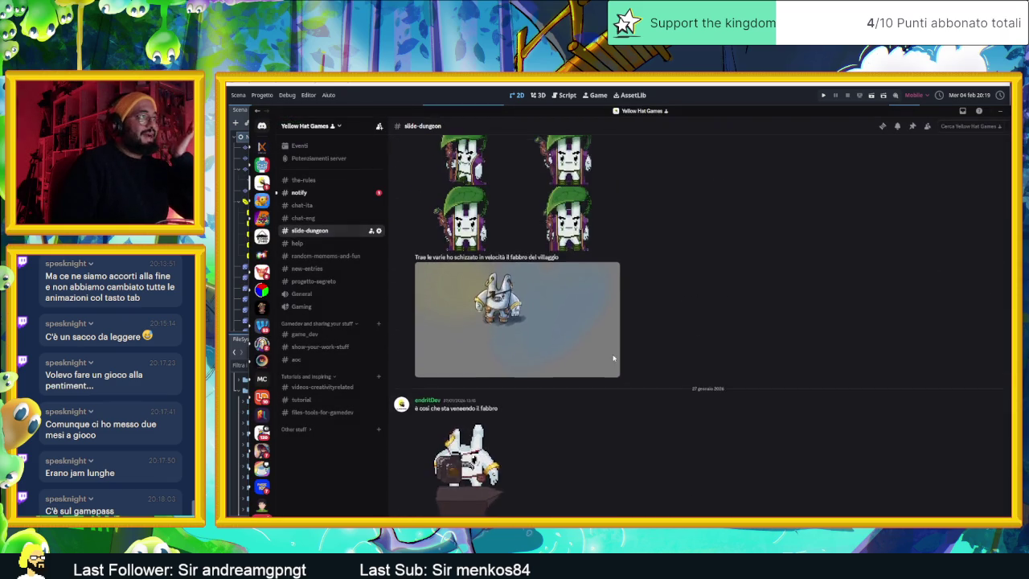
left_click(472, 278)
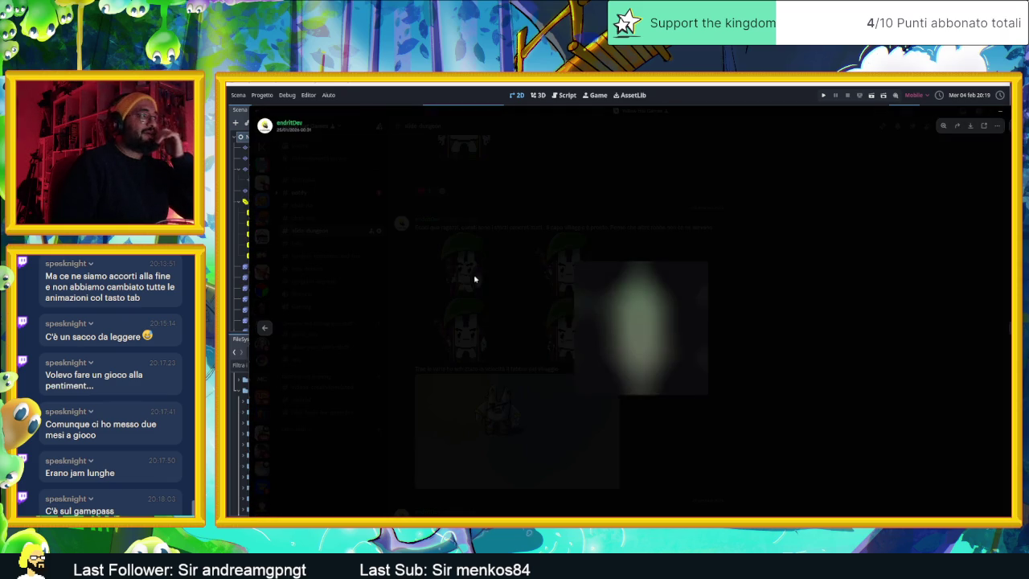
left_click(741, 446)
left_click(568, 318)
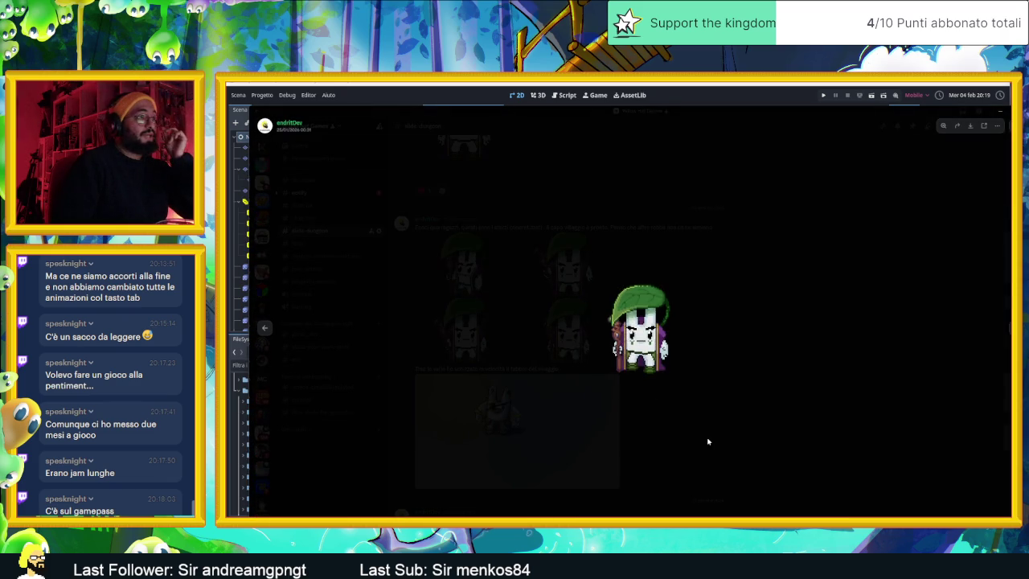
left_click(661, 381)
left_click(641, 329)
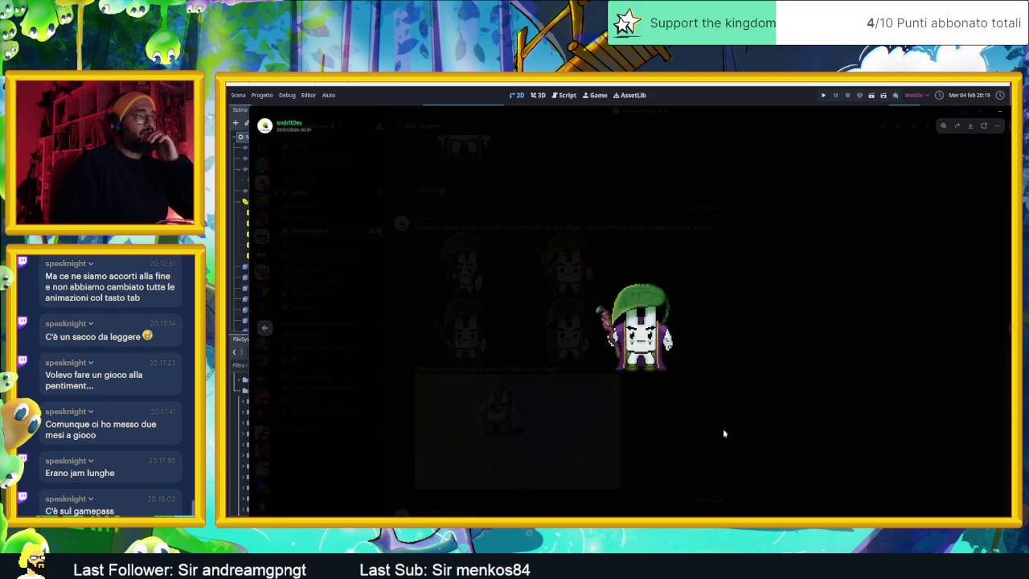
left_click(649, 395)
left_click(641, 330)
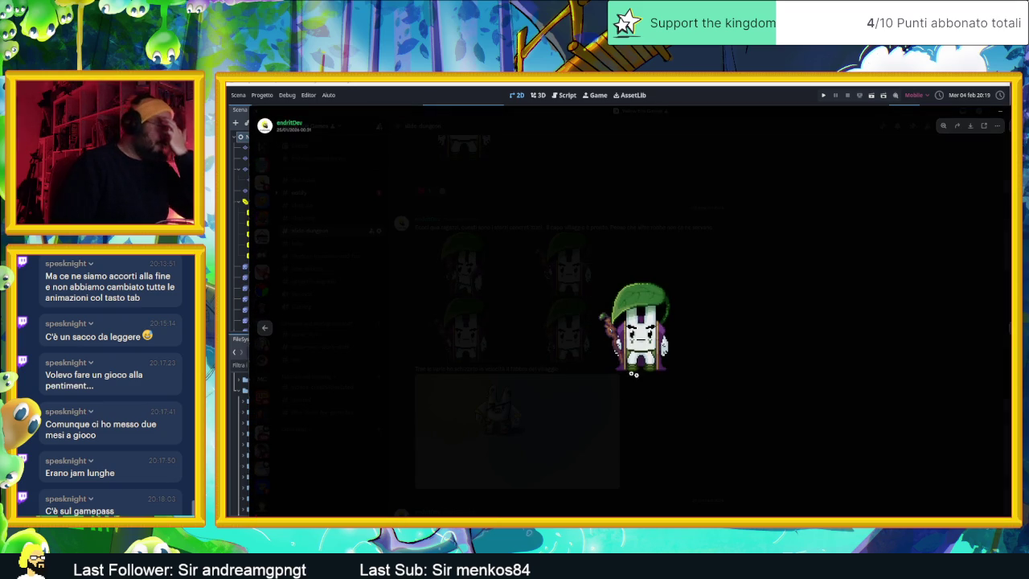
left_click(698, 418)
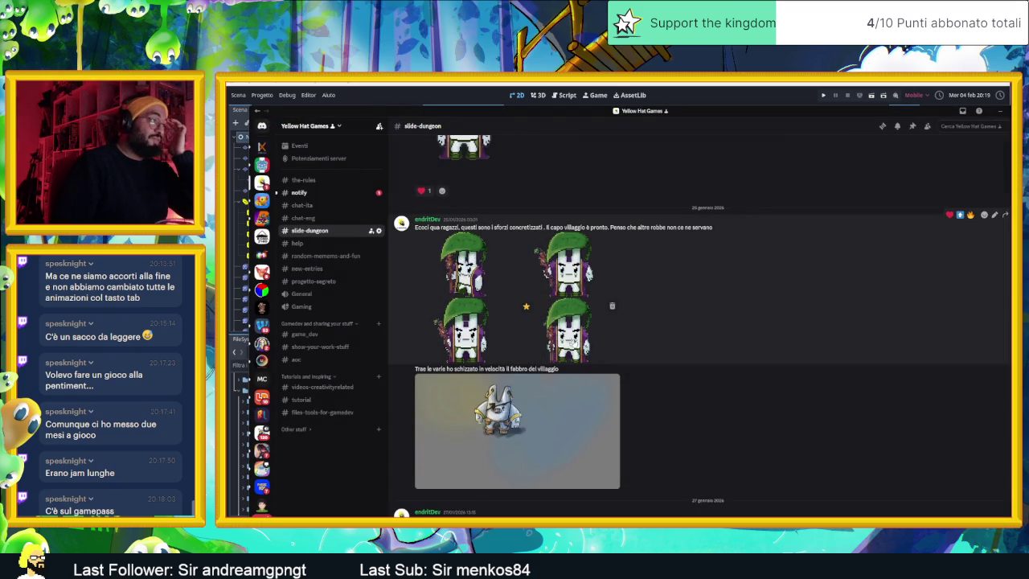
Scroll through the channel's older sprite posts before returning to Godot.
scroll(605, 359, "up", 2)
scroll(606, 359, "up", 10)
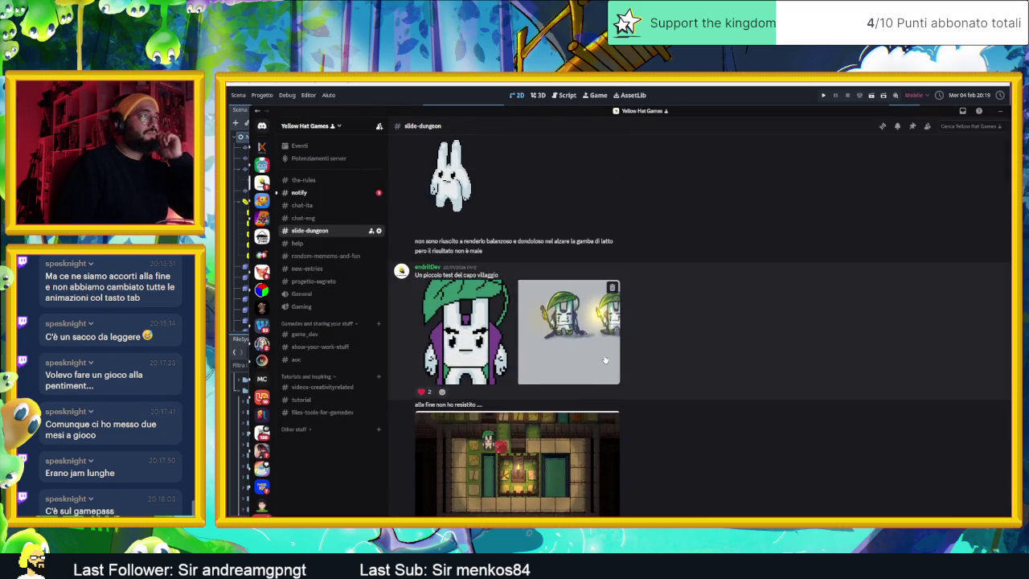
scroll(605, 358, "up", 2)
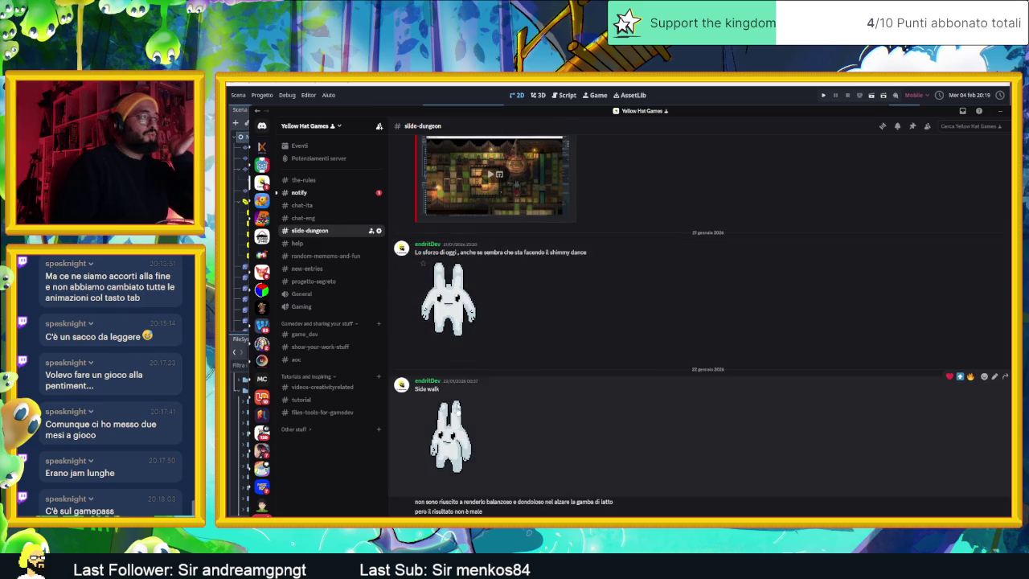
scroll(631, 429, "down", 10)
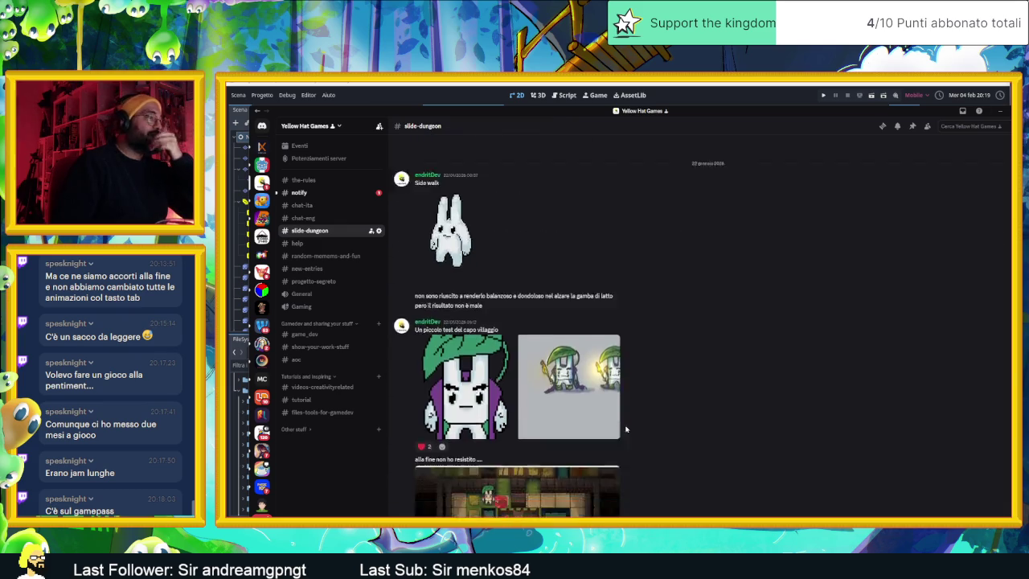
scroll(631, 429, "down", 15)
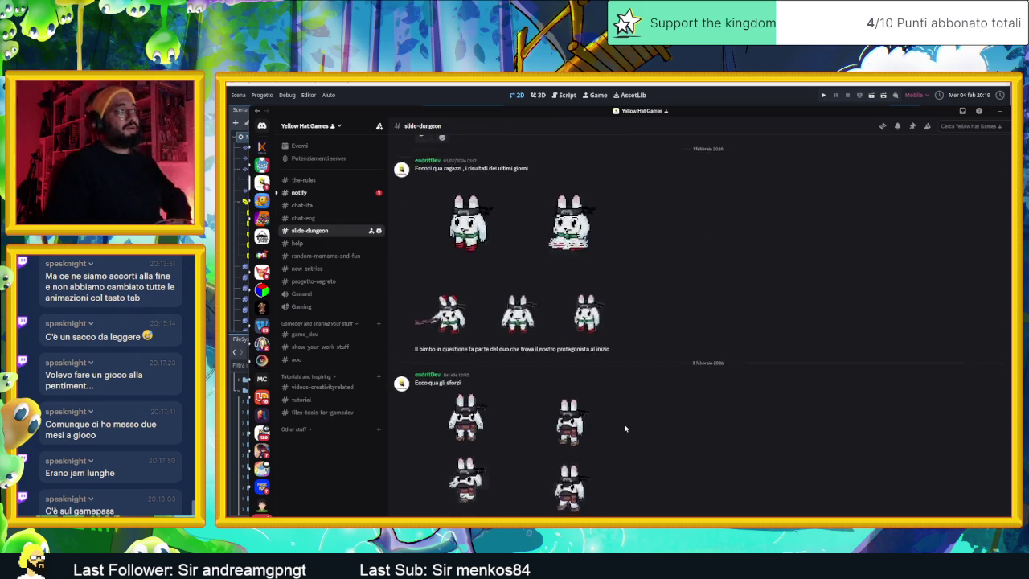
scroll(625, 429, "up", 10)
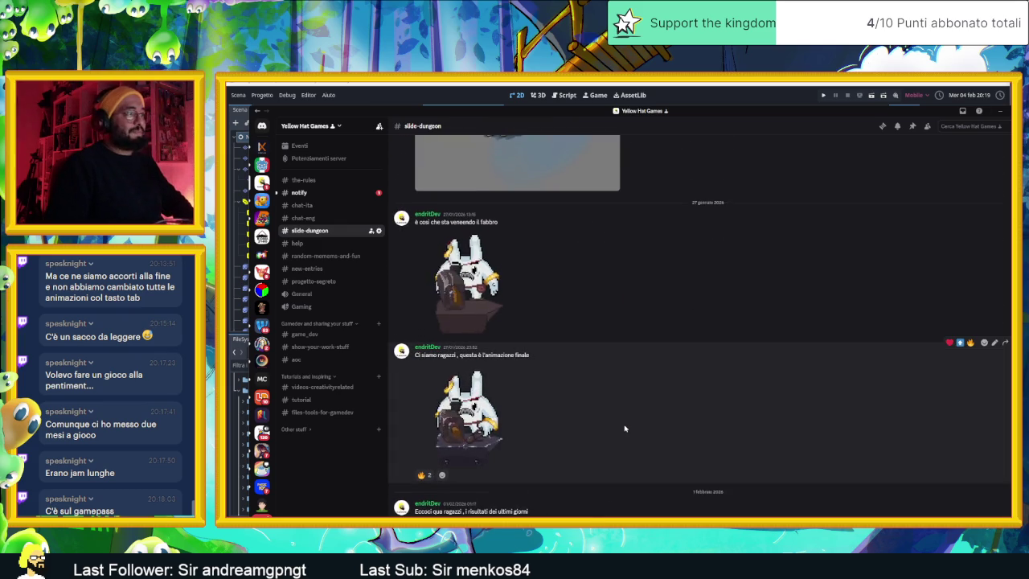
scroll(625, 429, "down", 10)
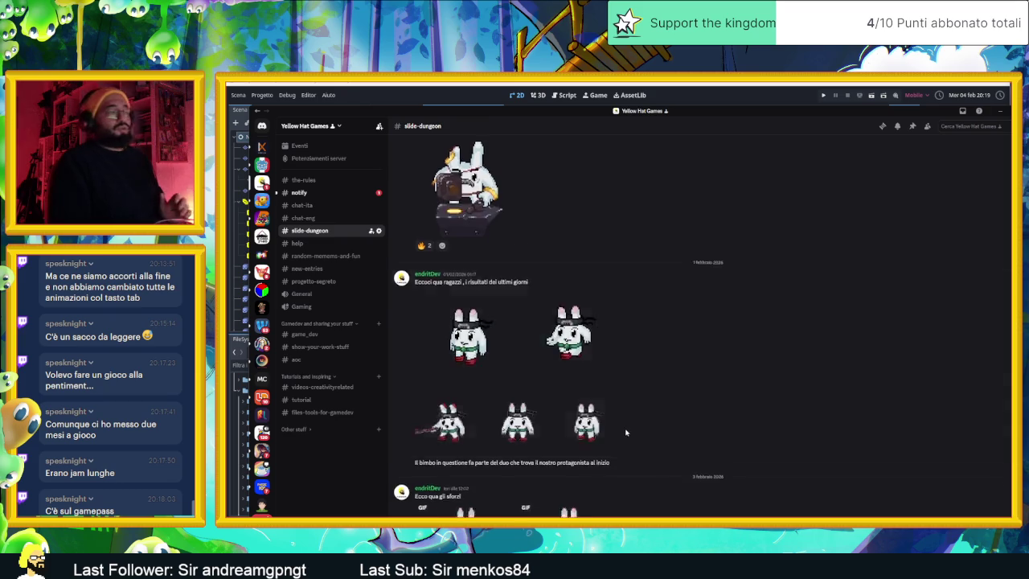
scroll(624, 434, "down", 4)
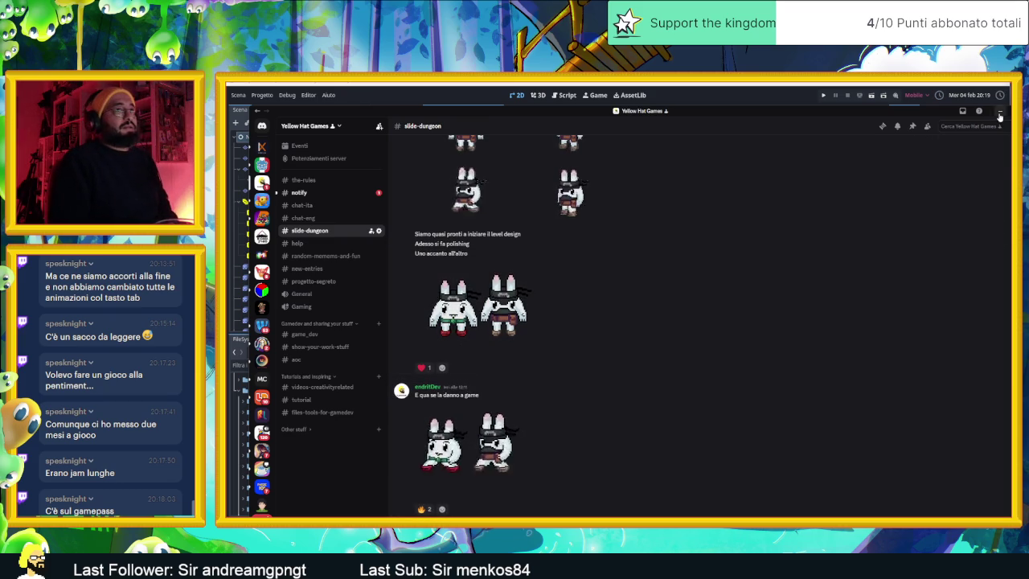
key("alt+Tab")
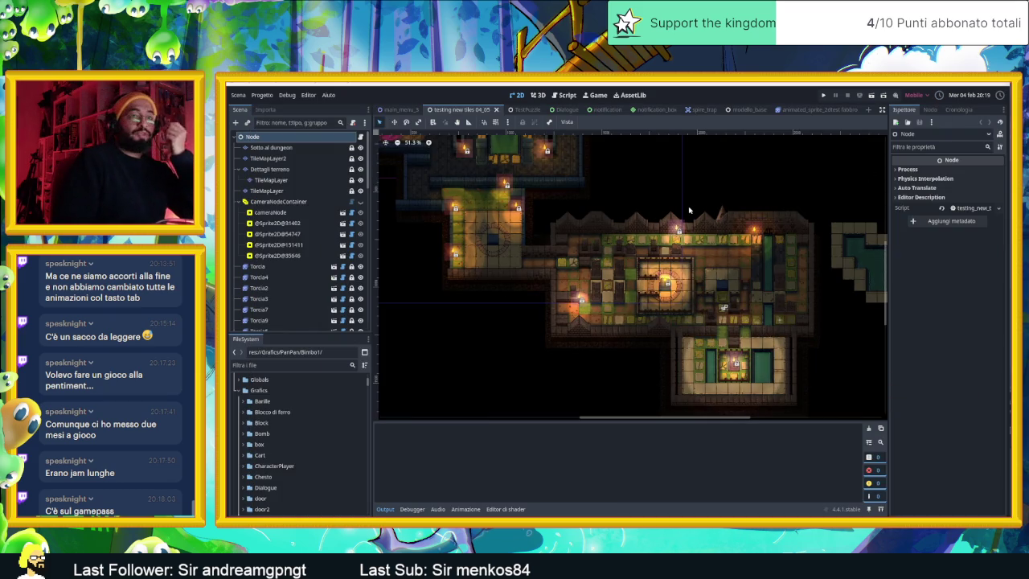
Zoom and pan around the 'testing new tiles' dungeon map, briefly checking the main menu scene.
scroll(672, 217, "down", 2)
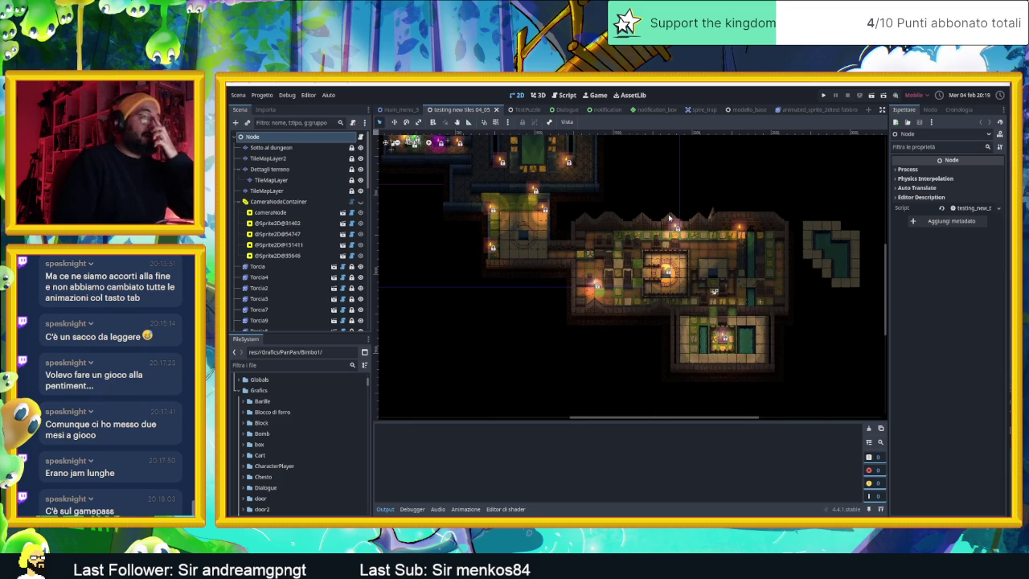
scroll(830, 238, "up", 3)
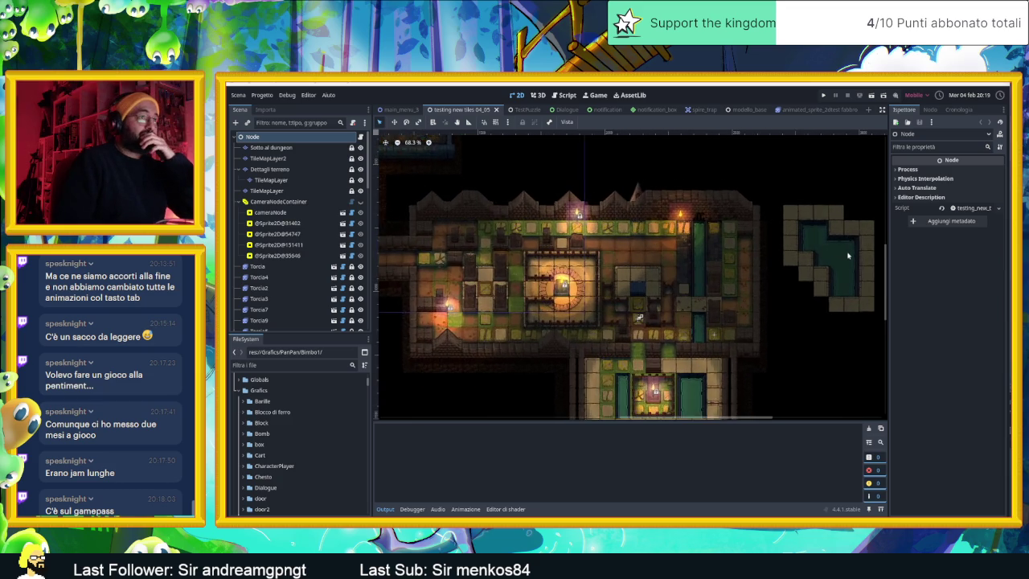
scroll(613, 243, "up", 5)
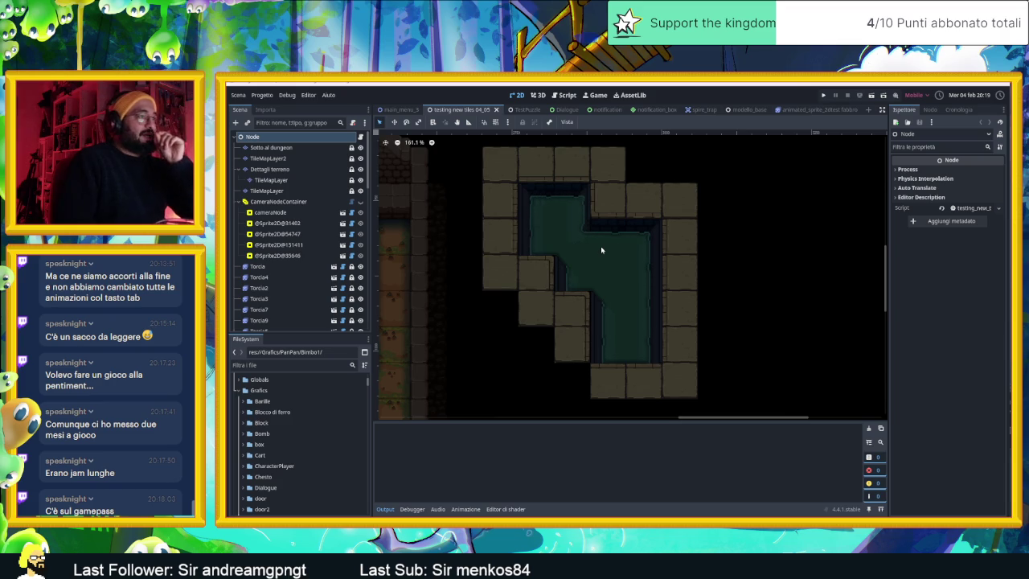
scroll(600, 250, "down", 9)
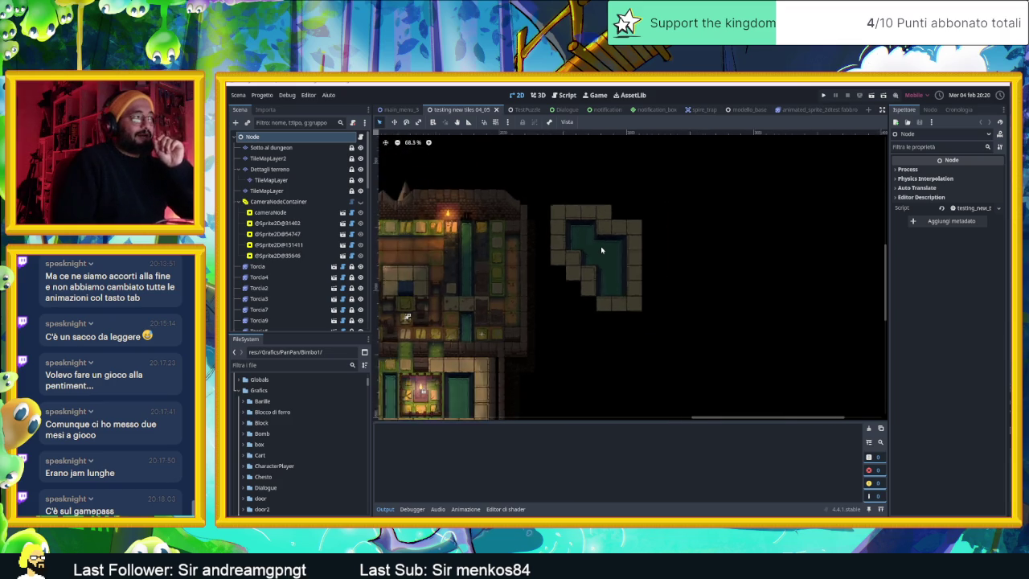
scroll(601, 250, "down", 2)
mouse_move(601, 250)
left_mouse_down()
mouse_move(619, 260)
mouse_move(830, 268)
left_mouse_up()
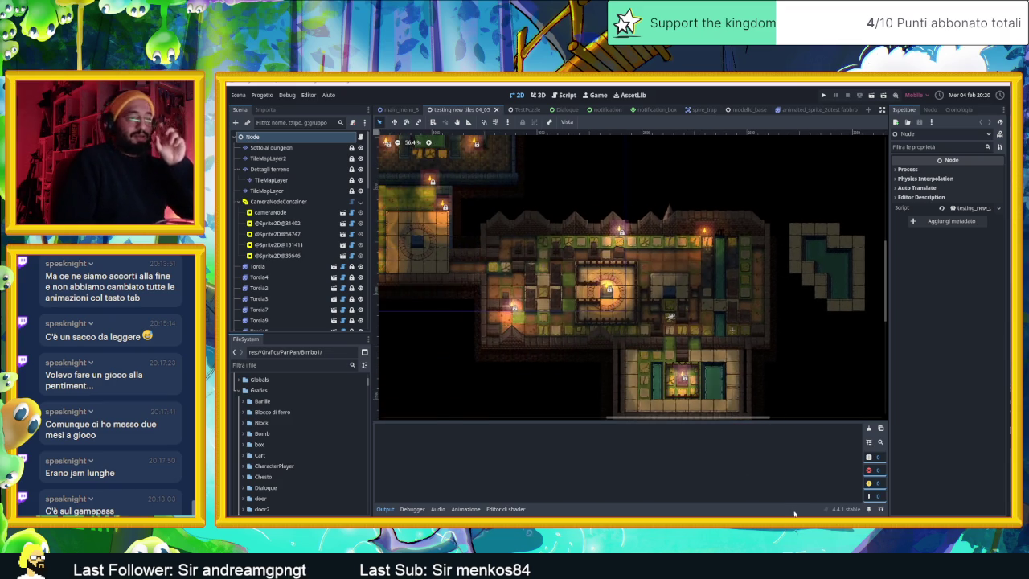
scroll(641, 335, "down", 2)
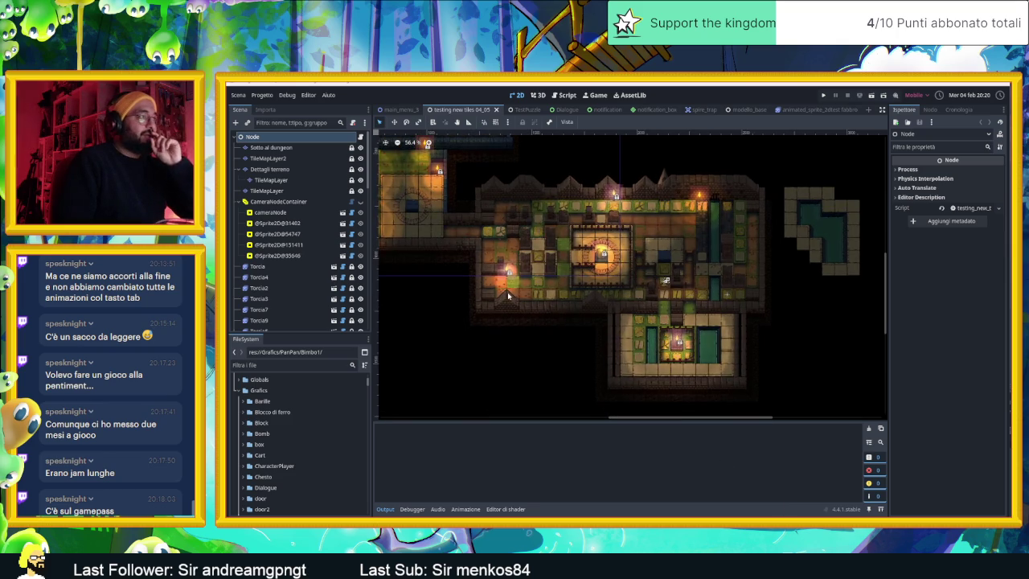
scroll(589, 351, "down", 2)
scroll(589, 351, "up", 3)
scroll(510, 320, "up", 2)
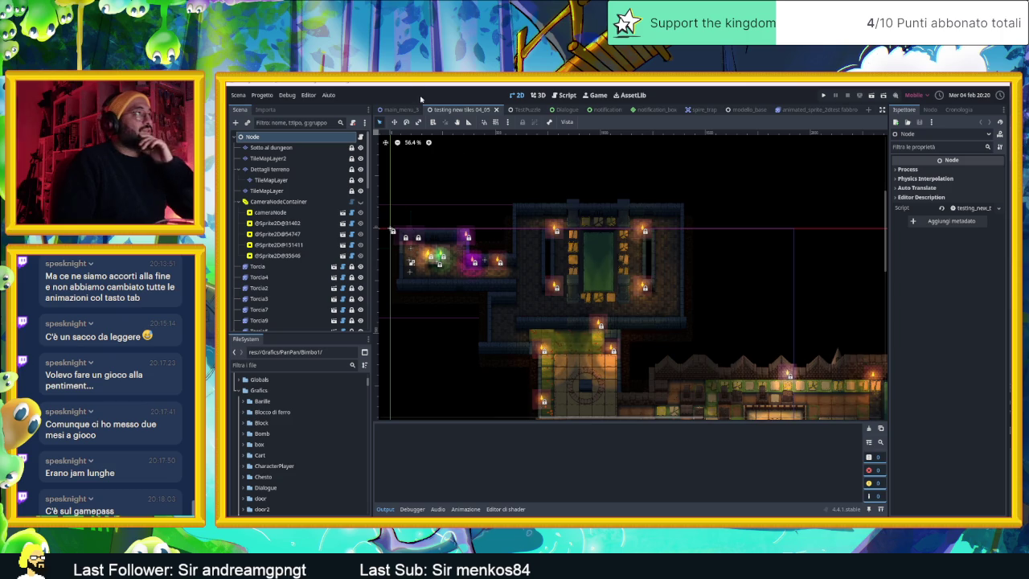
left_click(402, 110)
left_click(460, 110)
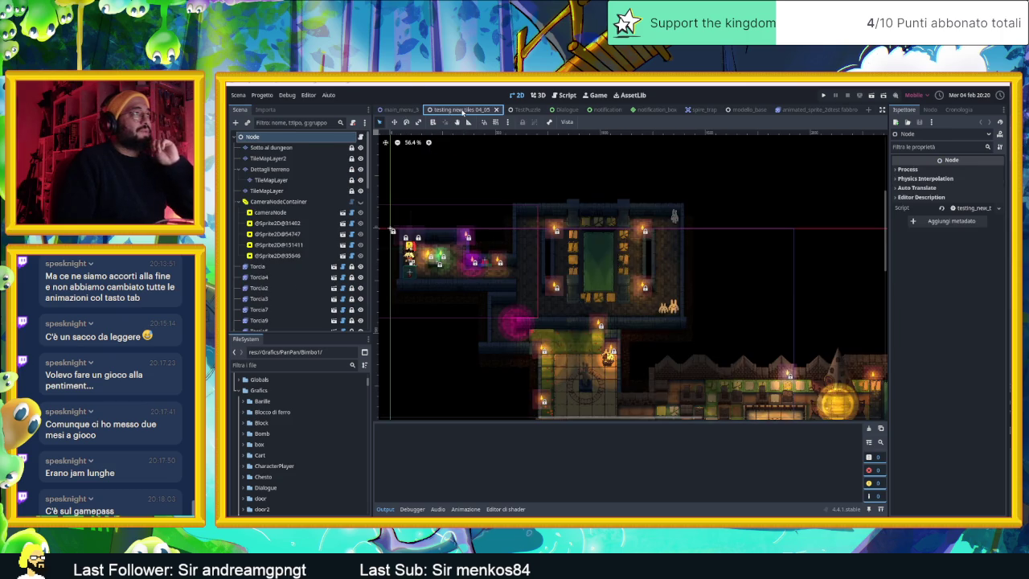
Open the TestPuzzle scene with its puzzle room.
left_click(520, 109)
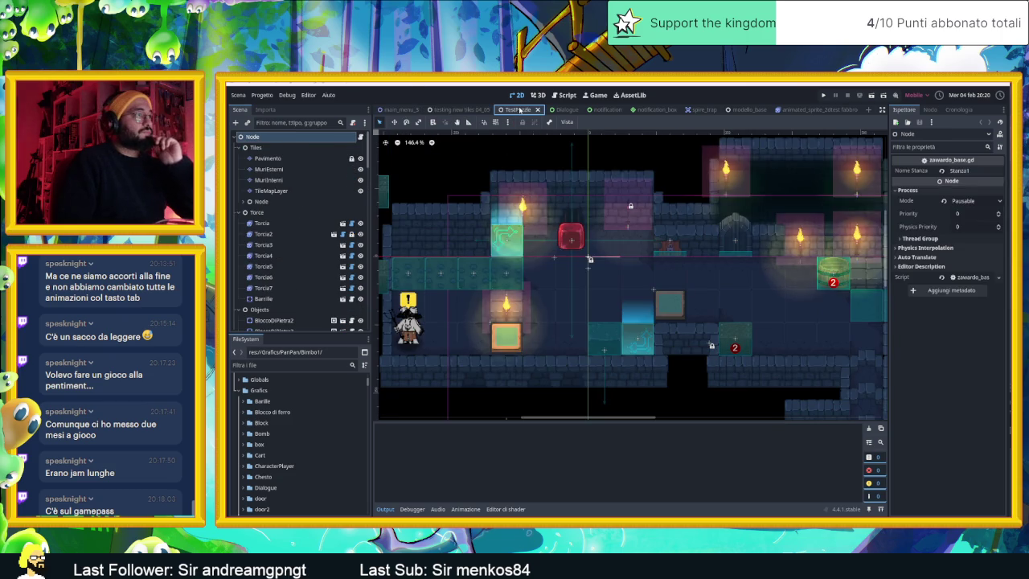
left_click(468, 110)
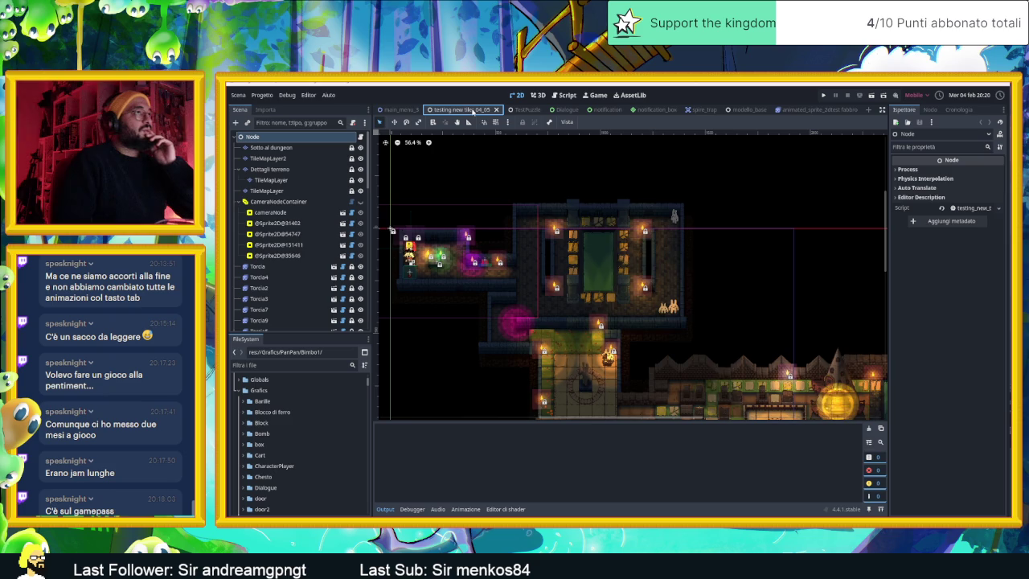
left_click(525, 109)
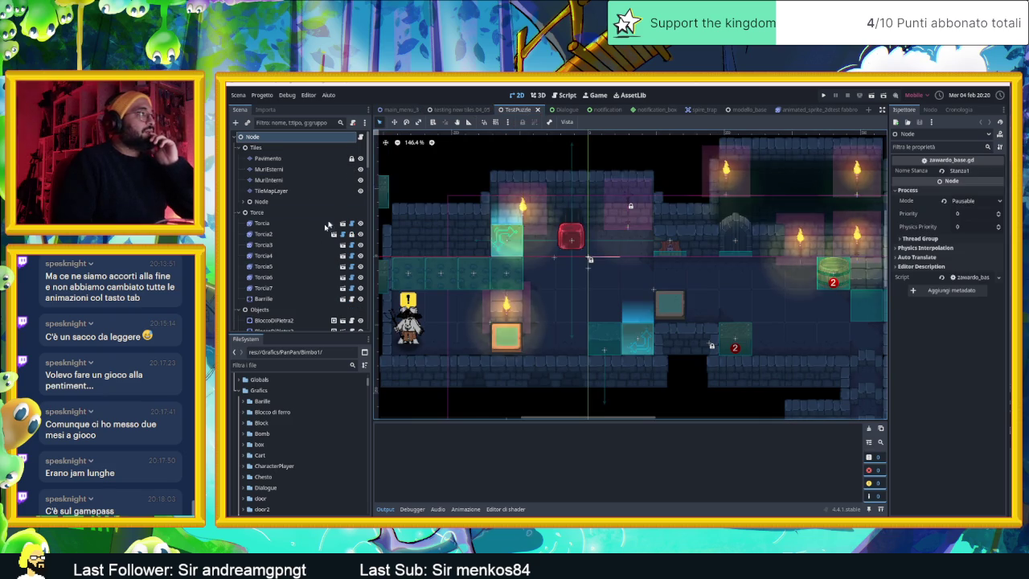
scroll(294, 275, "down", 2)
scroll(293, 276, "down", 5)
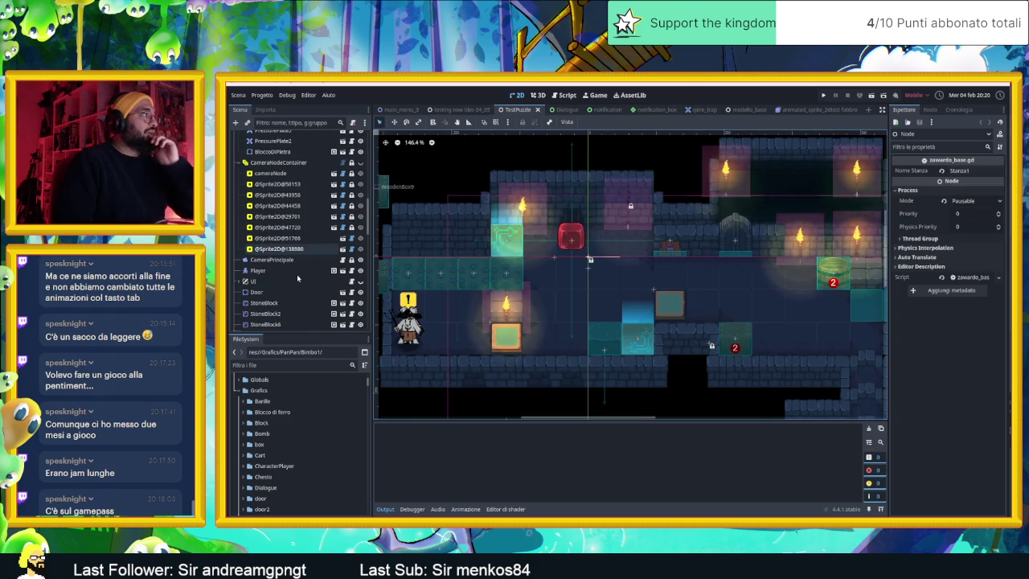
Inspect CameraPrincipale's properties, then save the scene and launch a test run.
left_click(295, 260)
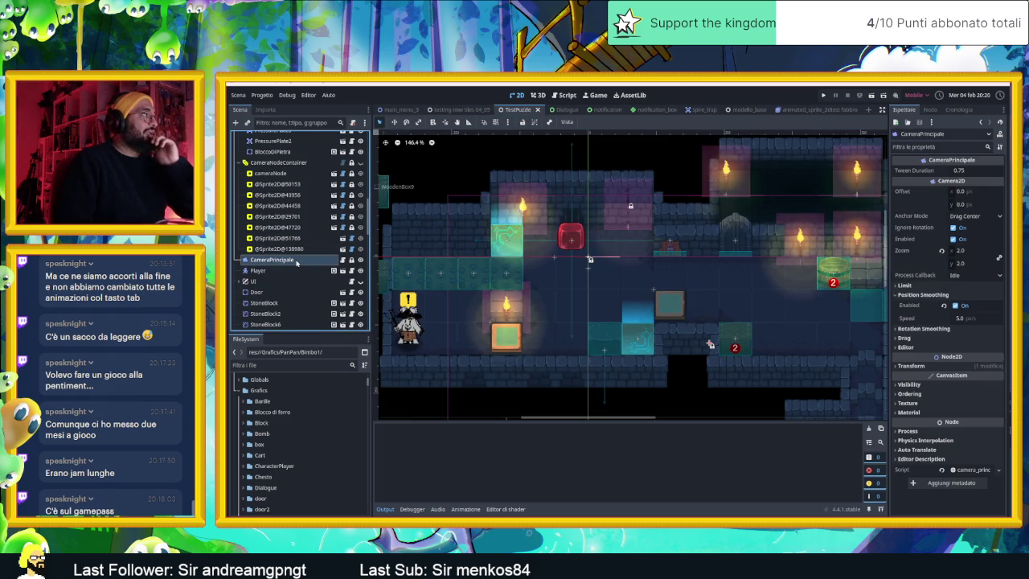
scroll(297, 271, "down", 5)
scroll(297, 271, "down", 10)
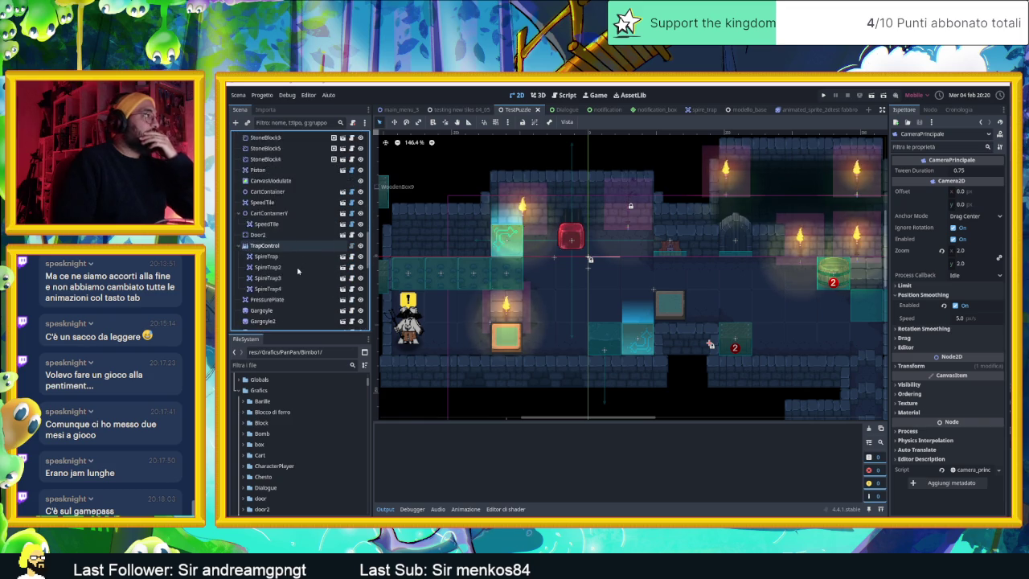
scroll(298, 271, "down", 10)
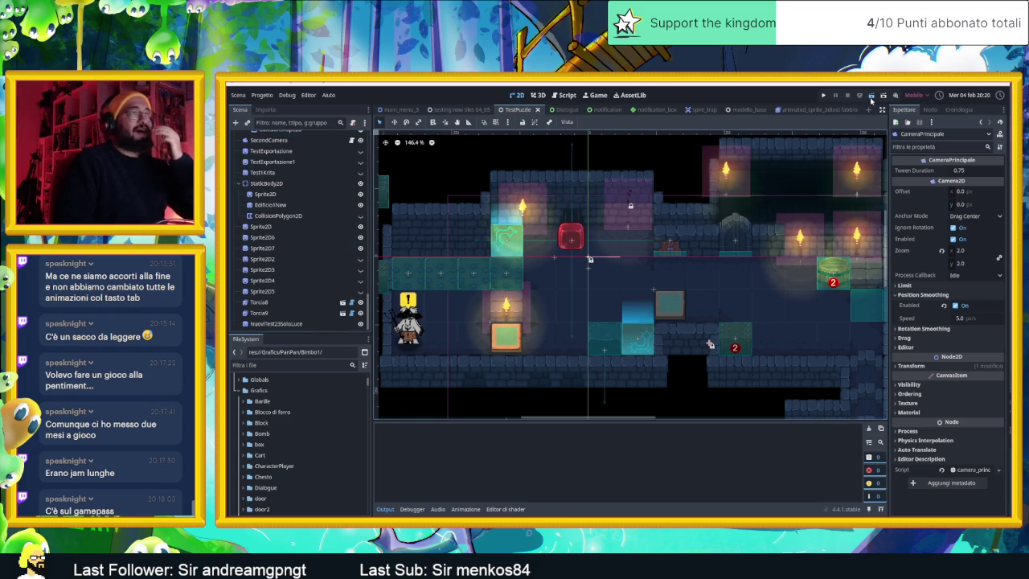
key("ctrl+s")
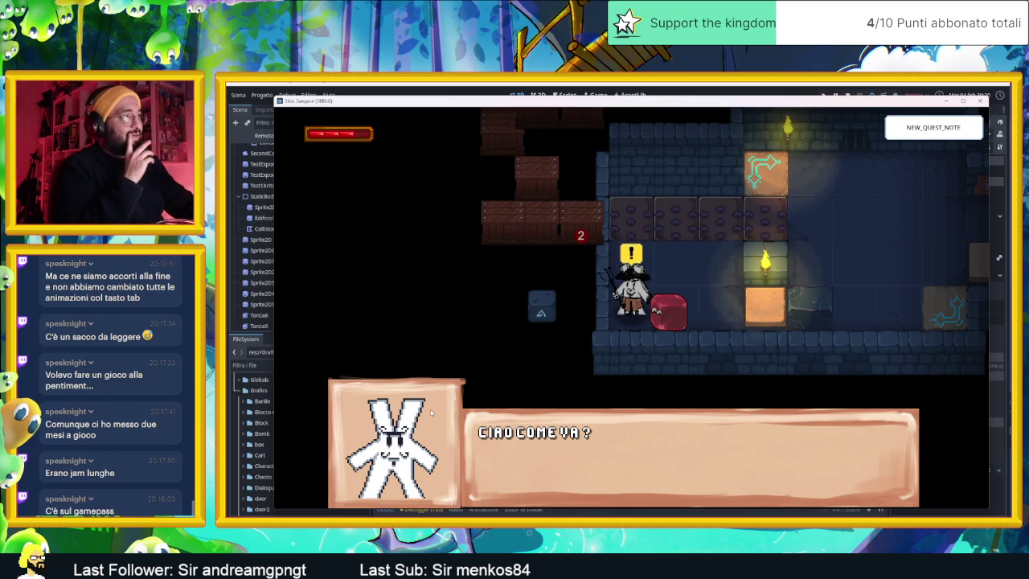
Skip through the opening dialogue and switch control to the other character.
key("space")
key("space")
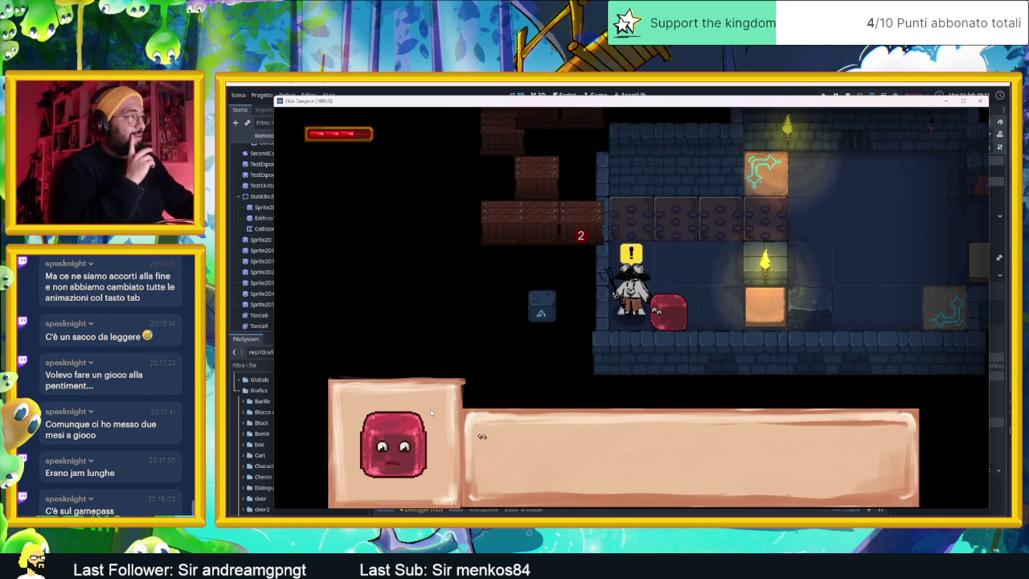
key("space")
key("space")
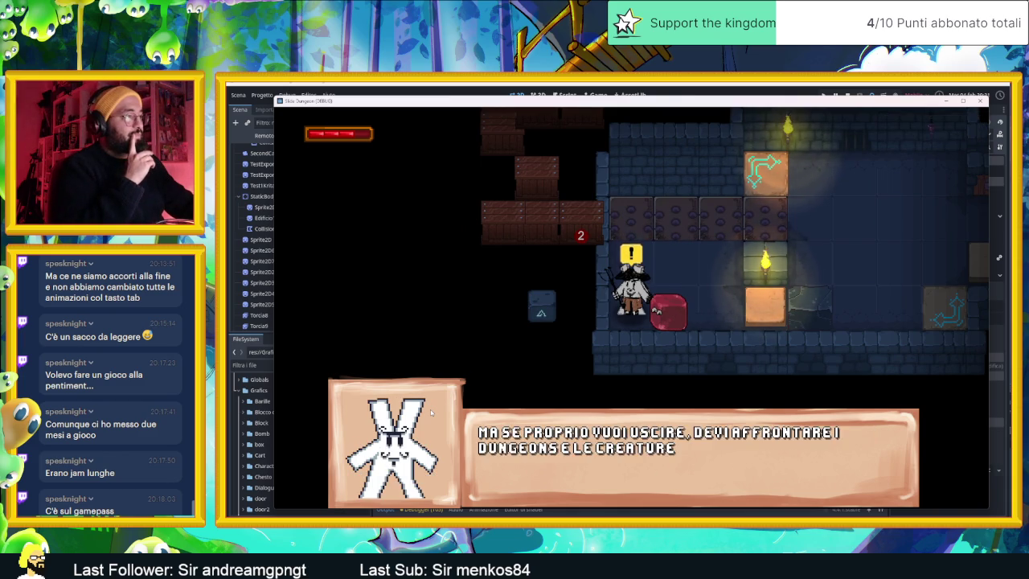
key("space")
key("space")
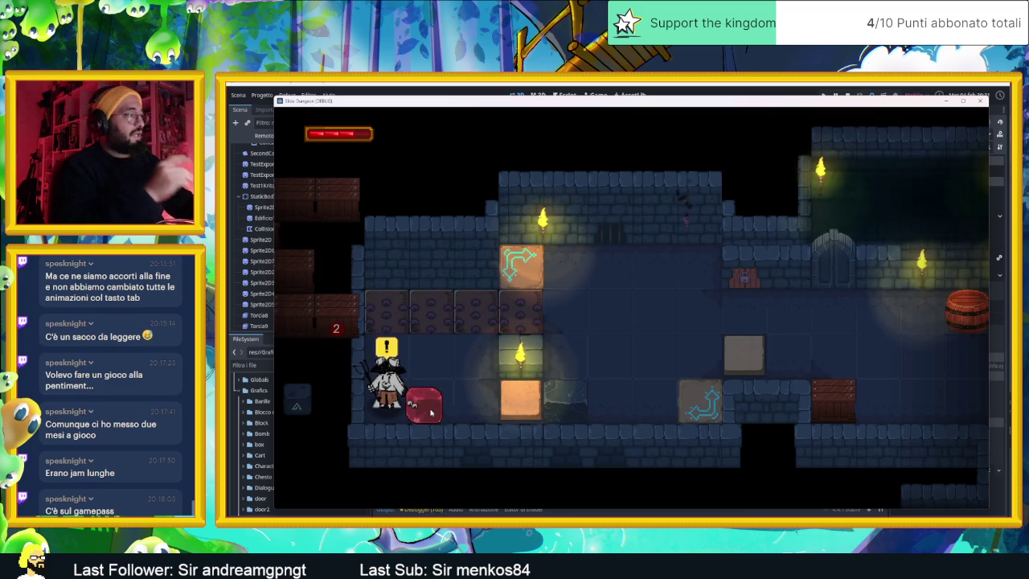
key("Tab")
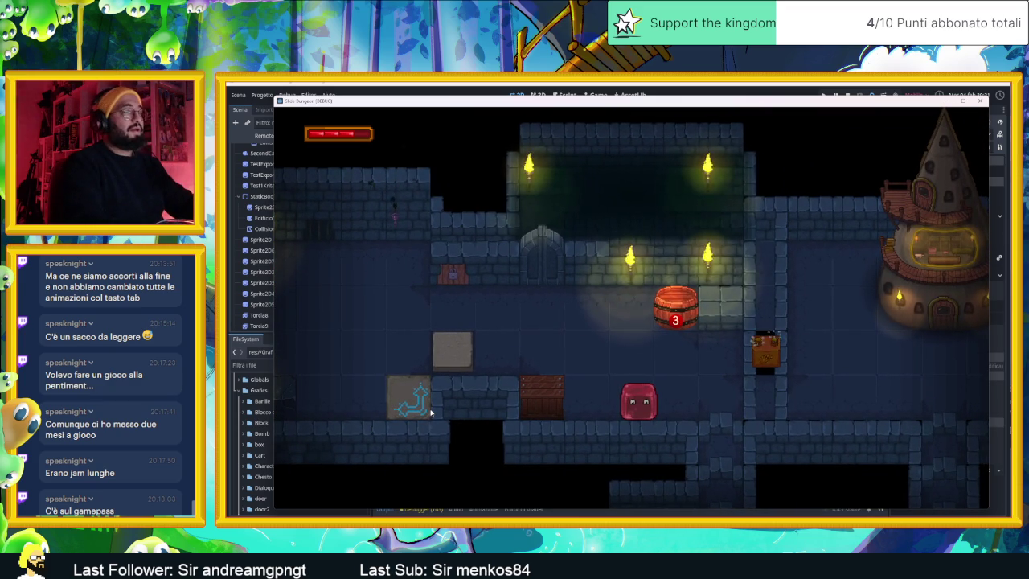
Equip the Heart and Goat cards from the Inventario page, then slide the red slime left.
key("i")
key("Right")
key("Right")
key("Left")
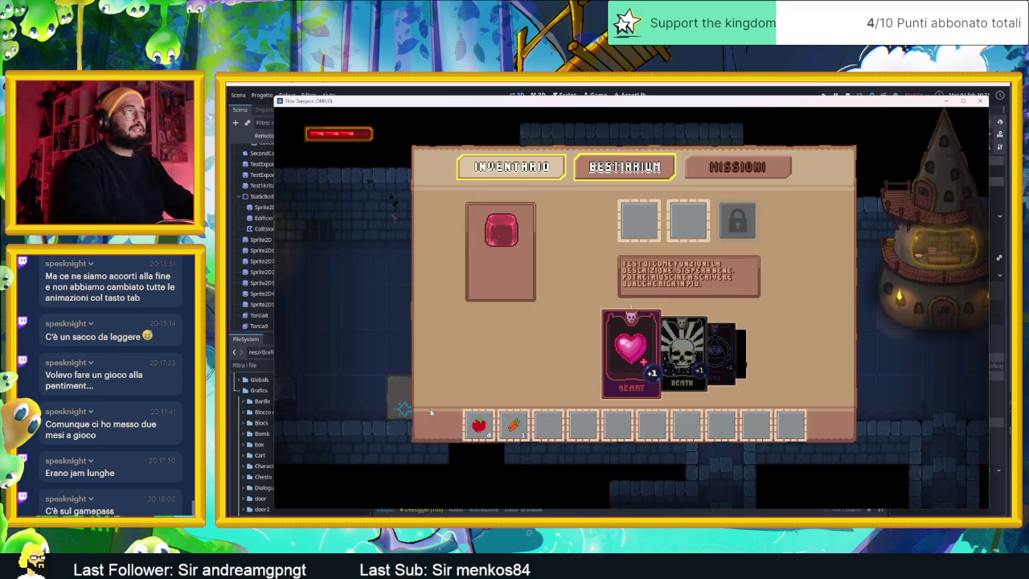
key("Left")
key("Down")
key("Down")
key("Return")
key("Return")
key("Right")
key("Right")
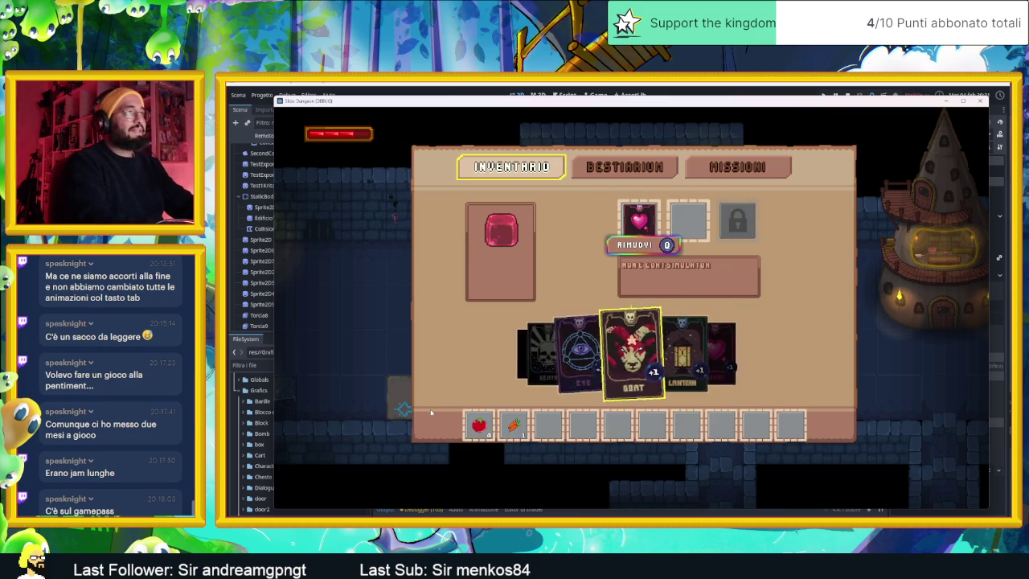
key("Return")
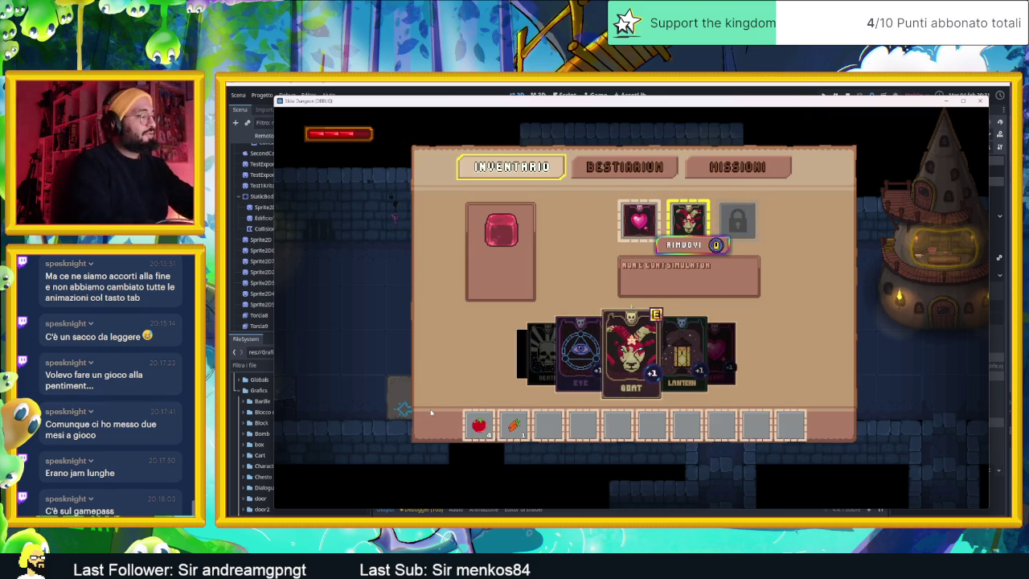
key("Escape")
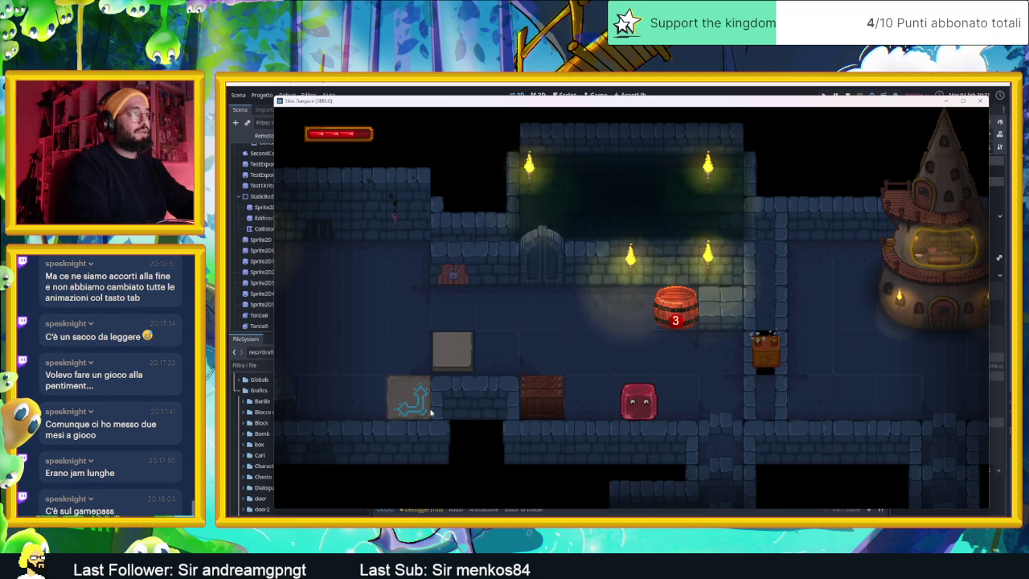
key("Left")
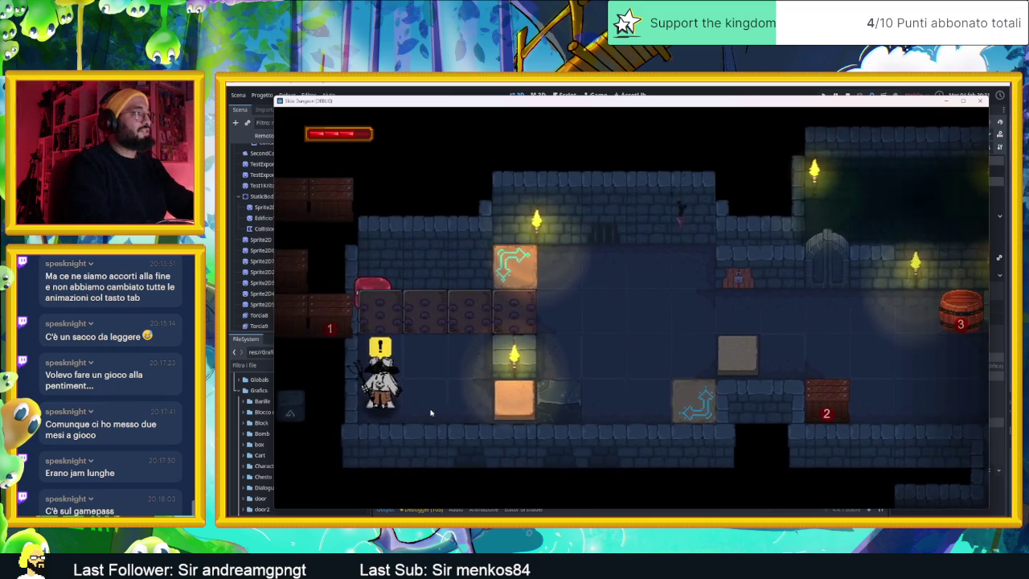
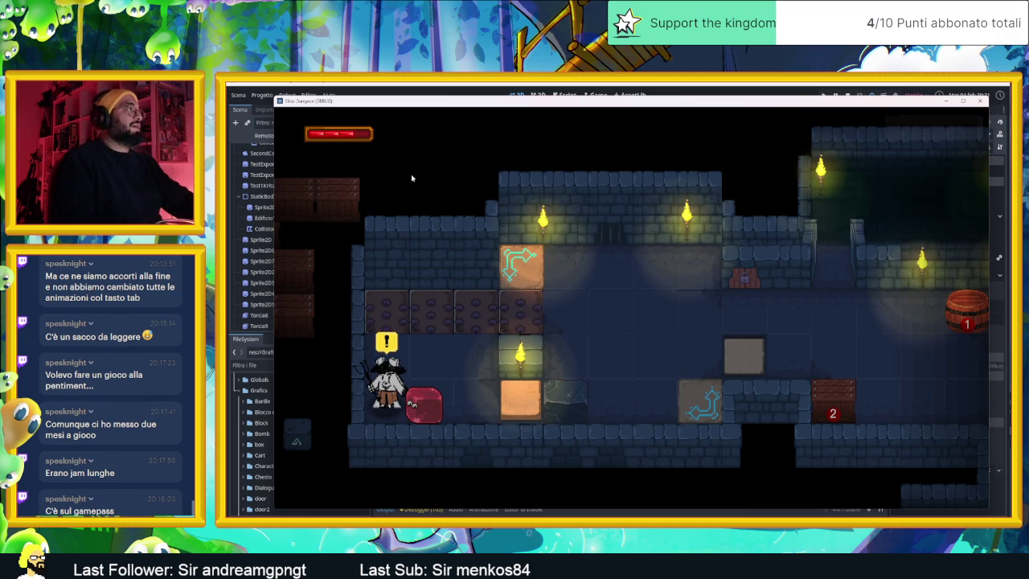
Open and close the in-game inventory, then slide the slime down, right and up toward the spike torches.
key("Escape")
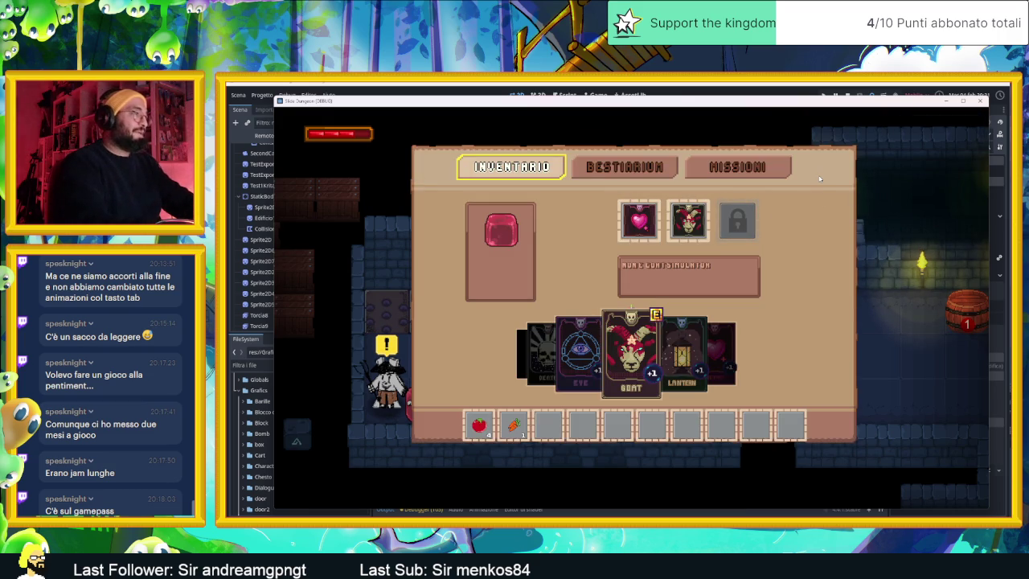
key("Escape")
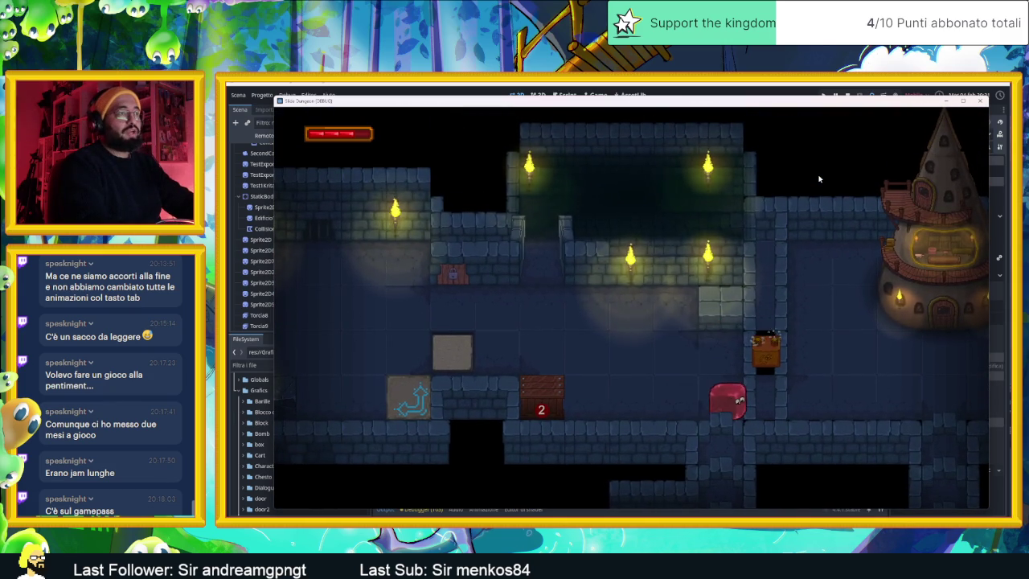
key("Down")
key("Down")
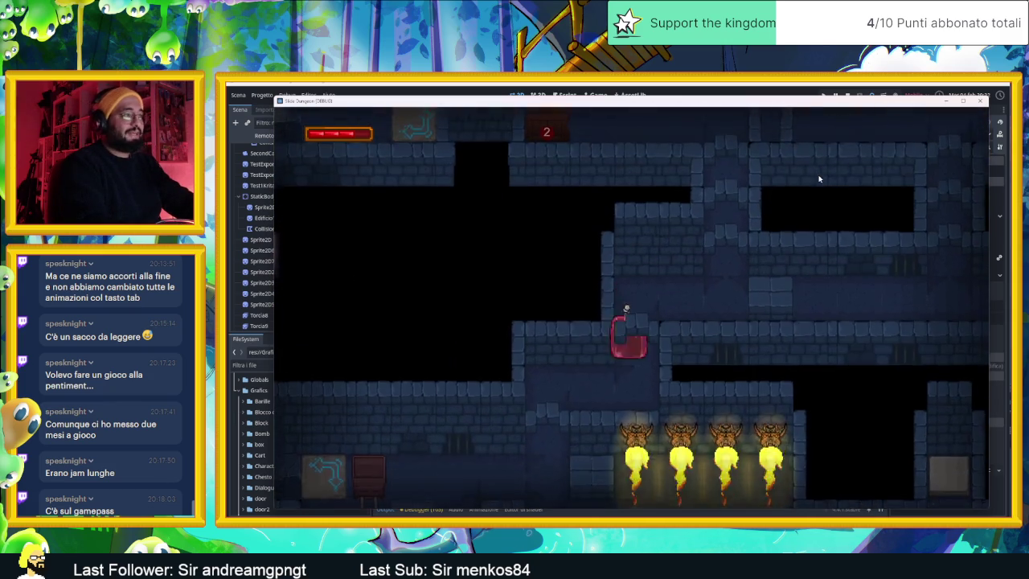
key("Right")
key("Up")
Send the slime into the next room, back under the torches and up the ladder, then stop the debug run.
key("Right")
key("Left")
key("Left")
key("Left")
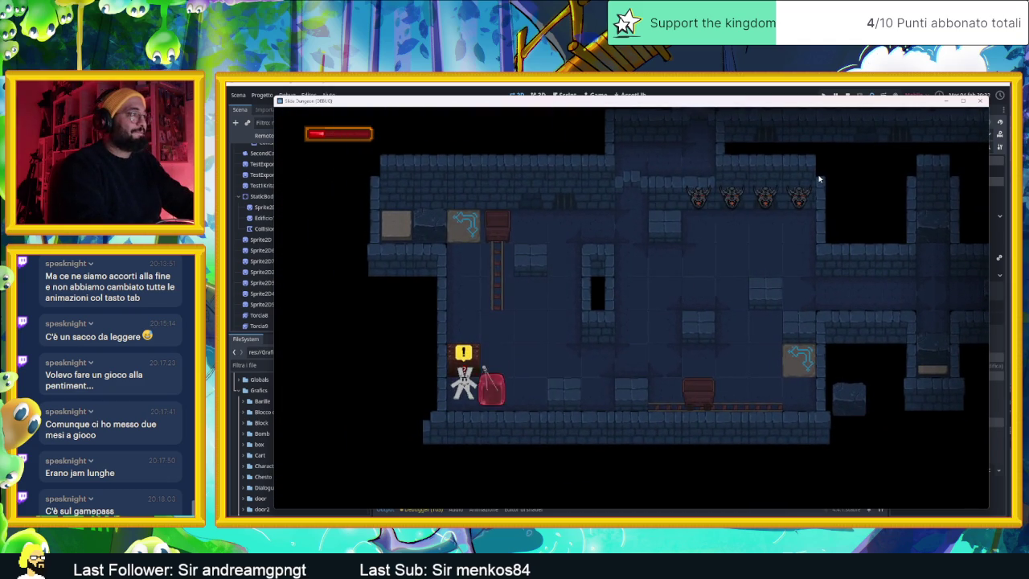
key("Up")
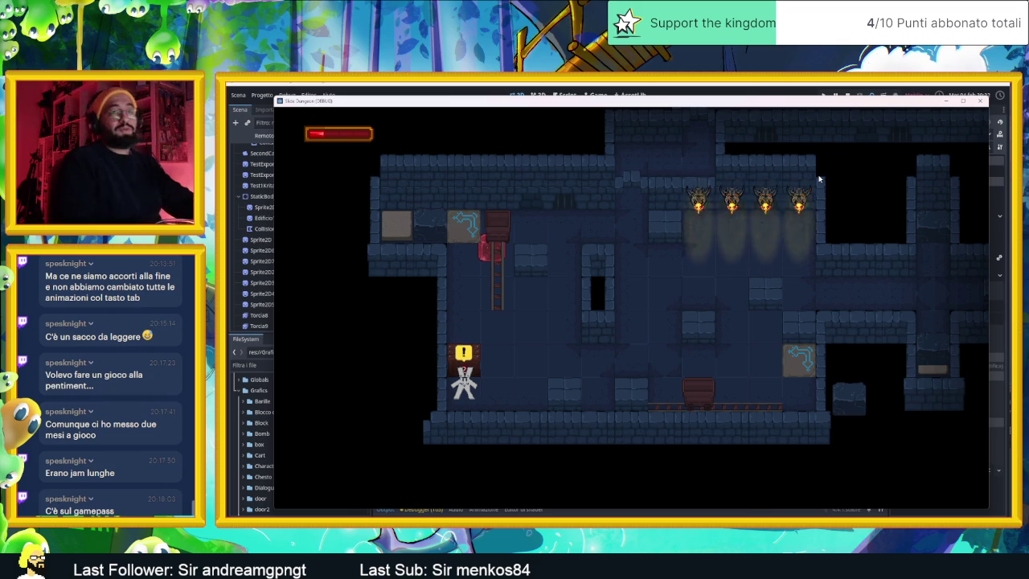
left_click(982, 101)
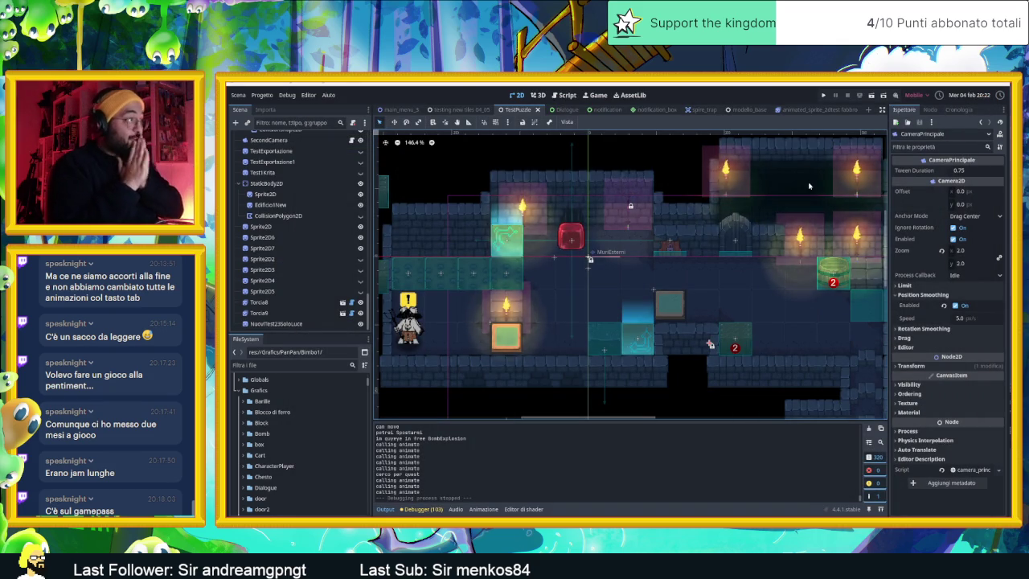
Select TestPuzzle's SecondCamera node to view its Camera2D settings, then switch to Chrome's Steam Pentiment page.
scroll(282, 214, "up", 5)
scroll(282, 215, "up", 5)
scroll(282, 215, "down", 5)
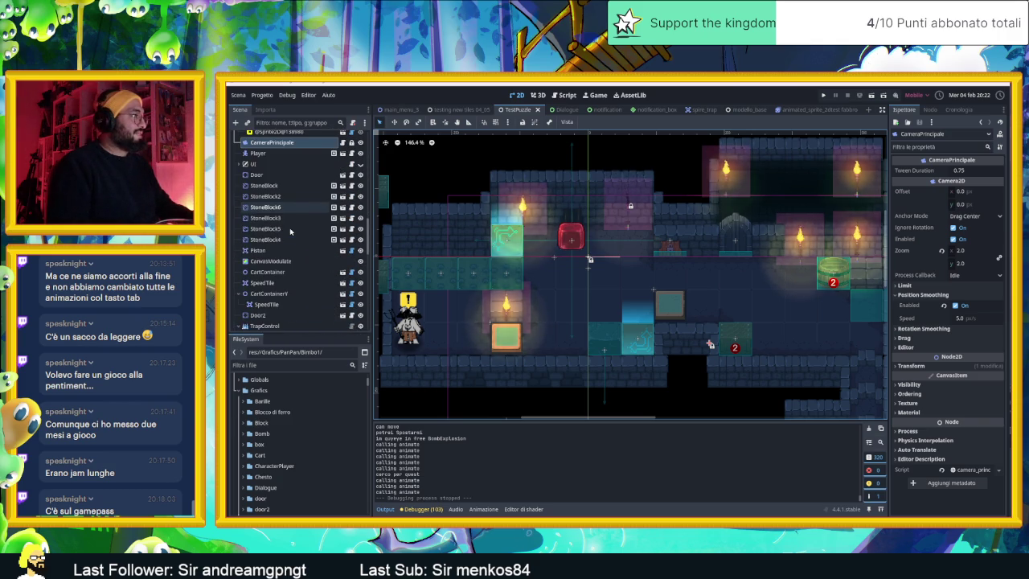
scroll(290, 231, "down", 3)
scroll(290, 232, "down", 10)
scroll(291, 232, "down", 1)
left_click(302, 291)
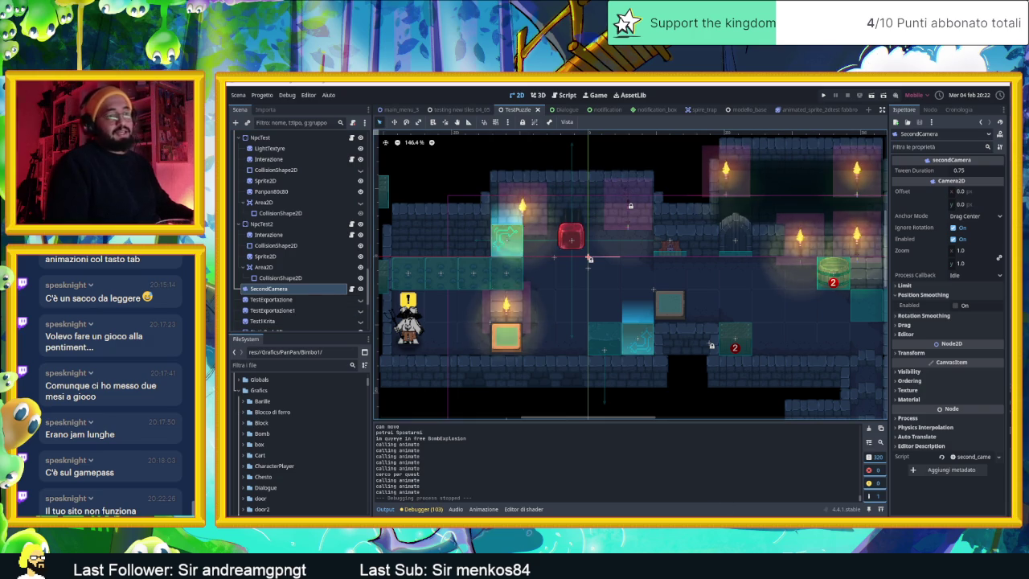
key("alt+Tab")
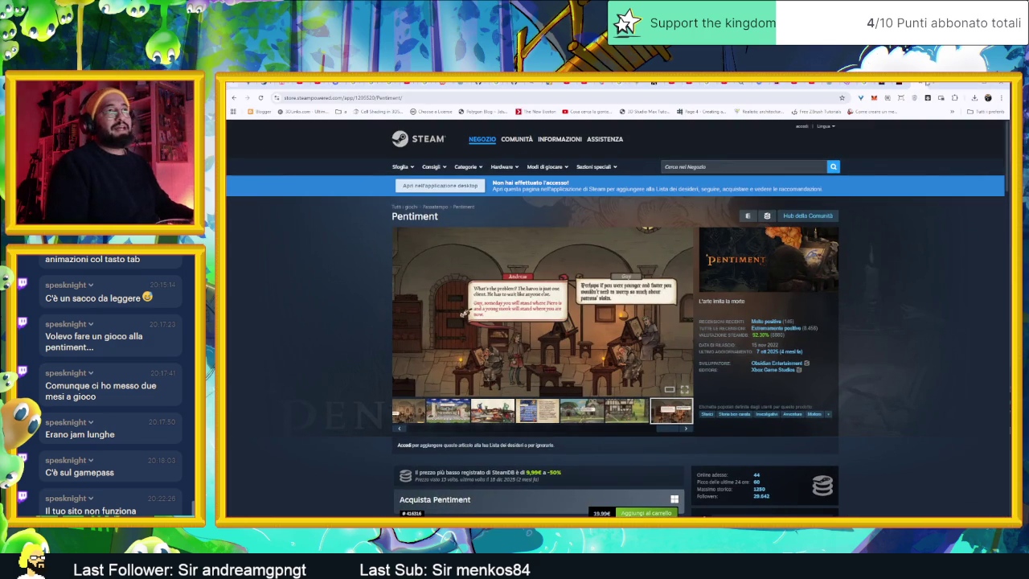
Try yellowhatgames.com in a new tab, return to the Steam Pentiment tab, and minimize Chrome.
key("ctrl+t")
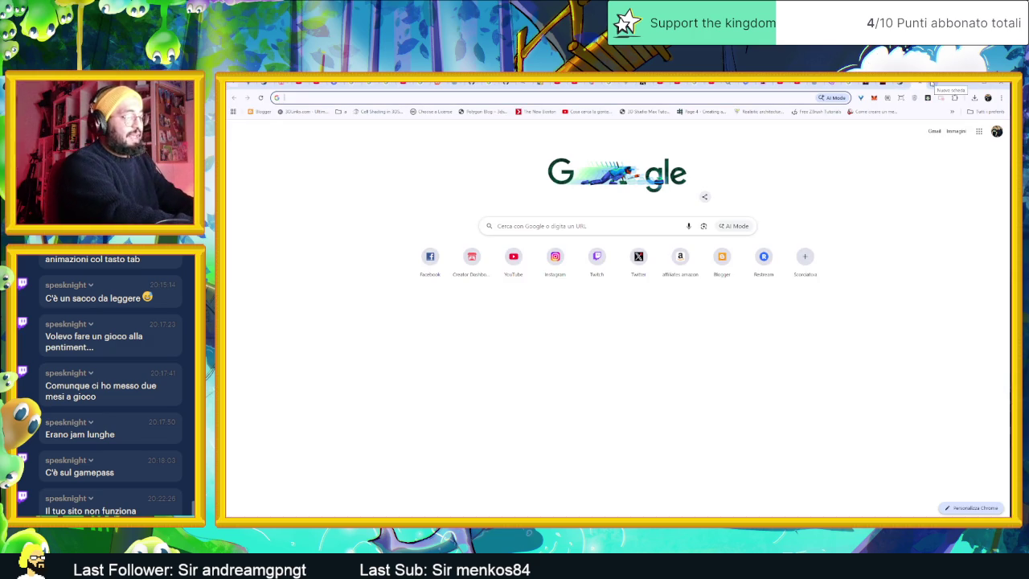
type("yellow")
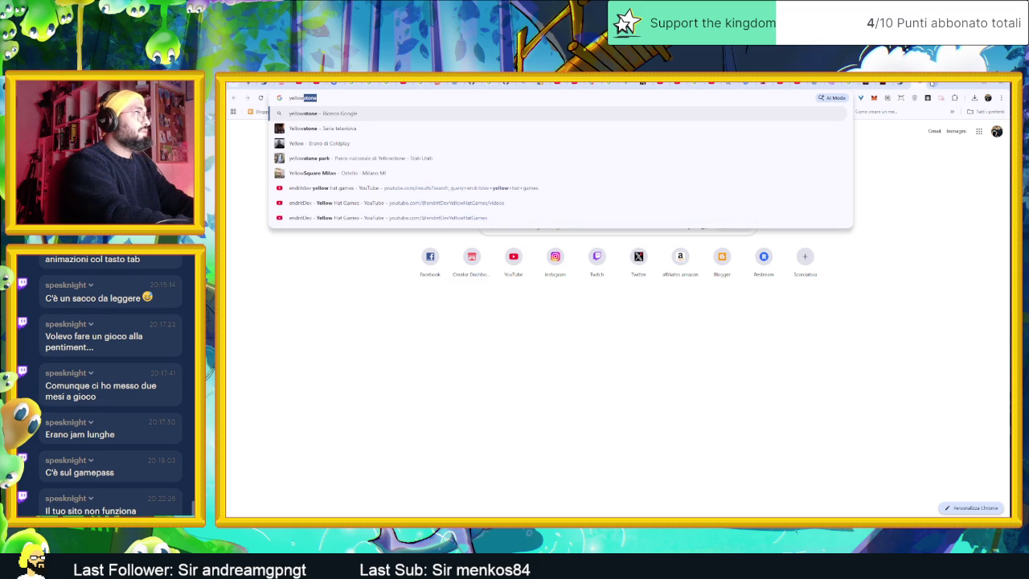
type("hat")
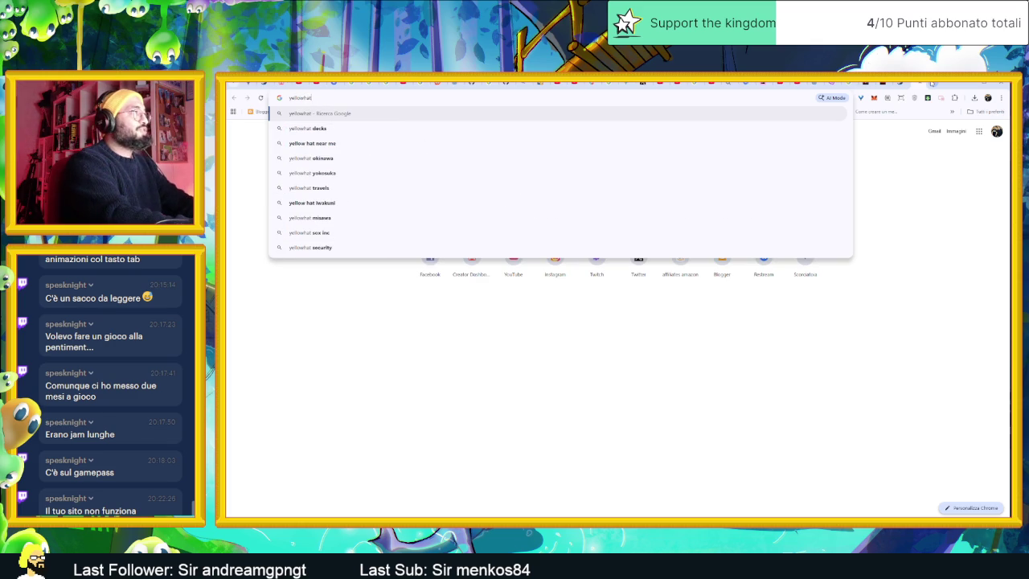
type("games")
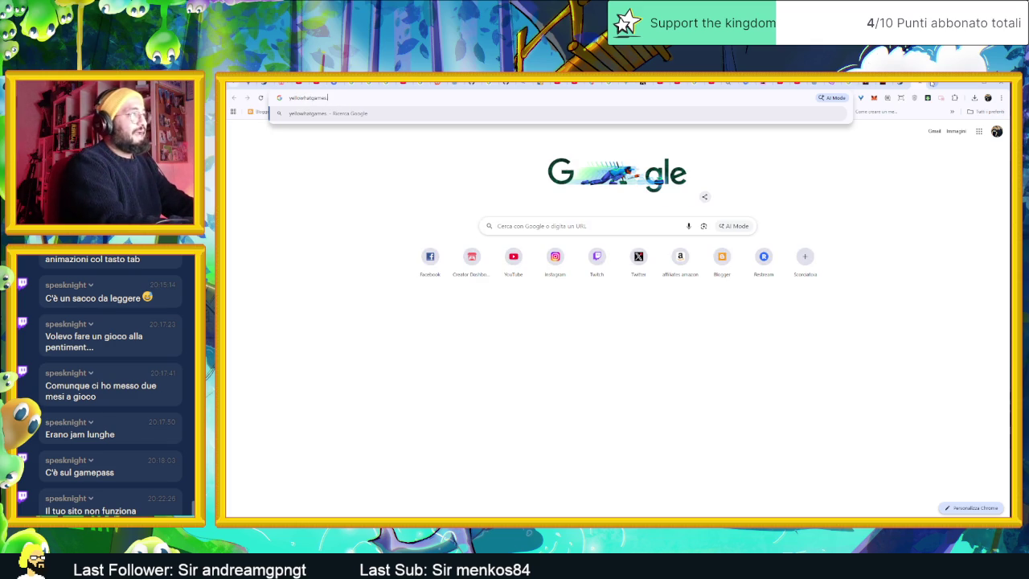
type(".com")
key("Return")
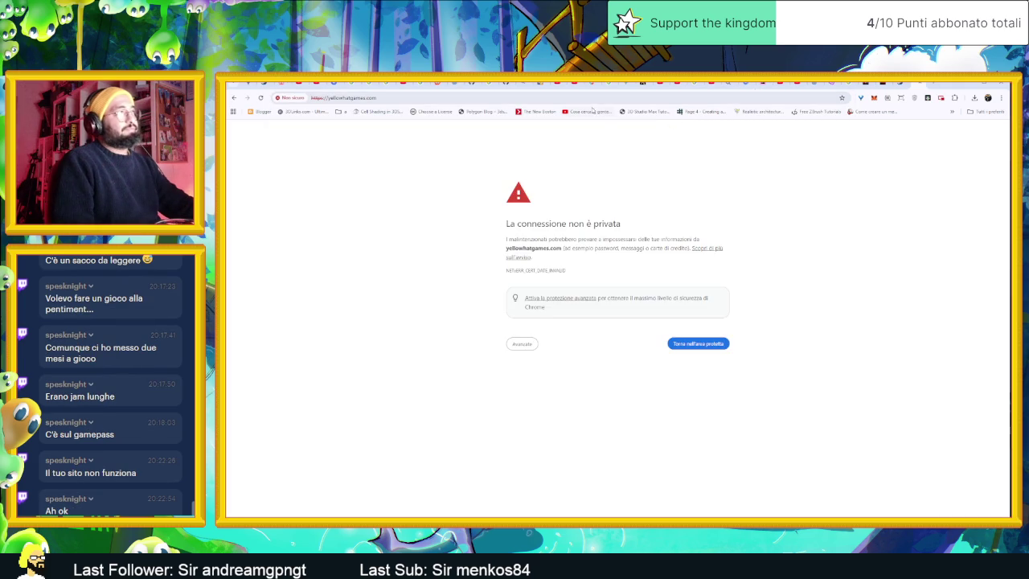
left_click(917, 82)
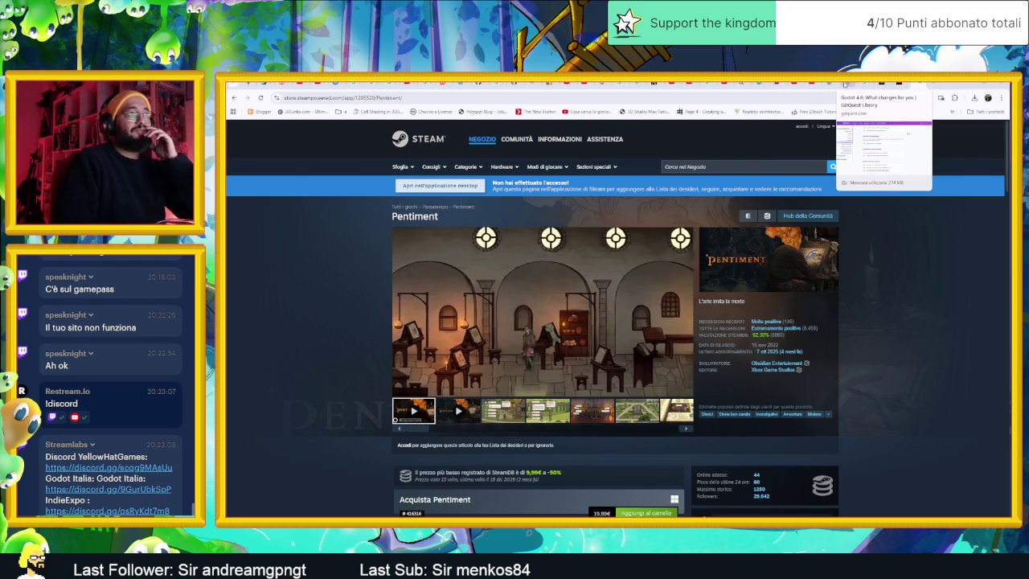
left_click(973, 86)
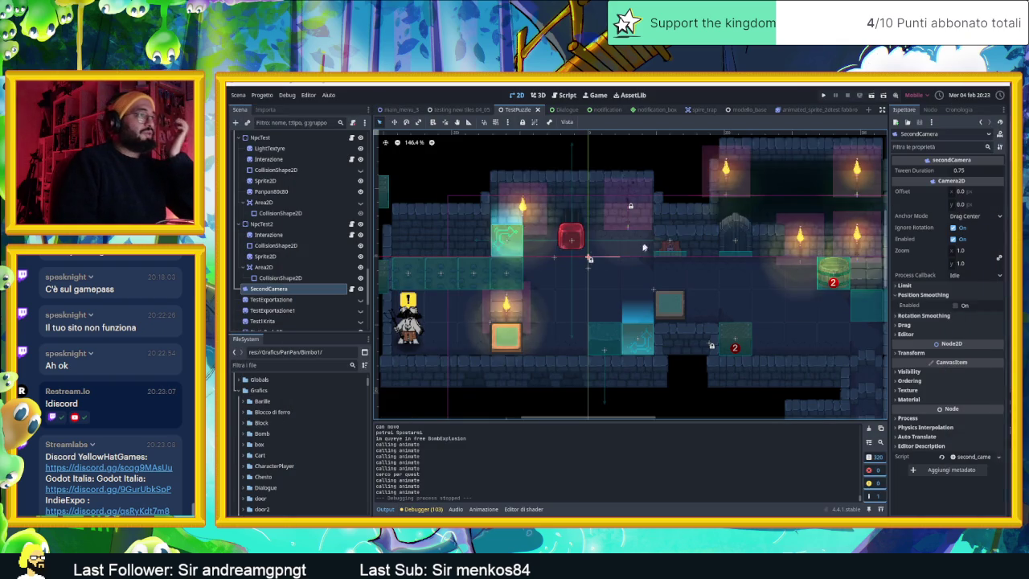
Paste the SecondCamera node under ModelloBase in the modello_base scene.
scroll(637, 268, "down", 1)
scroll(637, 268, "down", 1)
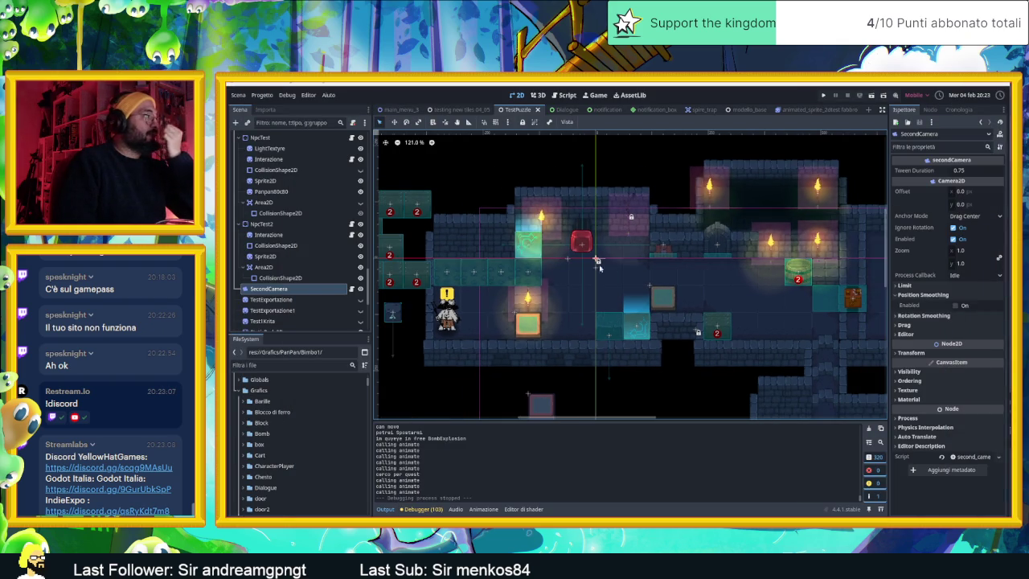
left_click(283, 289)
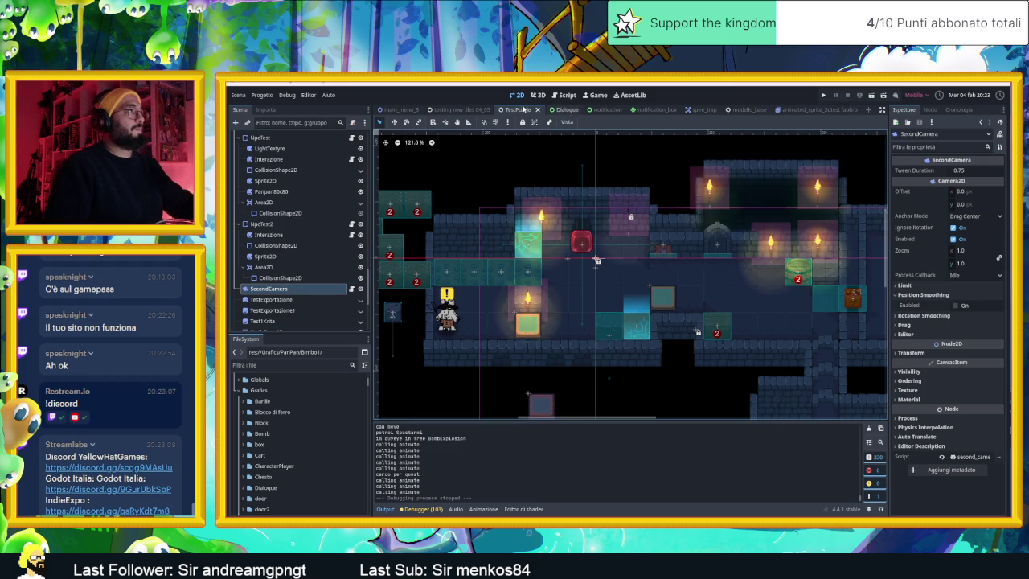
left_click(457, 110)
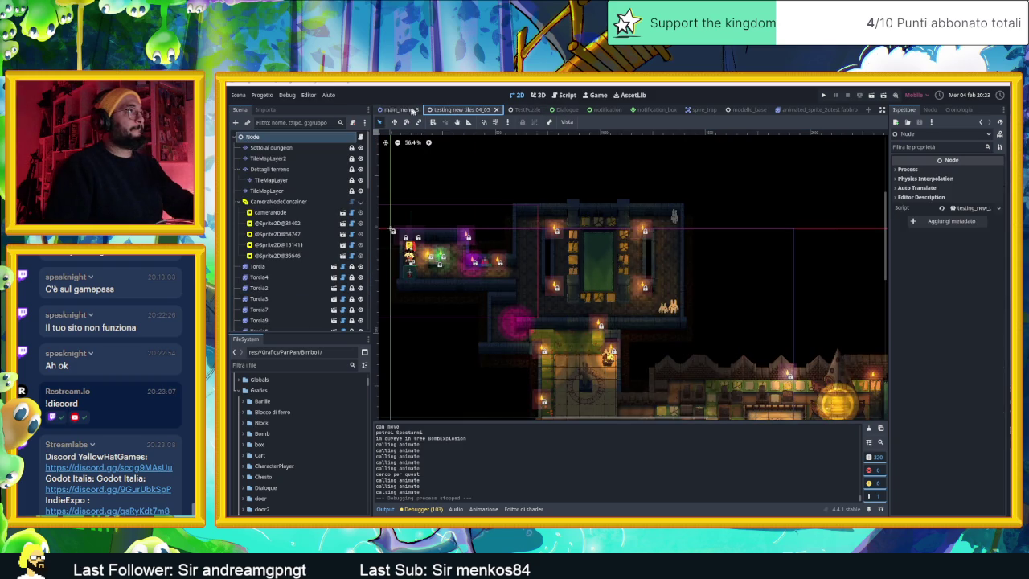
left_click(753, 110)
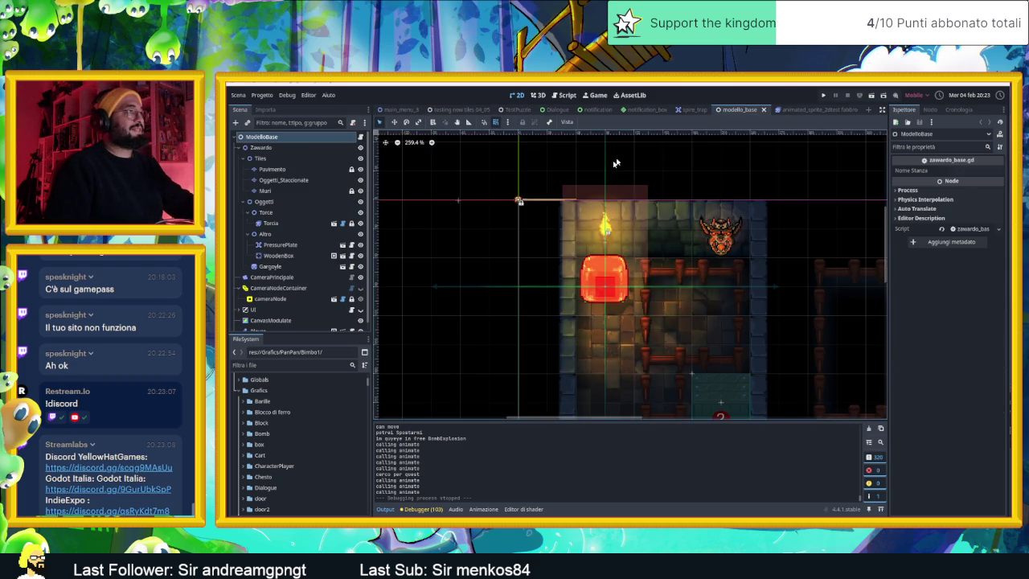
scroll(710, 274, "down", 3)
left_click(258, 138)
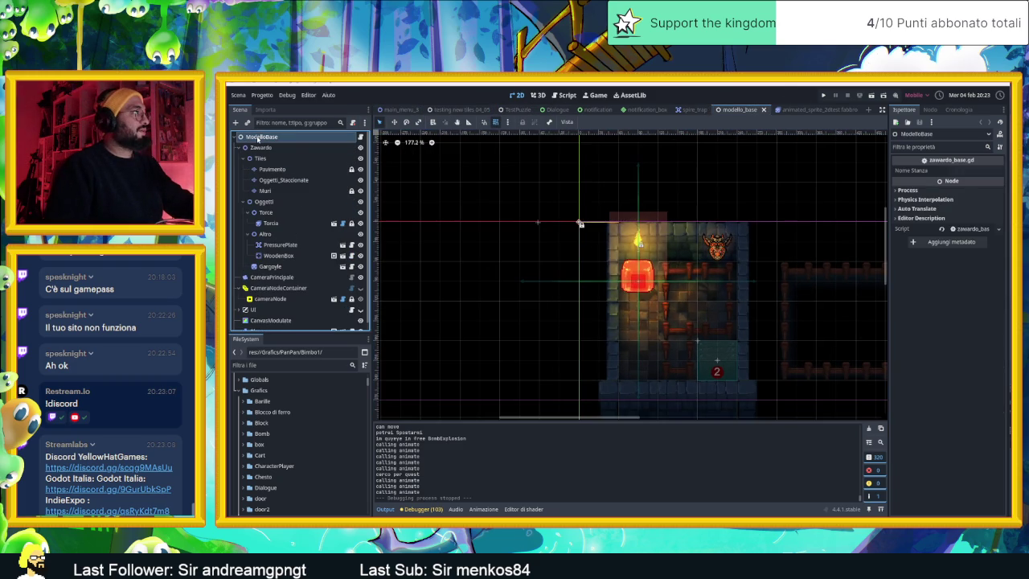
key("ctrl+v")
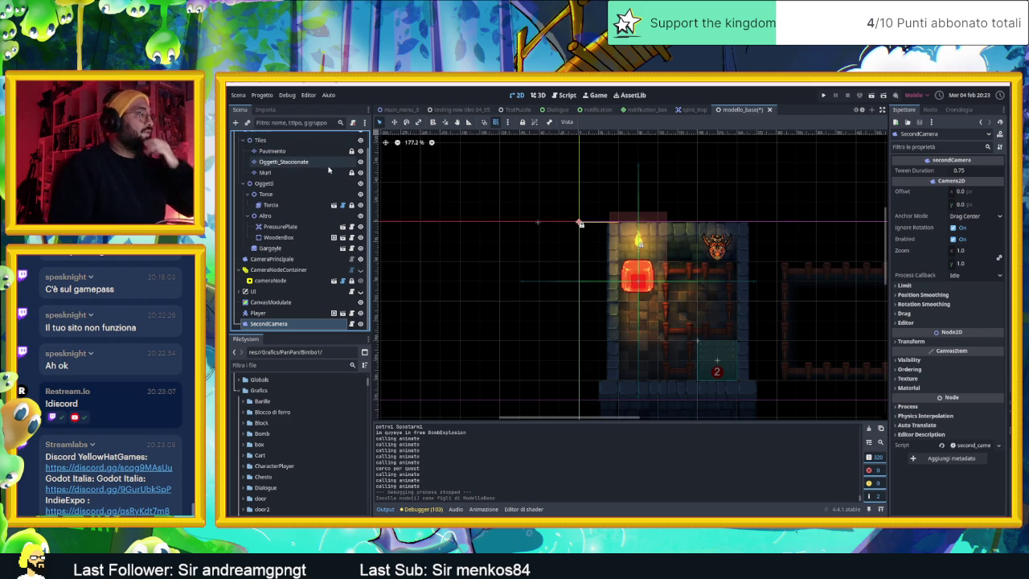
Check ModelloBase's Nome Stanza room name field, then save and run the modello_base room with F6.
scroll(340, 185, "up", 2)
left_click(266, 137)
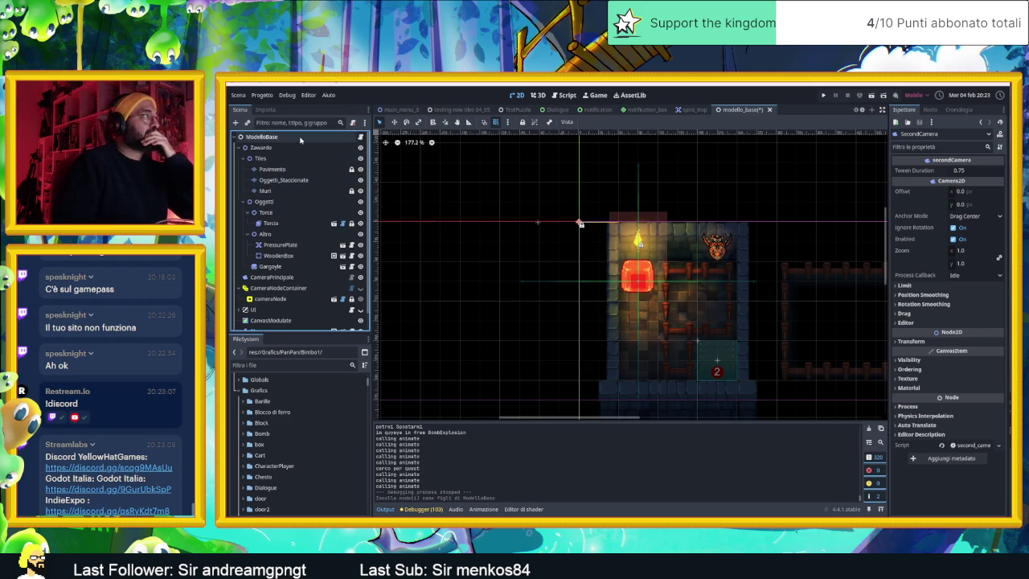
left_click(966, 172)
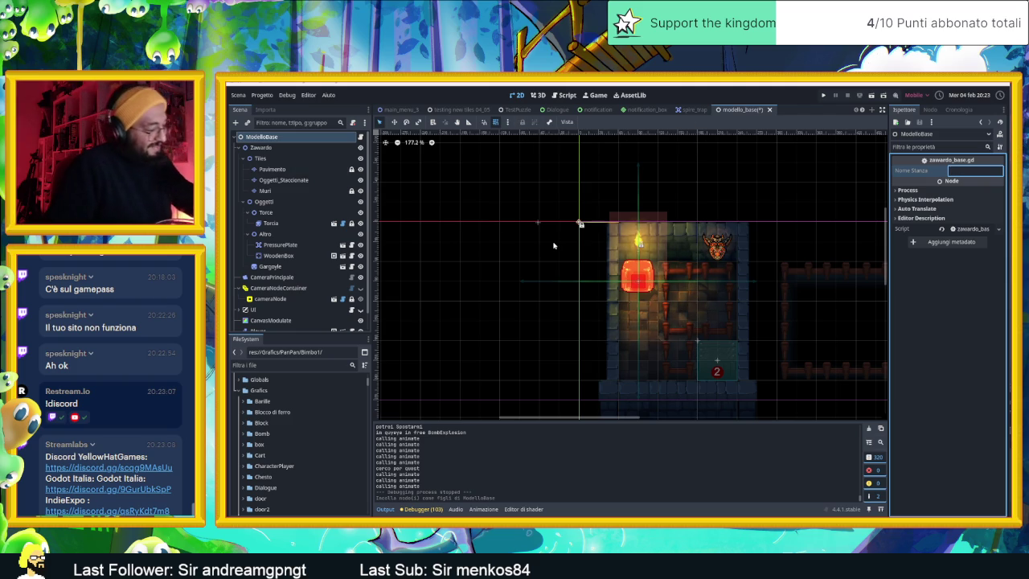
double_click(641, 266)
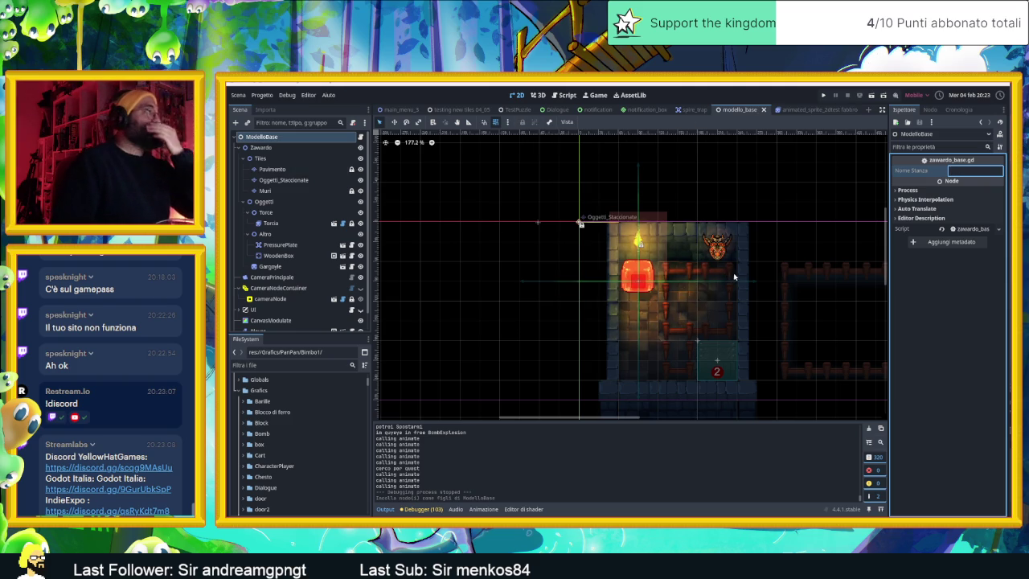
scroll(734, 277, "down", 2)
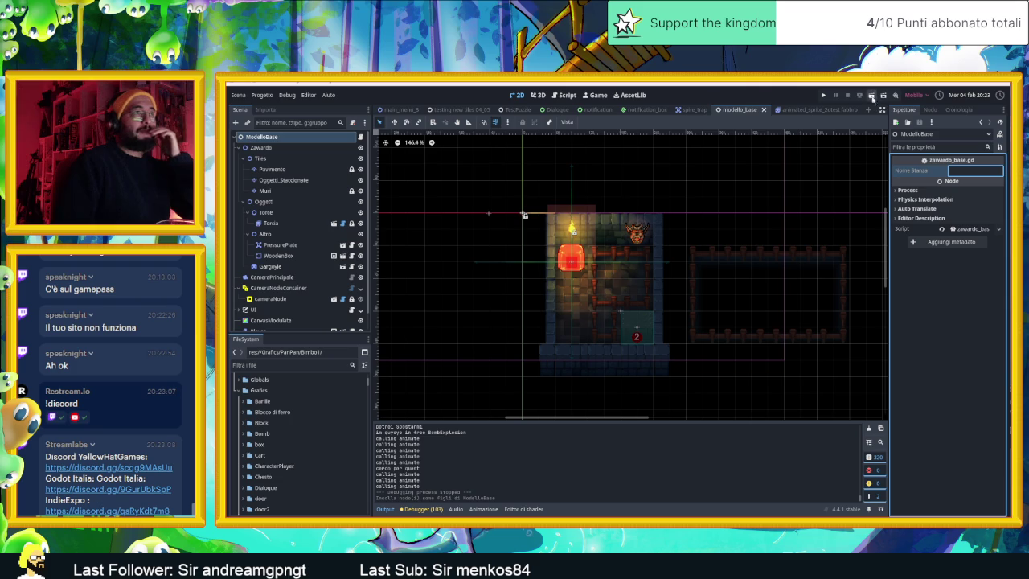
key("F6")
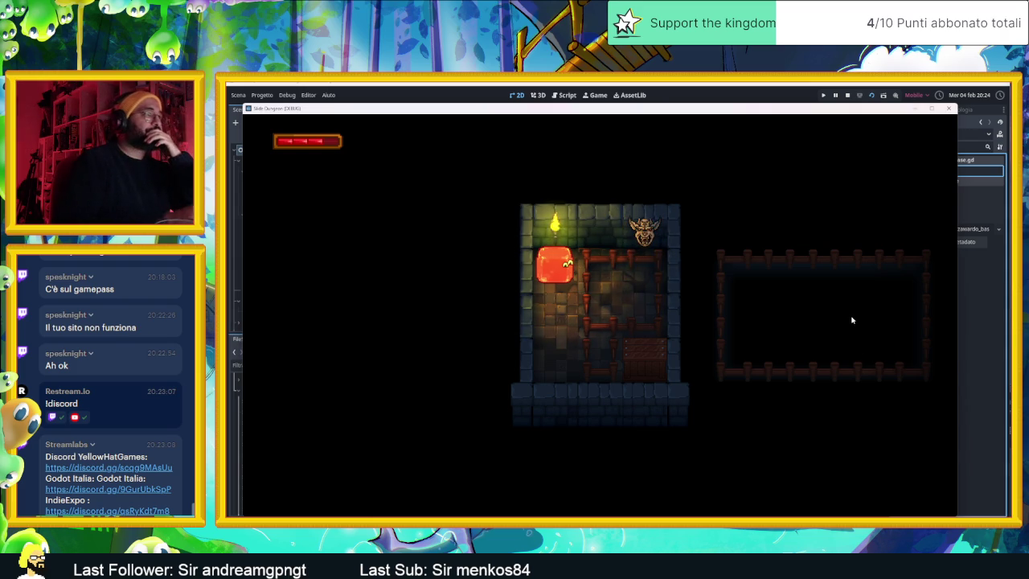
Slide the slime down and up the walls of the modello_base room, then close the game window.
key("Down")
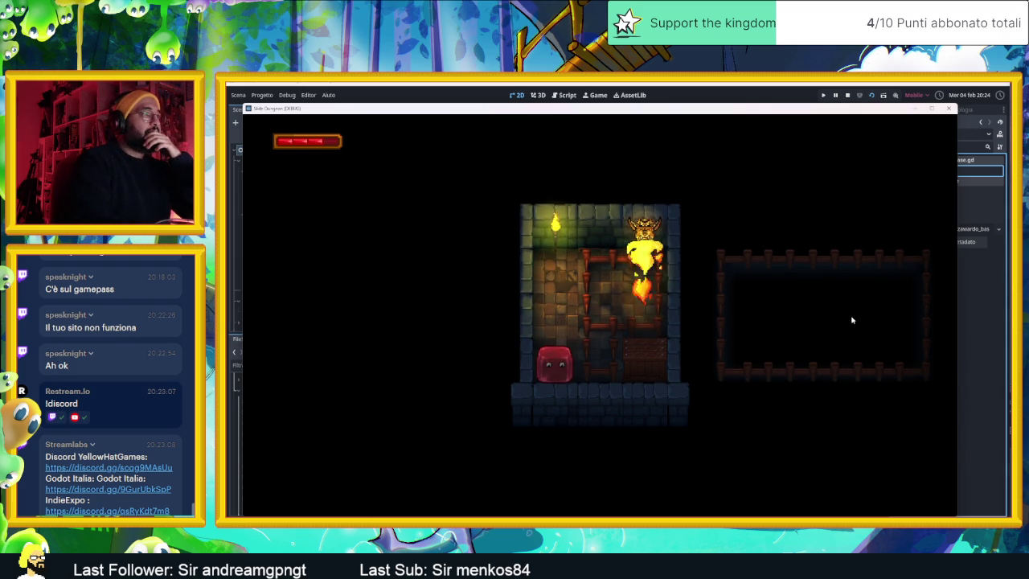
key("Up")
key("Down")
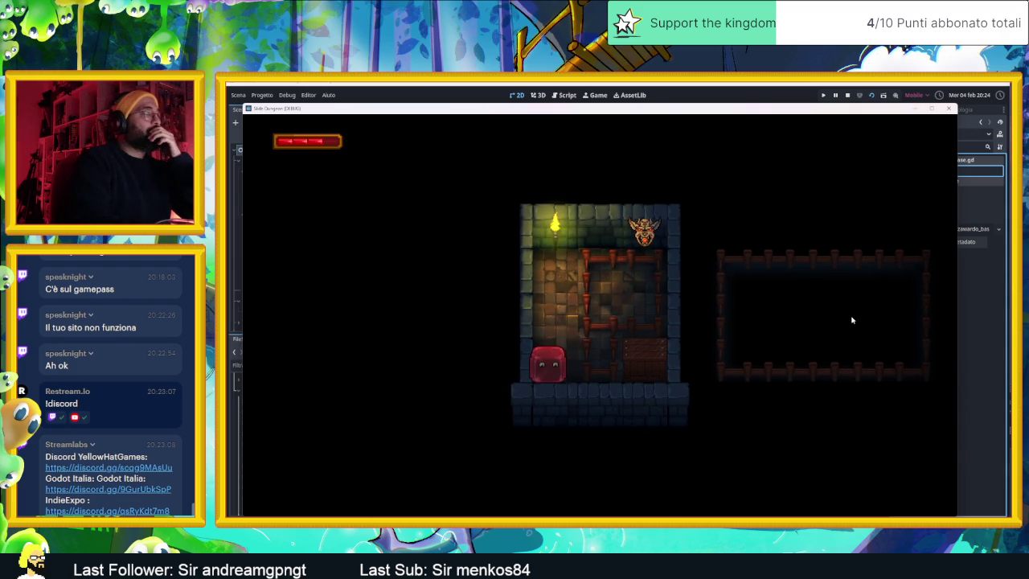
key("Up")
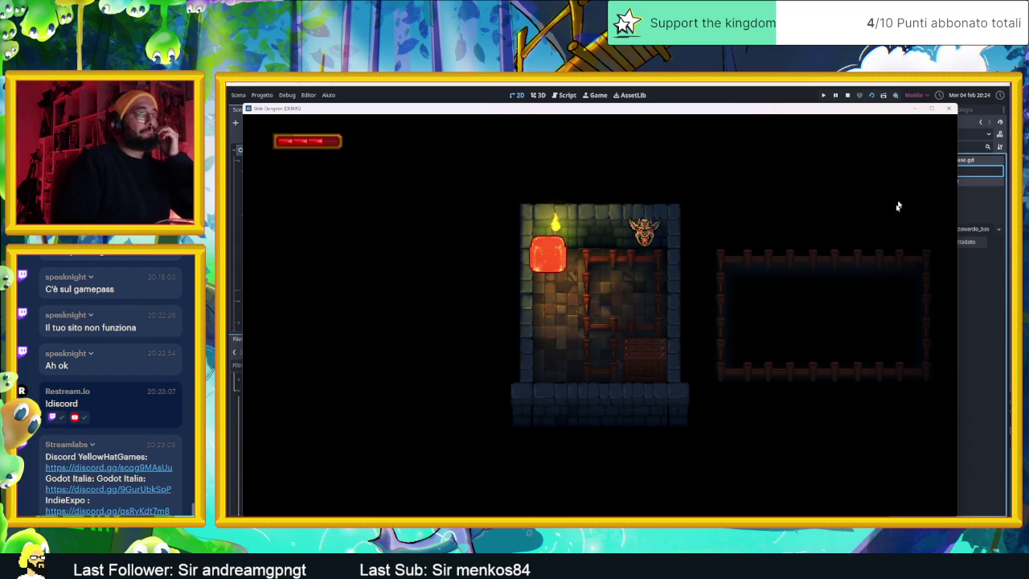
left_click(949, 108)
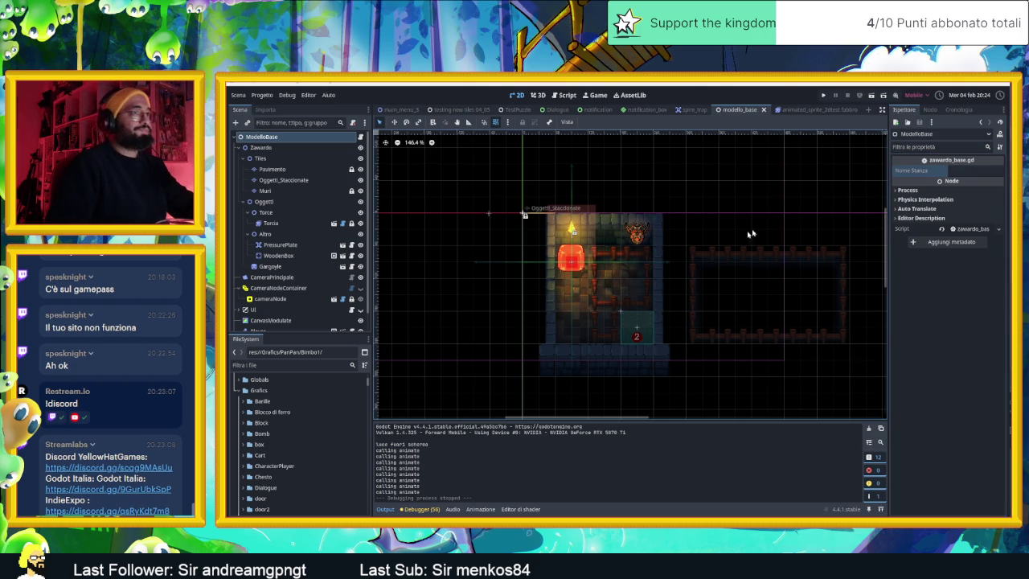
Look over main_menu_3 and its script, testing new tiles' Sotto al dungeon layer, then return to TestPuzzle.
left_click(407, 109)
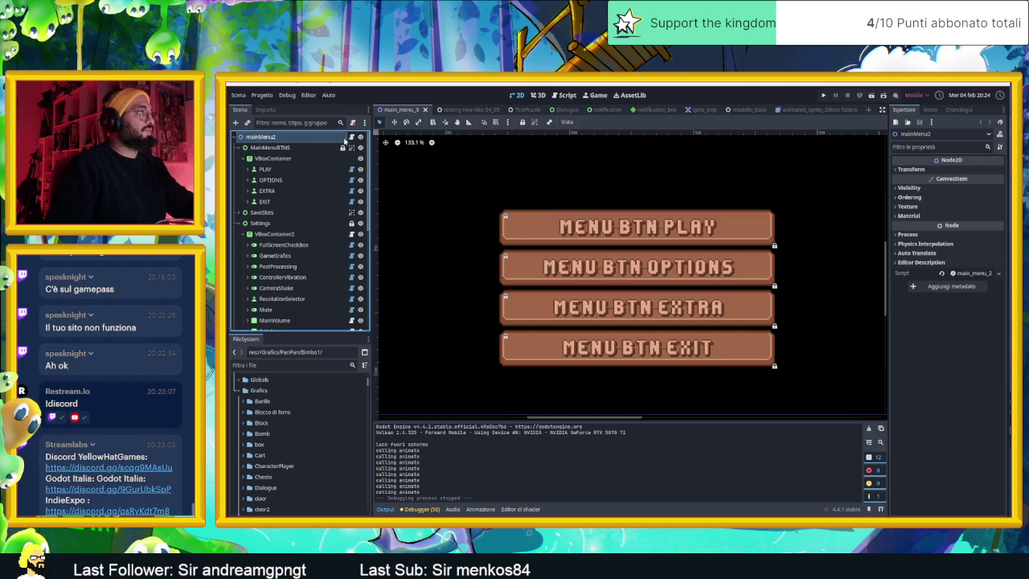
left_click(352, 137)
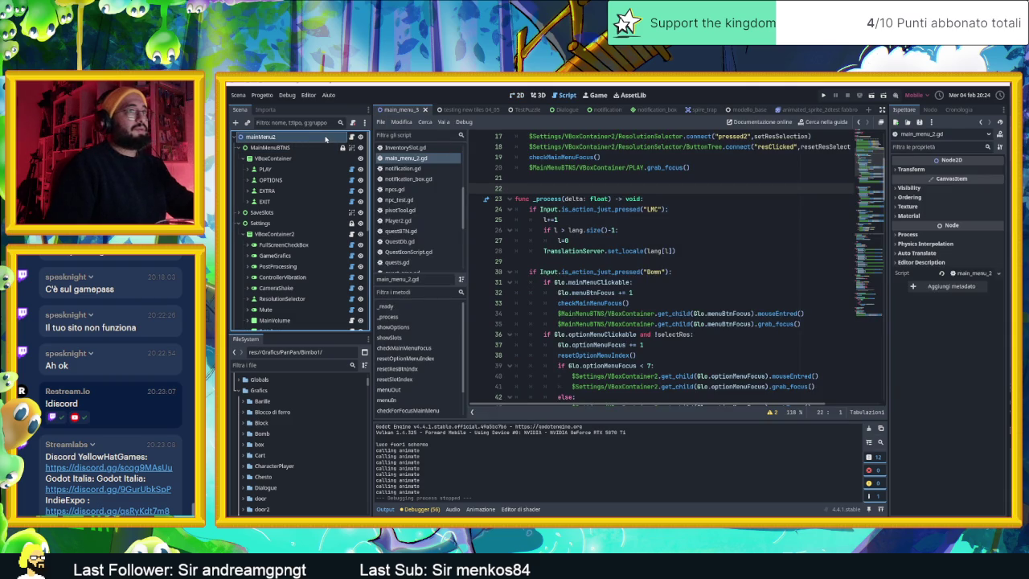
left_click(460, 110)
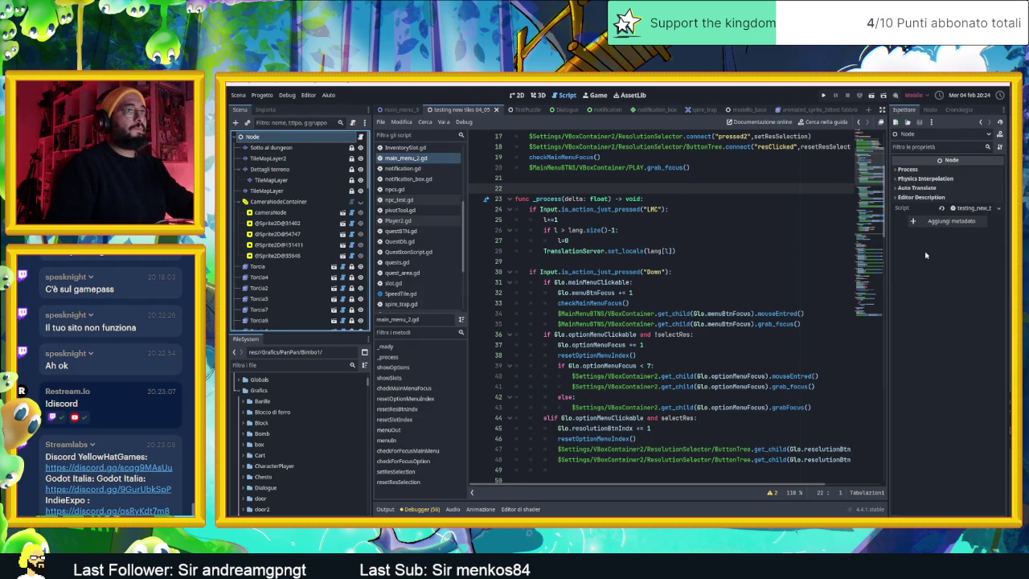
left_click(272, 147)
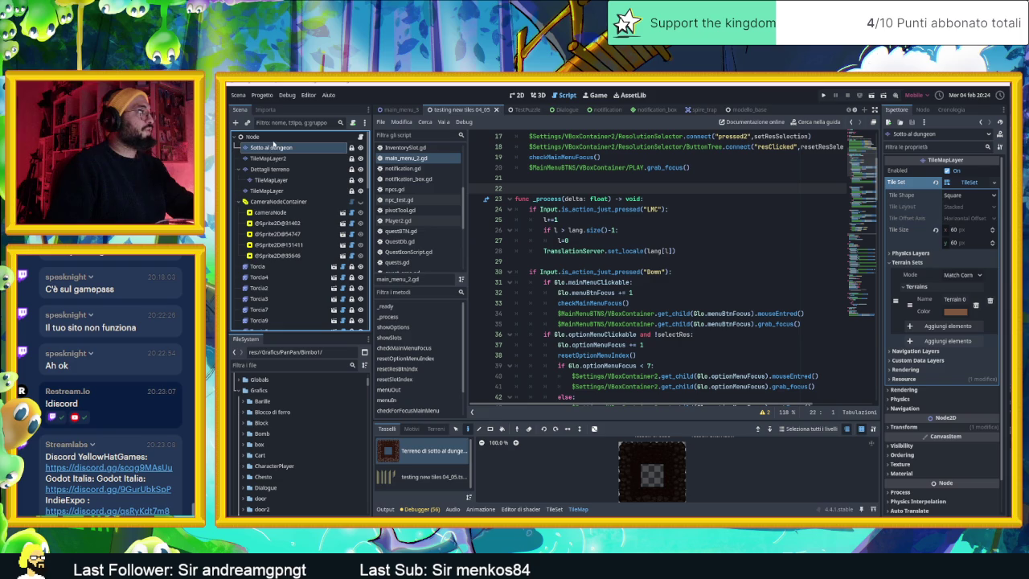
left_click(255, 137)
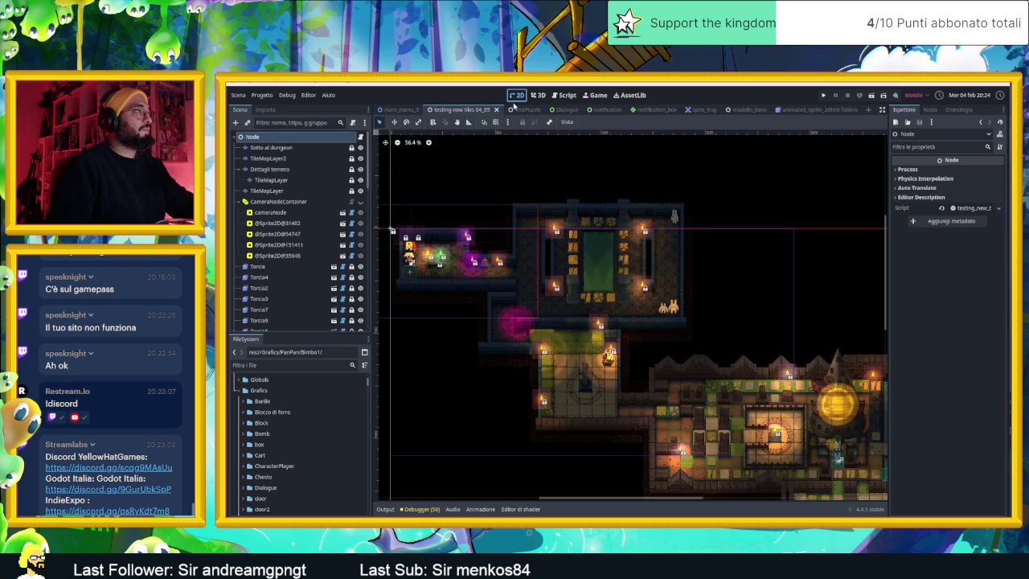
left_click(516, 109)
scroll(276, 153, "up", 10)
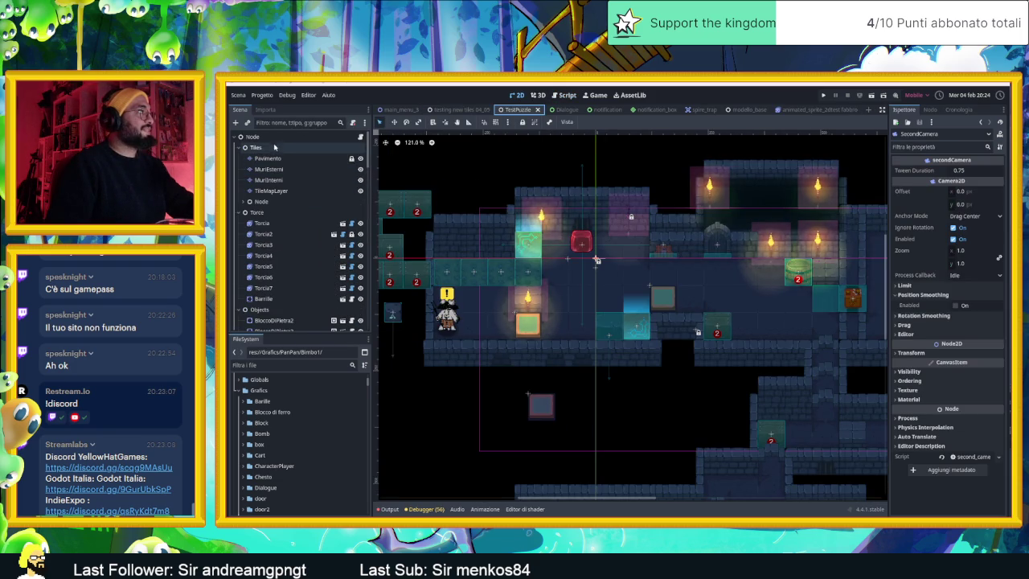
left_click(253, 136)
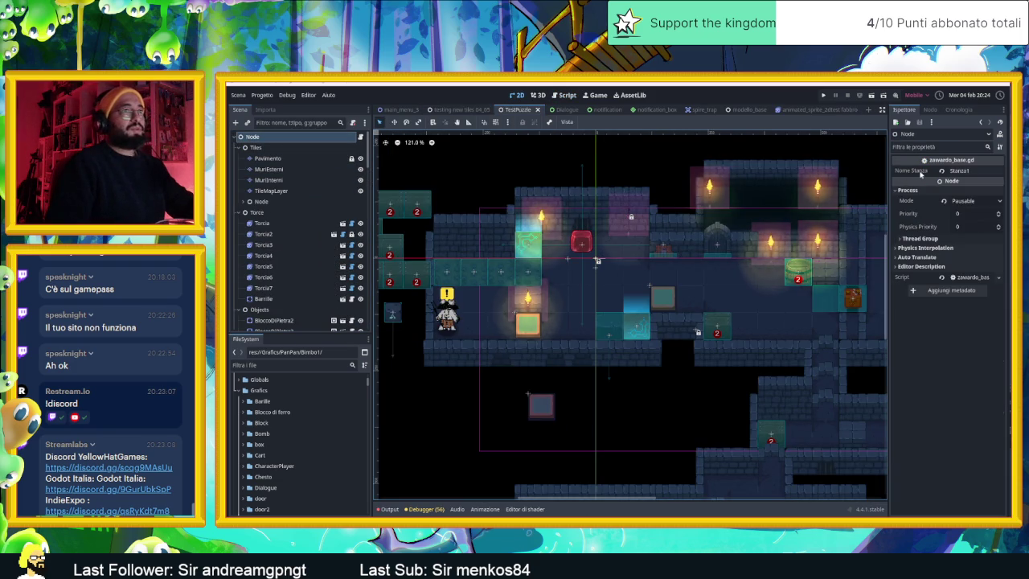
left_click(359, 138)
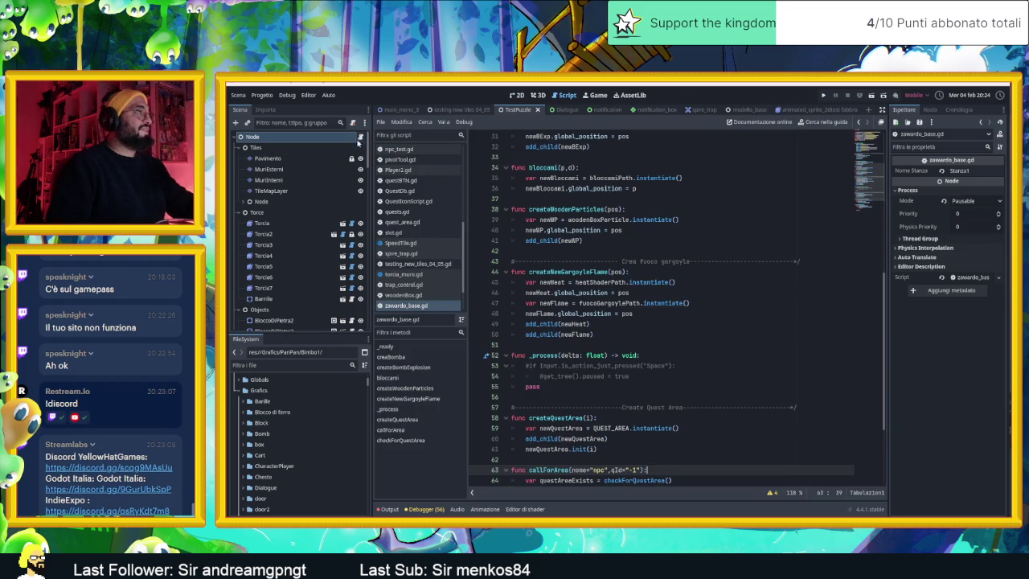
scroll(649, 310, "down", 2)
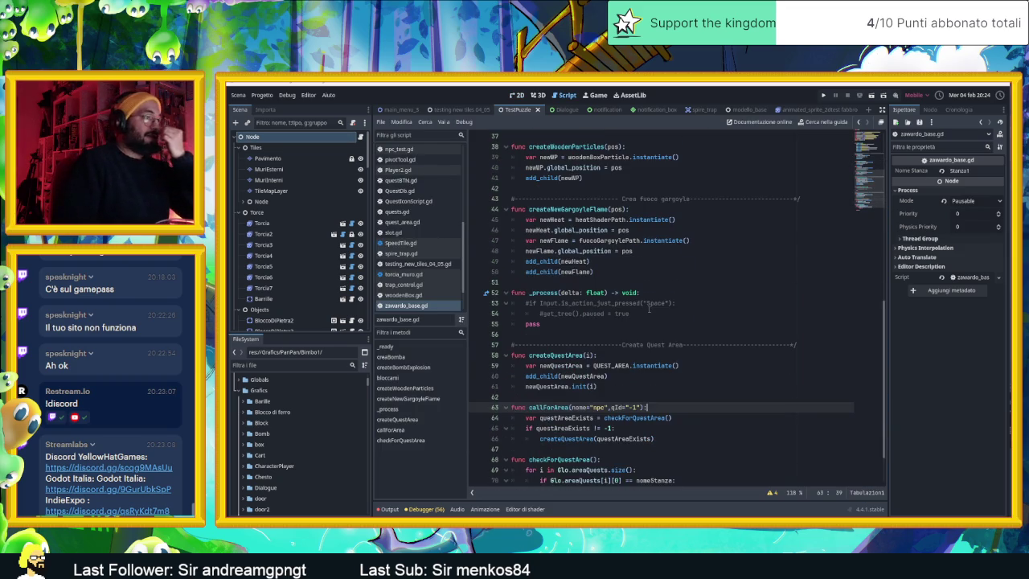
scroll(649, 310, "down", 1)
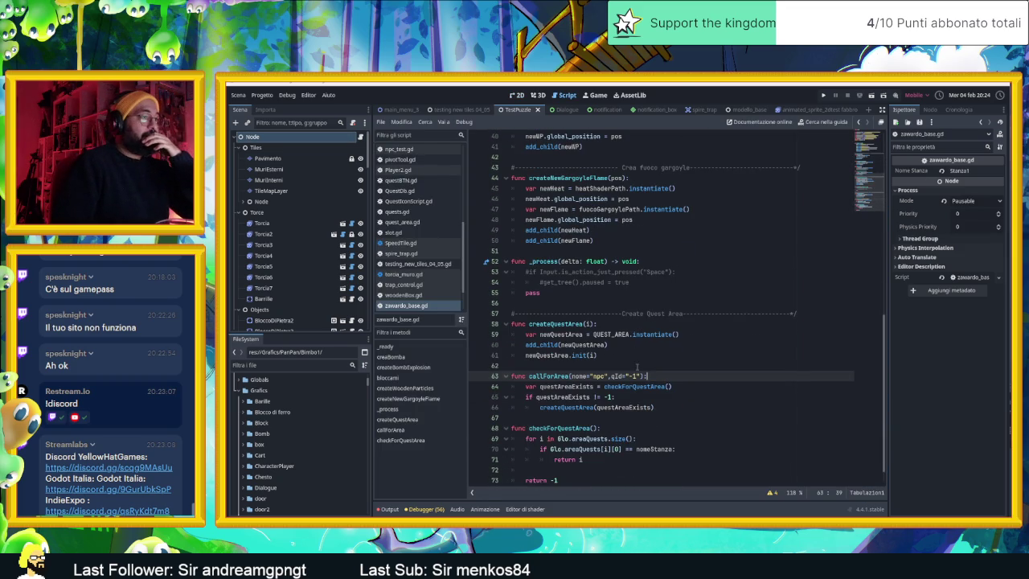
scroll(636, 375, "down", 1)
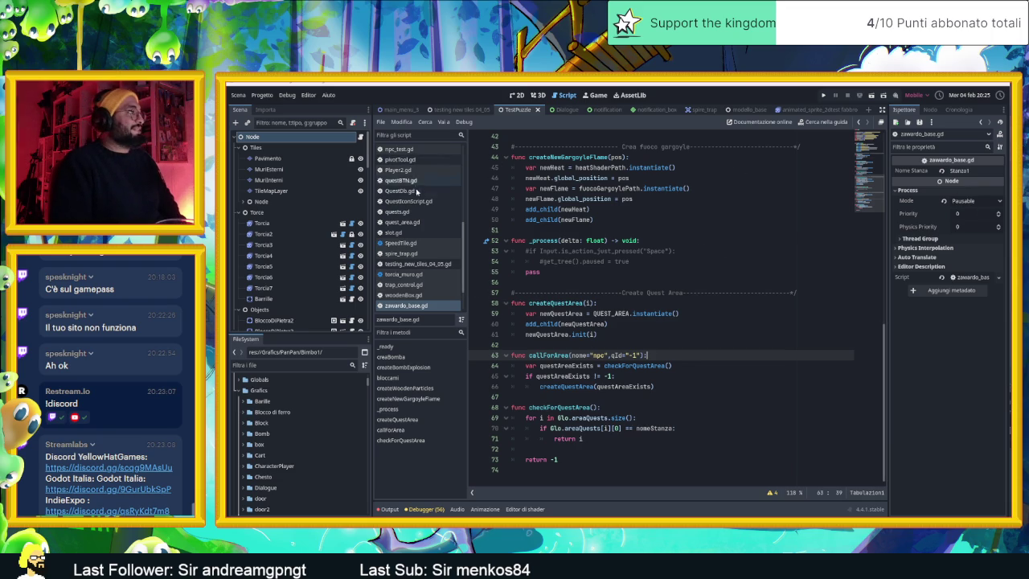
scroll(422, 194, "up", 5)
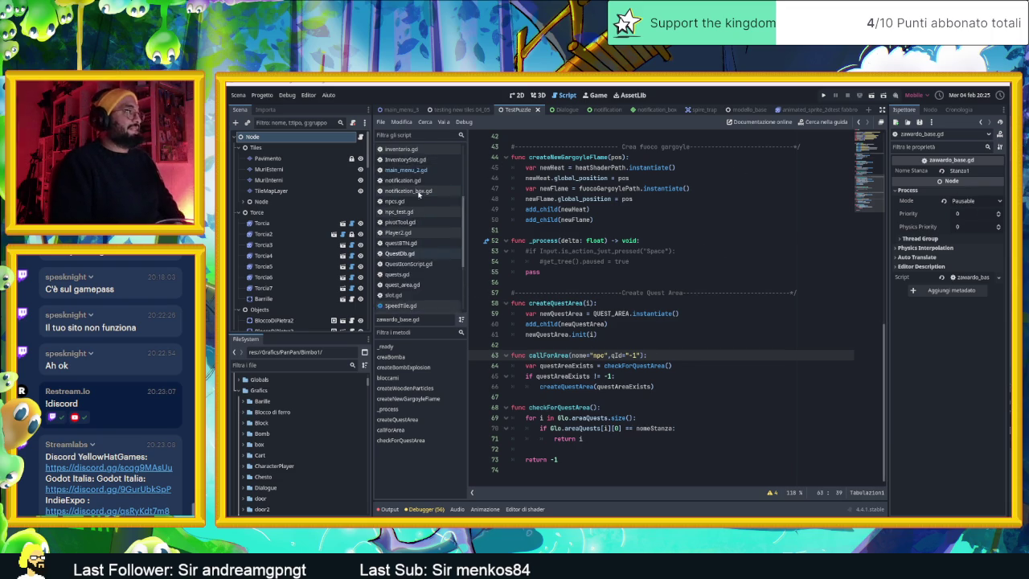
left_click(513, 96)
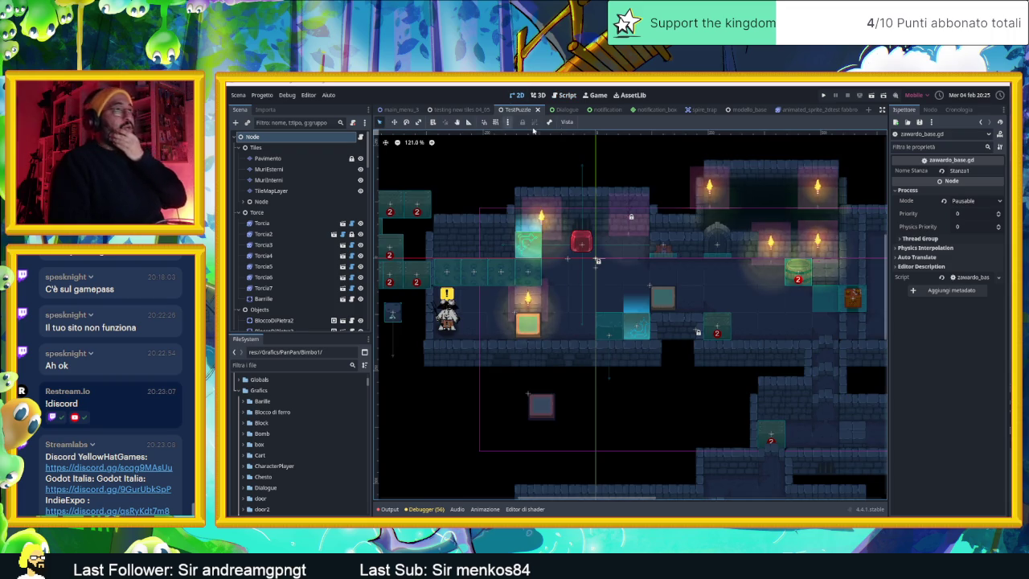
Close the fabbro animated sprite scene and inspect modello_base's Zawardo, Tiles, Oggetti and Altro nodes.
left_click(819, 110)
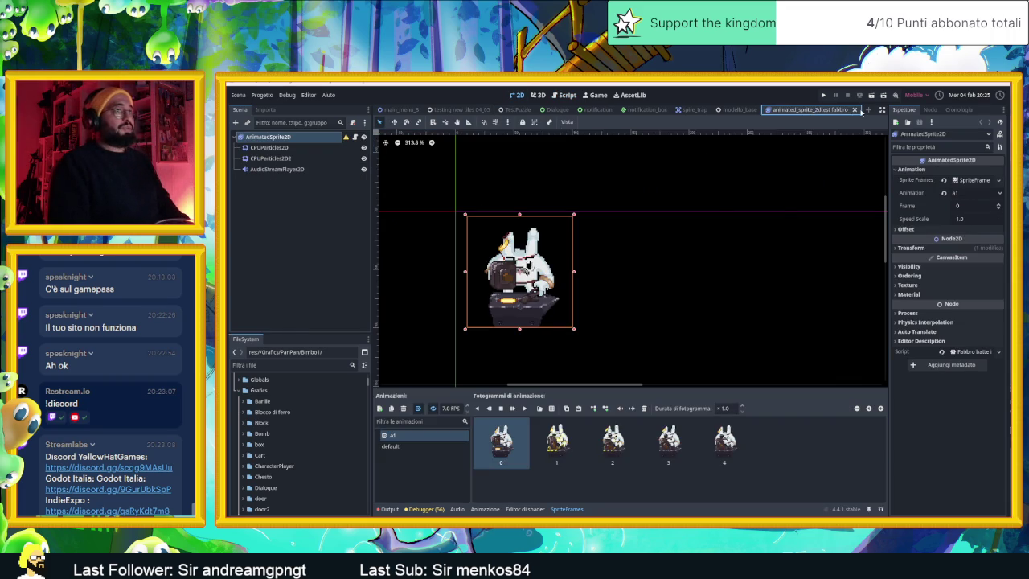
left_click(856, 110)
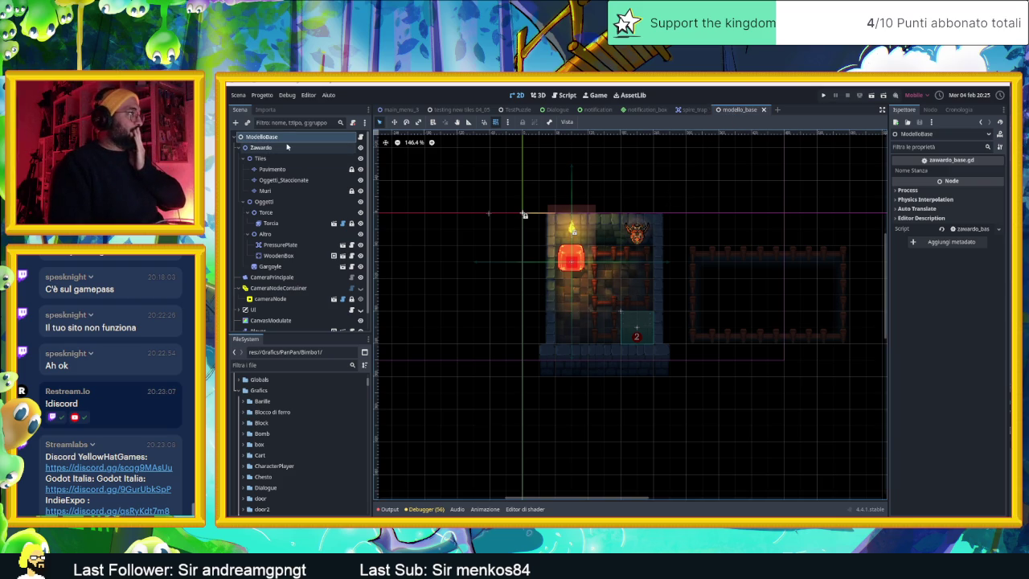
left_click(290, 148)
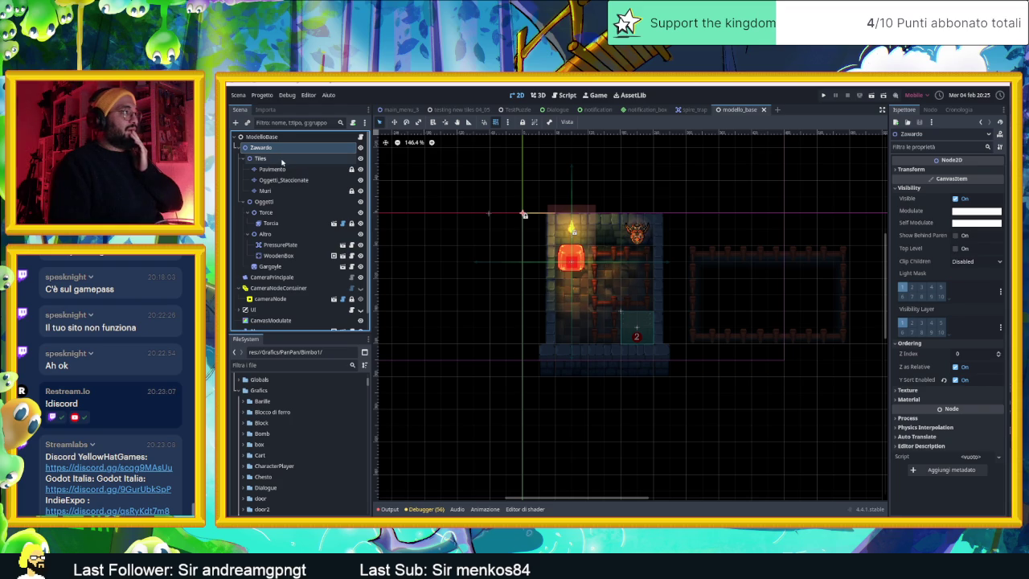
left_click(281, 158)
left_click(279, 202)
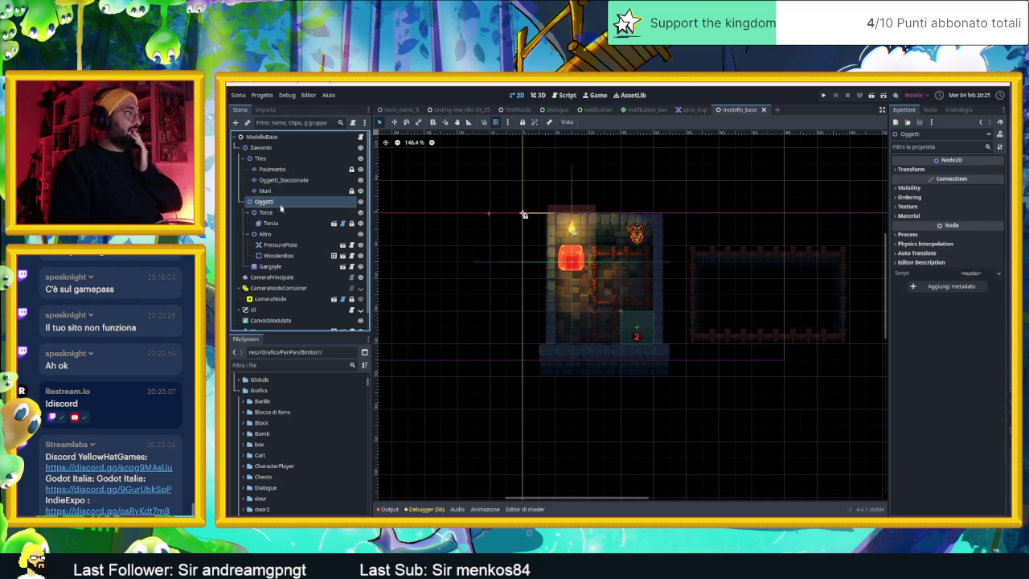
left_click(270, 234)
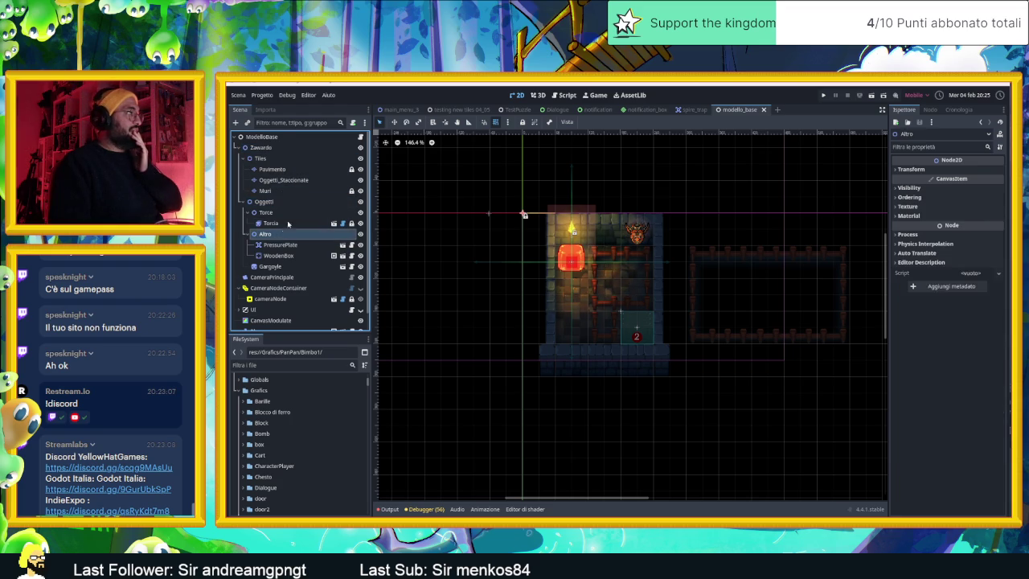
left_click(293, 148)
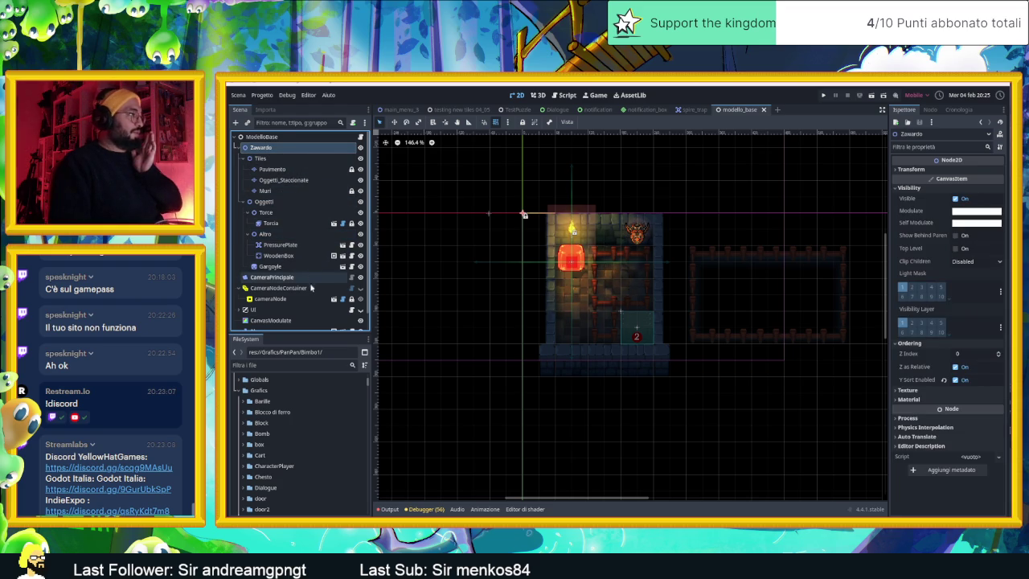
Move the Player node up the tree to sit just above CameraPrincipale.
scroll(310, 286, "down", 1)
left_click(294, 313)
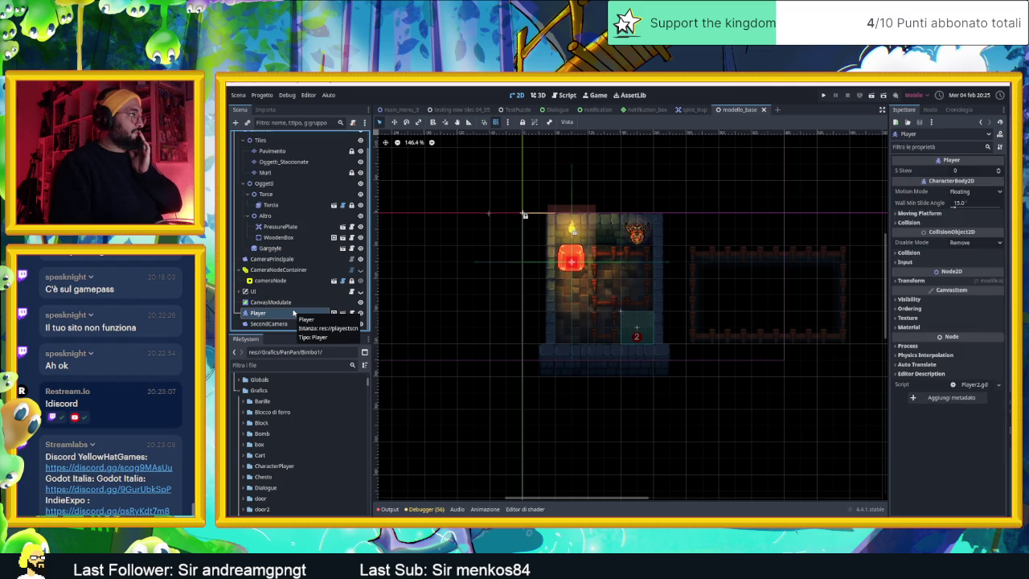
scroll(290, 234, "up", 1)
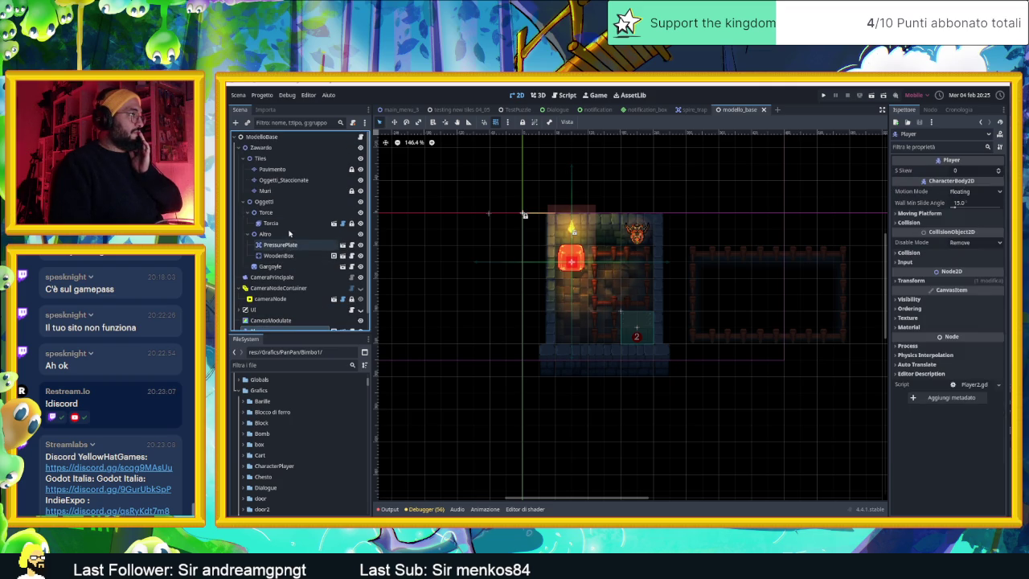
scroll(282, 165, "down", 1)
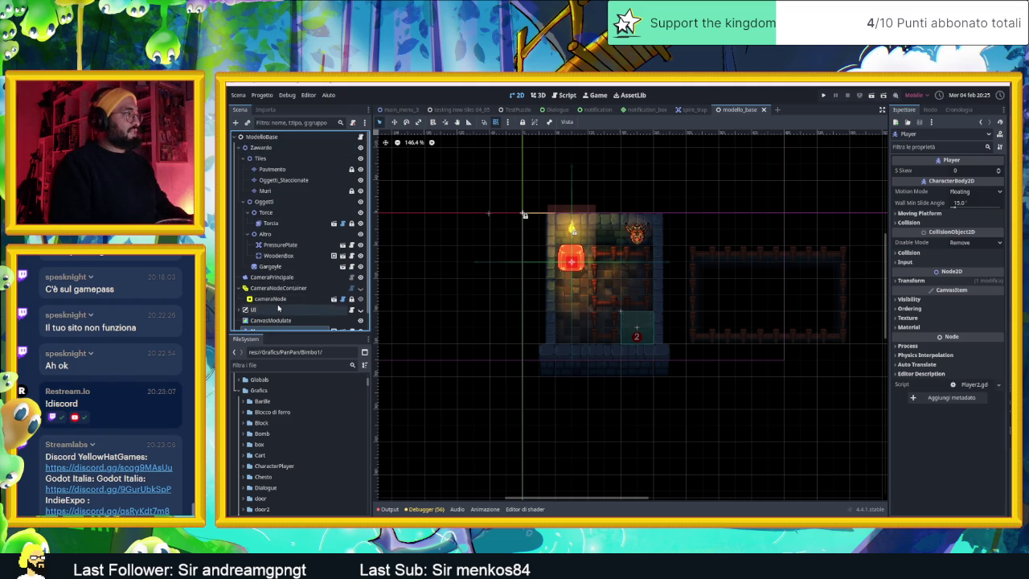
left_click_drag(270, 315, 280, 258)
Move the Player node to just under Zawardo, keep its name, and save modello_base.
scroll(286, 259, "up", 1)
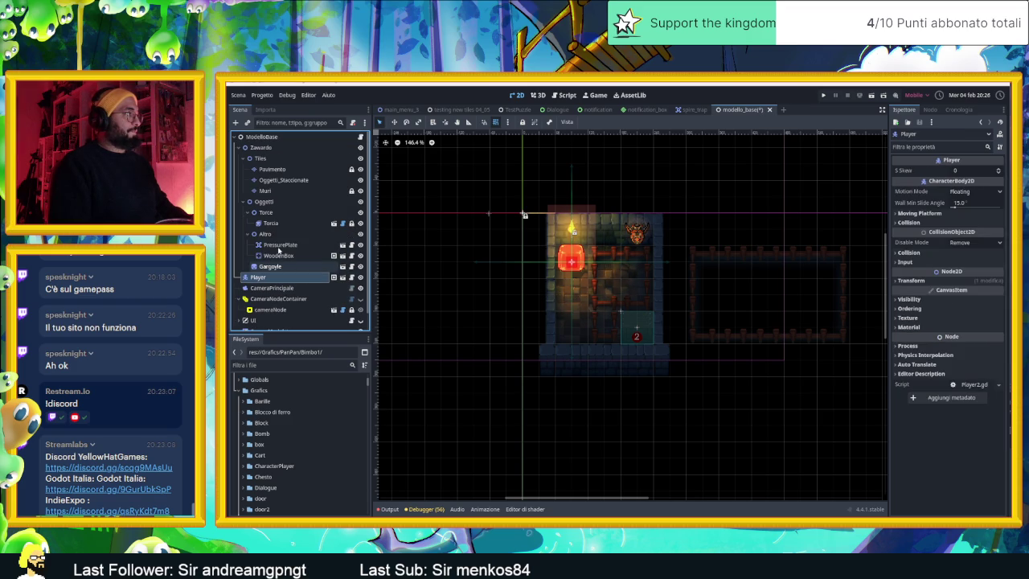
mouse_move(262, 280)
left_mouse_down()
mouse_move(290, 275)
mouse_move(273, 157)
left_mouse_up()
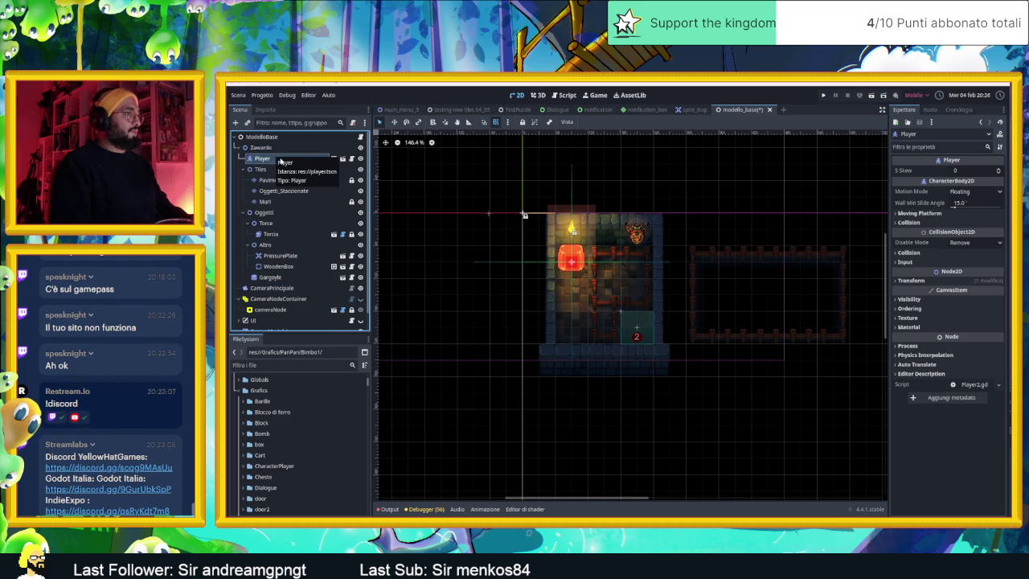
key("F2")
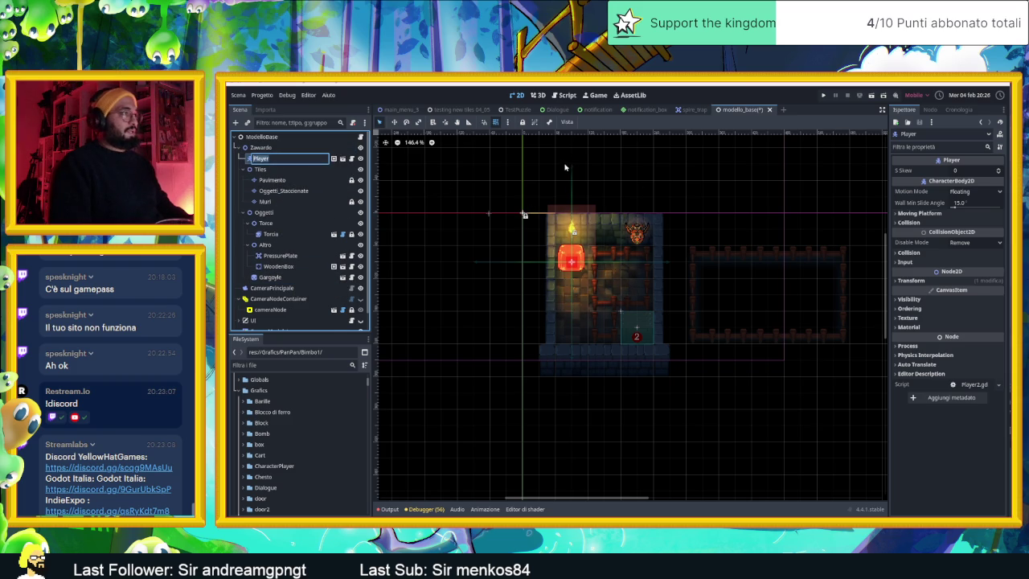
key("Return")
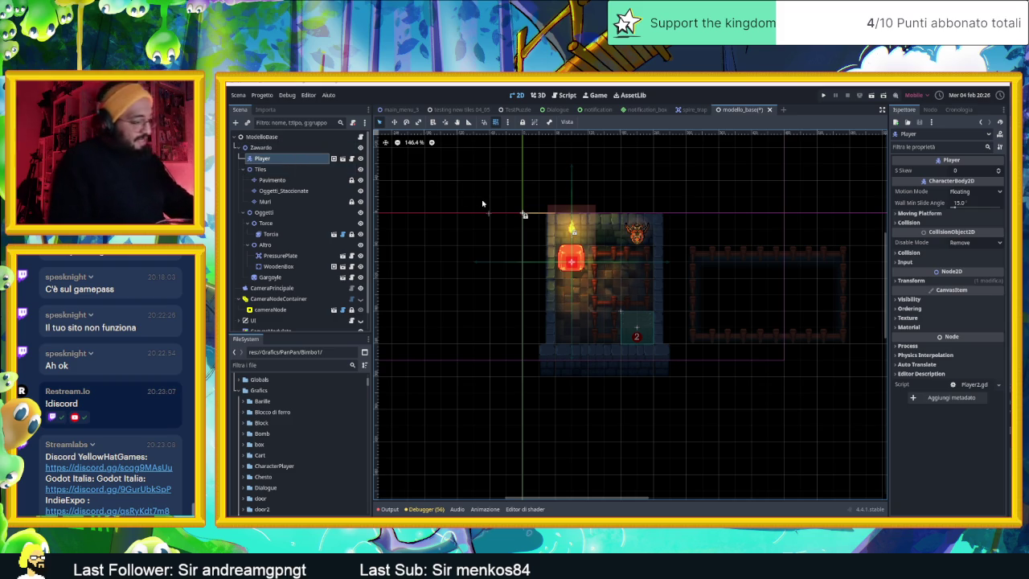
key("ctrl+s")
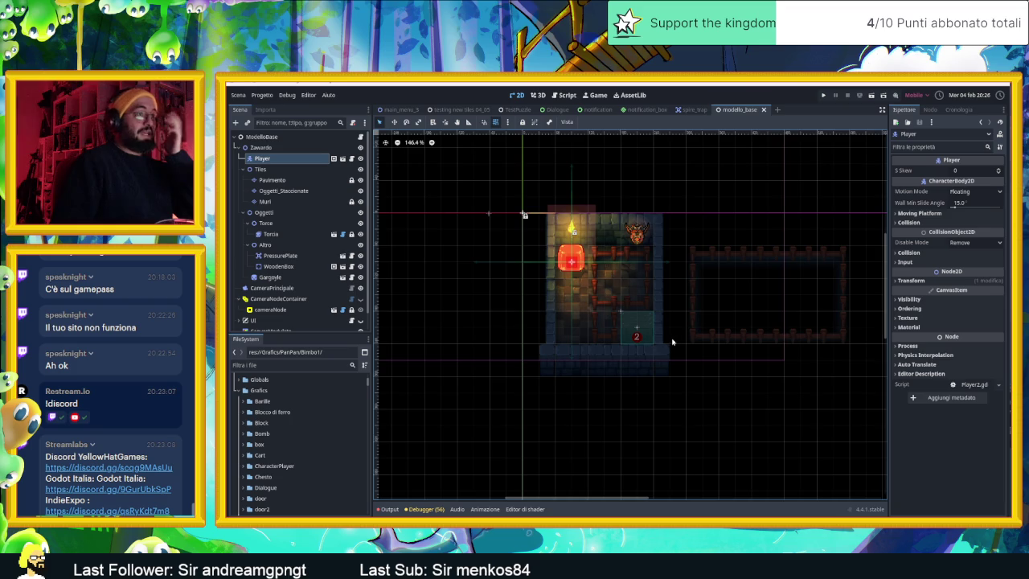
Show and then hide the UI layer on the canvas, then bring up the testing new tiles 04_05 scene.
scroll(672, 341, "down", 1)
scroll(730, 332, "right", 2)
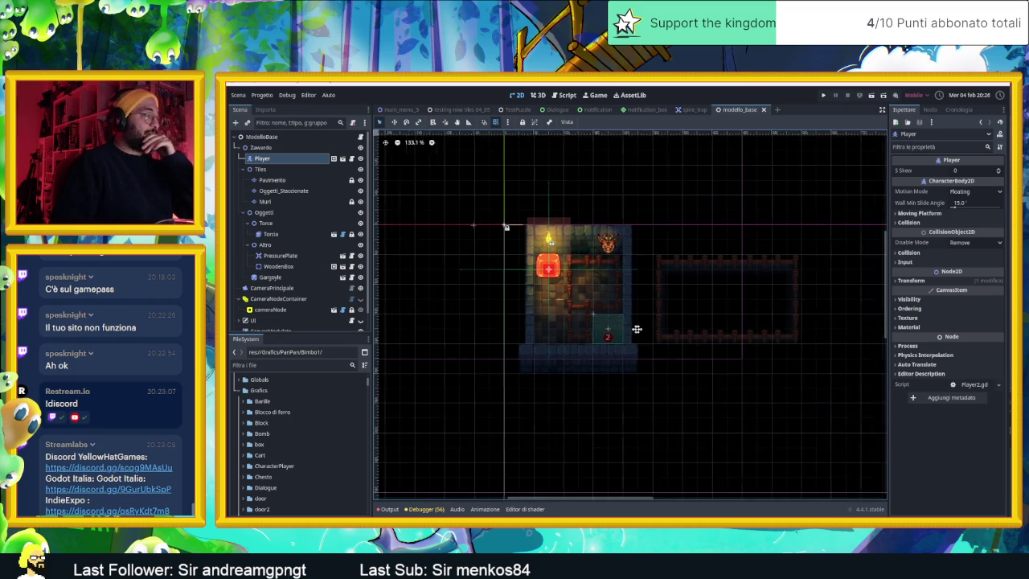
left_click(269, 320)
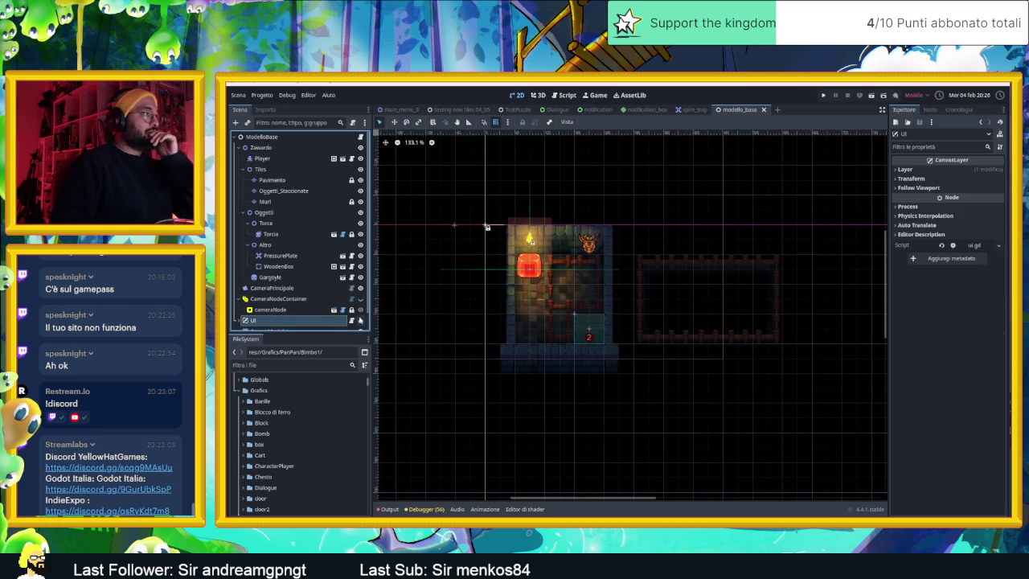
left_click(360, 320)
left_click(359, 320)
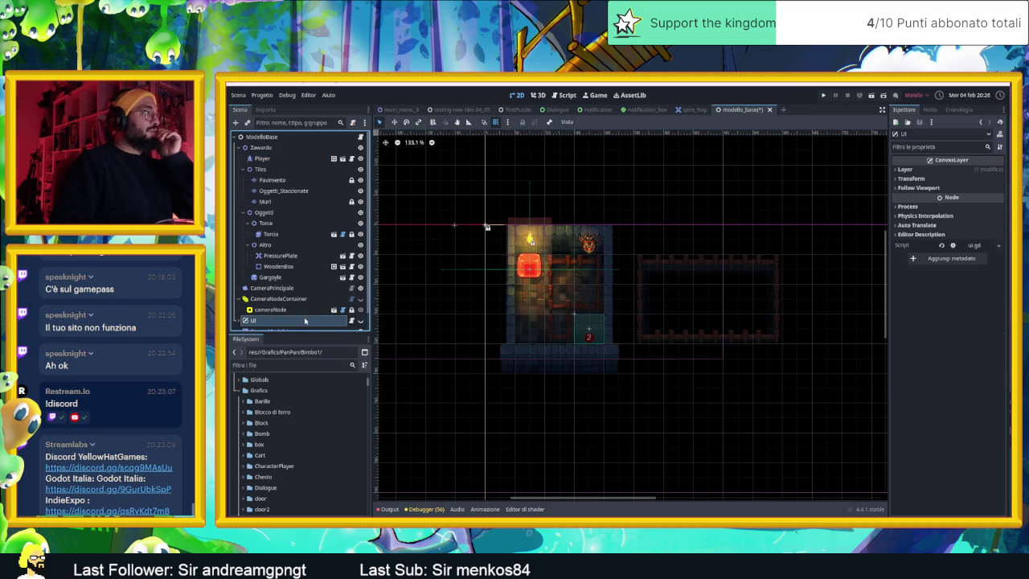
scroll(305, 321, "down", 1)
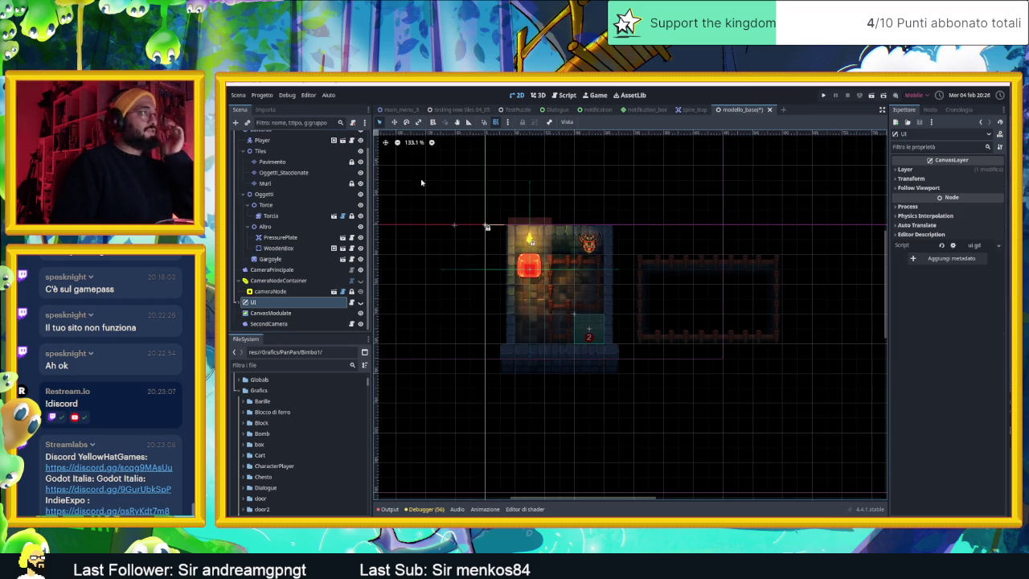
mouse_move(470, 107)
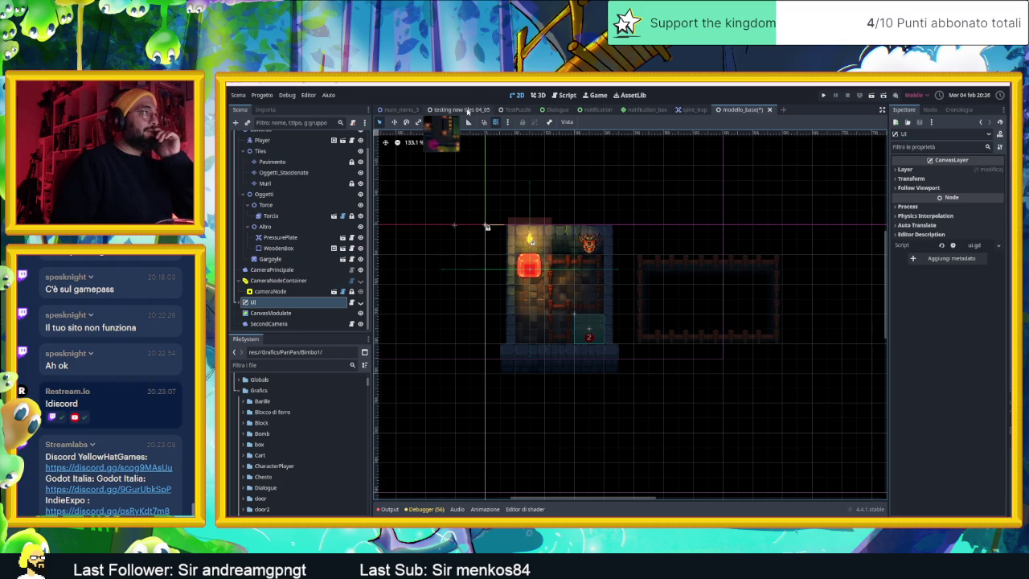
left_click(467, 111)
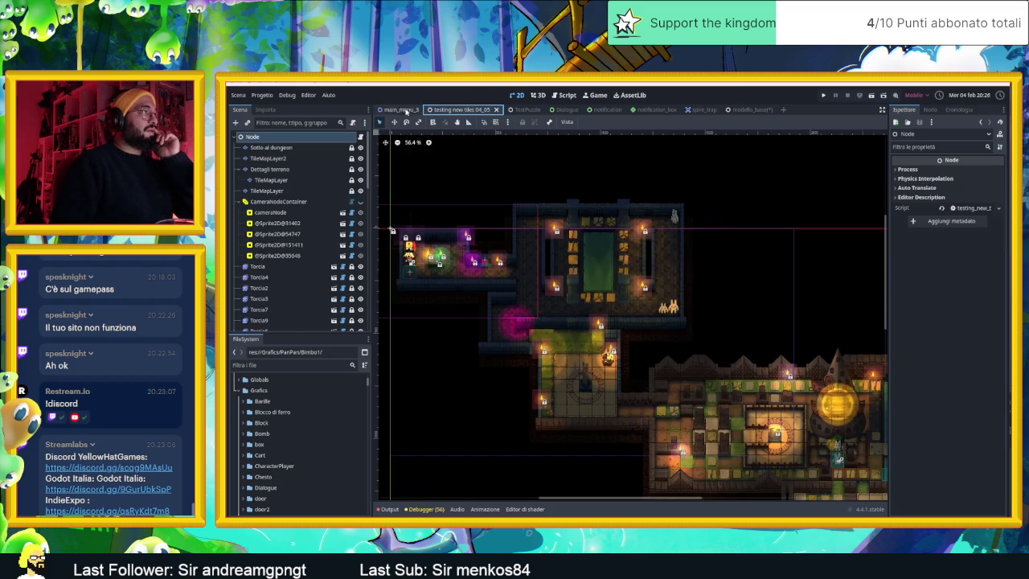
left_click(517, 109)
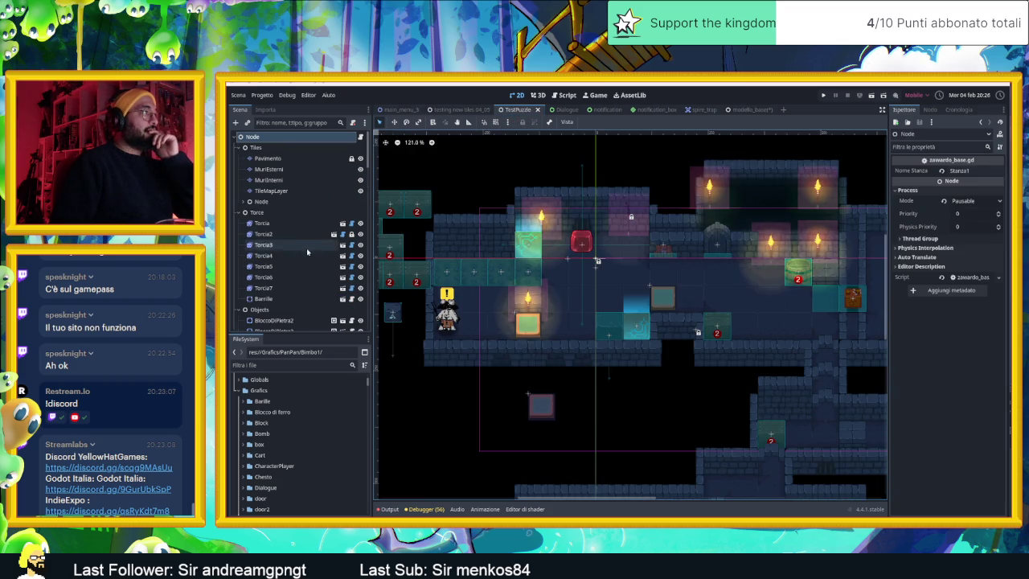
scroll(308, 263, "down", 1)
scroll(309, 266, "down", 8)
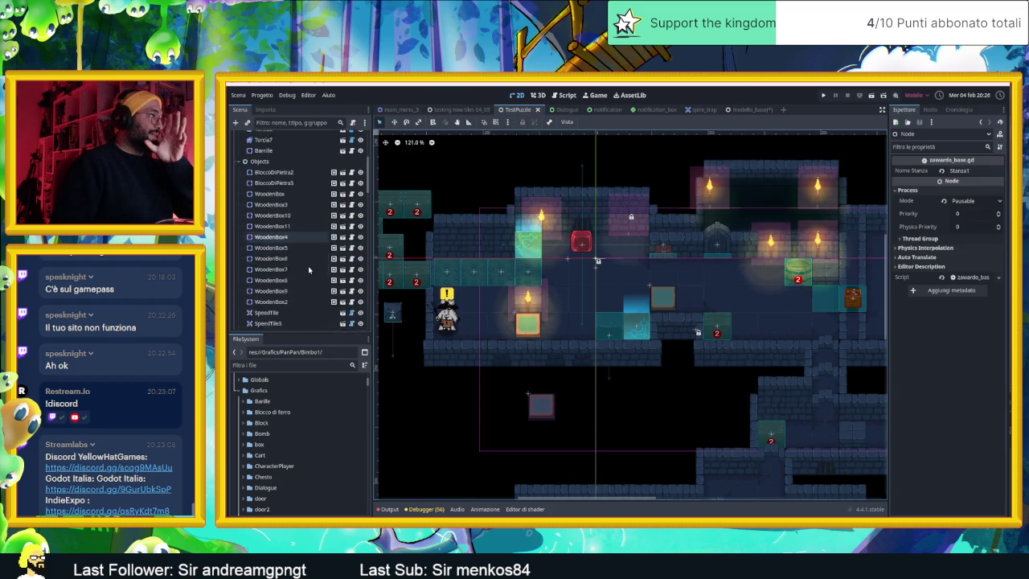
scroll(305, 266, "down", 7)
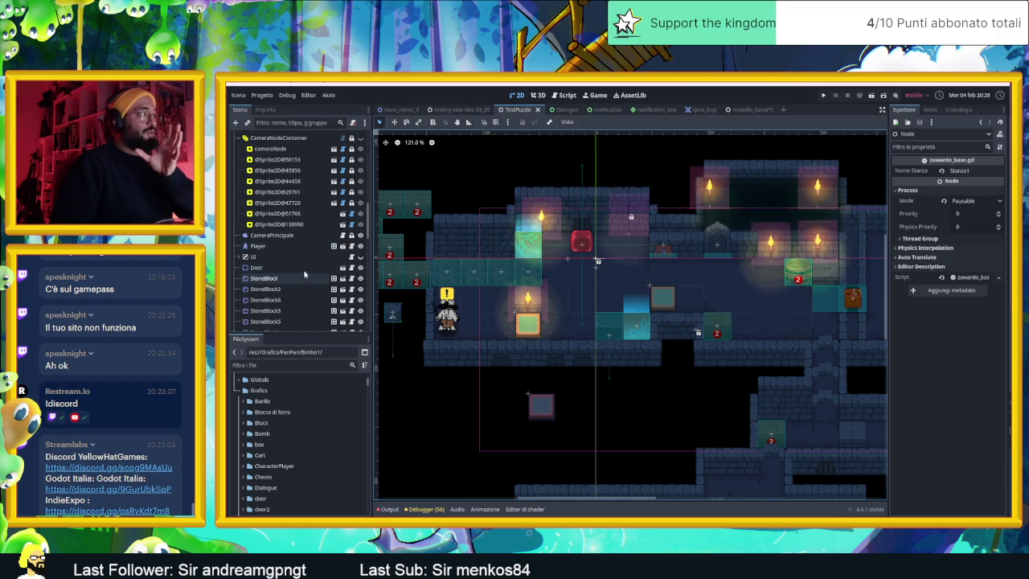
left_click(295, 259)
left_click(240, 256)
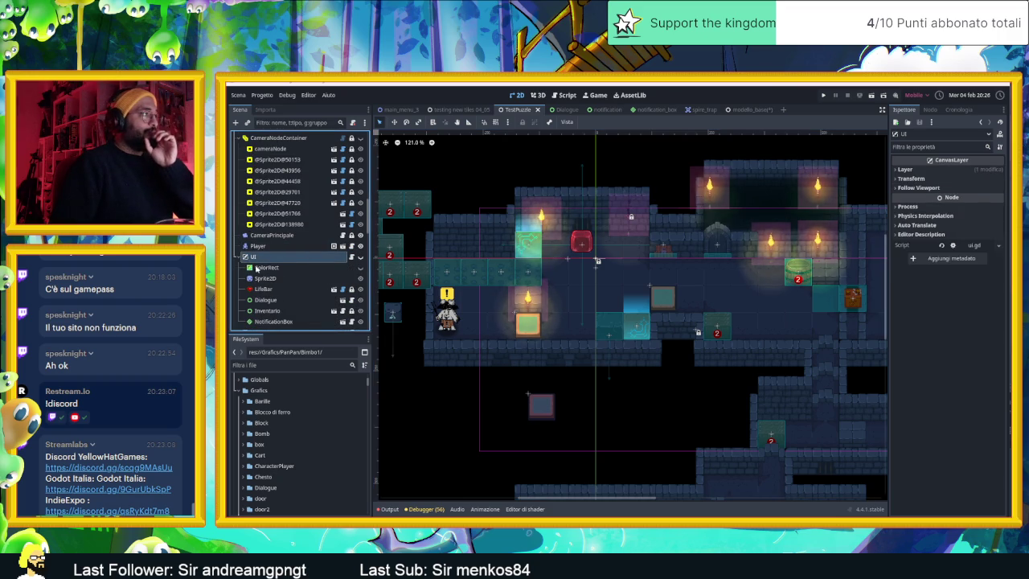
scroll(285, 278, "down", 2)
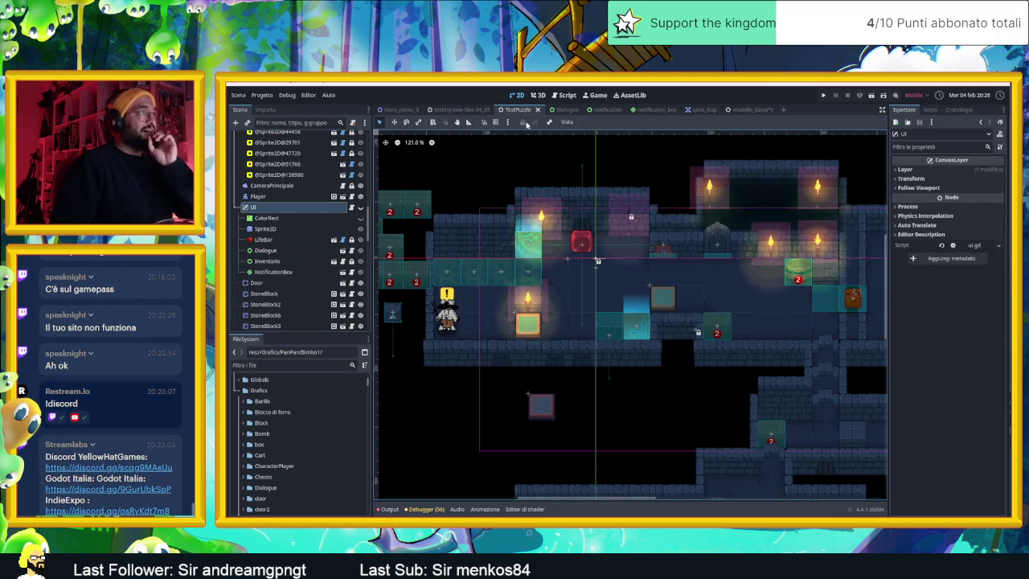
left_click(745, 111)
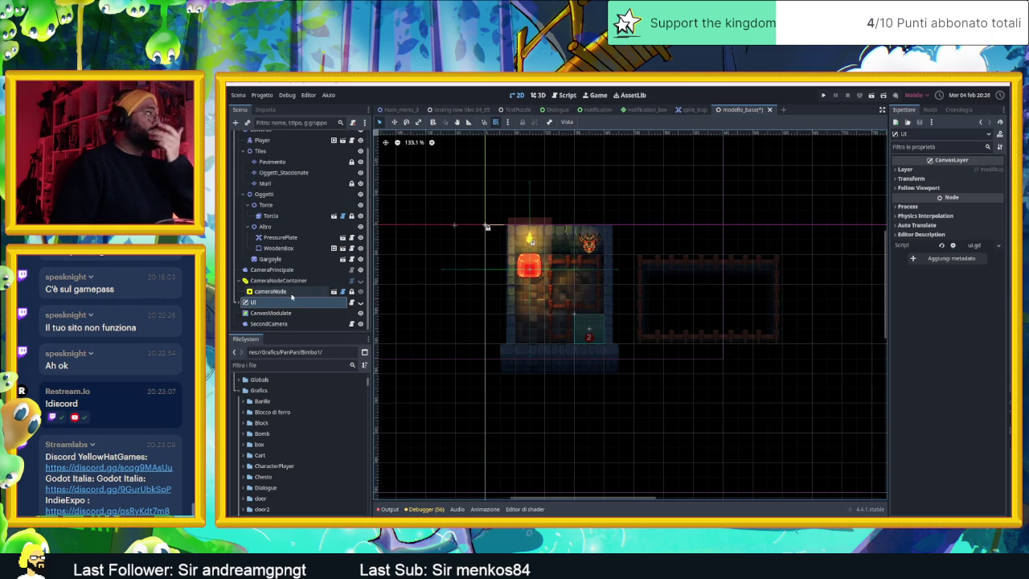
Expand UI, check Sprite2D and LifeBar, and rename Sprite2D to Ombreggiatura.
left_click(257, 313)
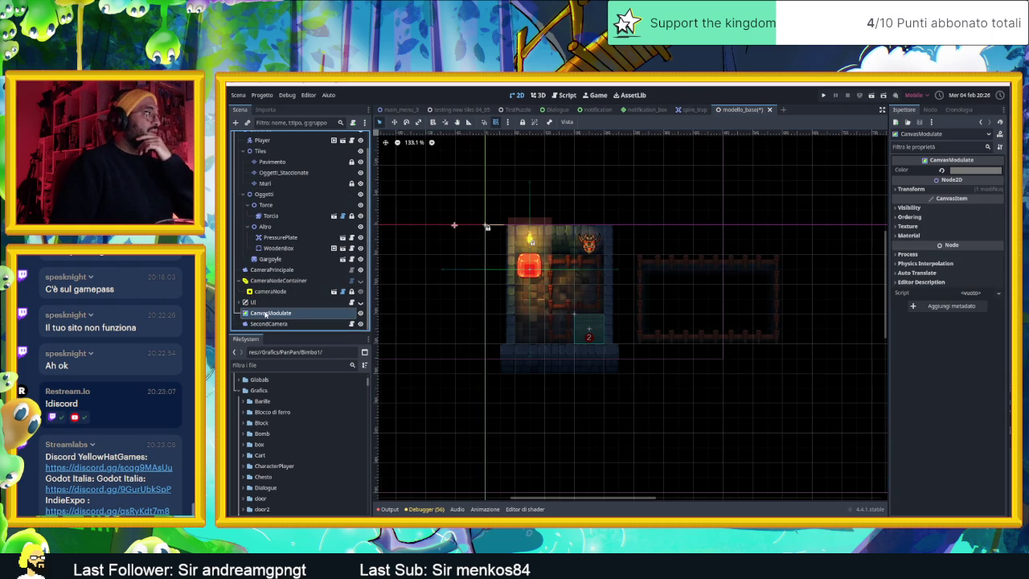
left_click(239, 302)
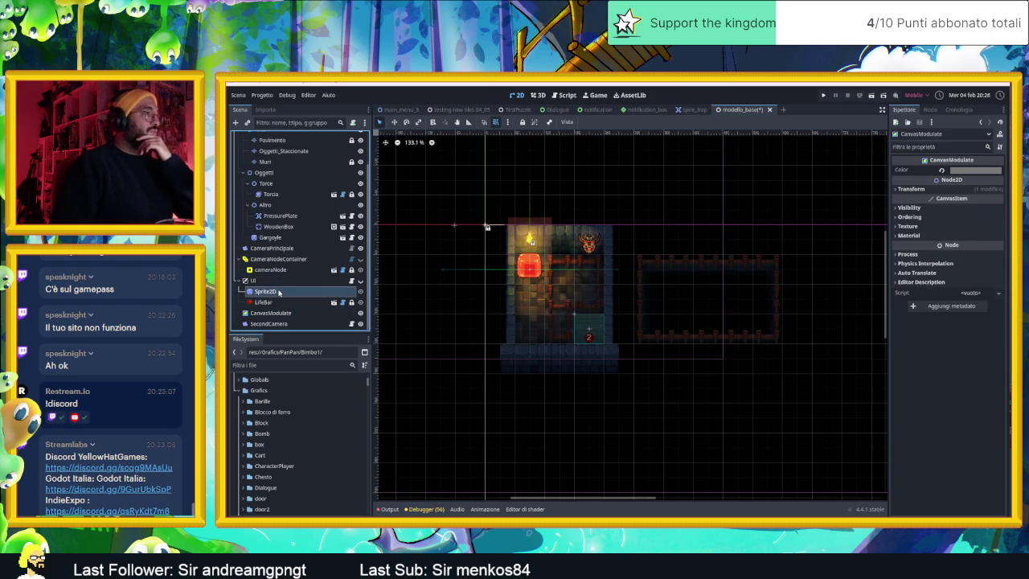
left_click(279, 292)
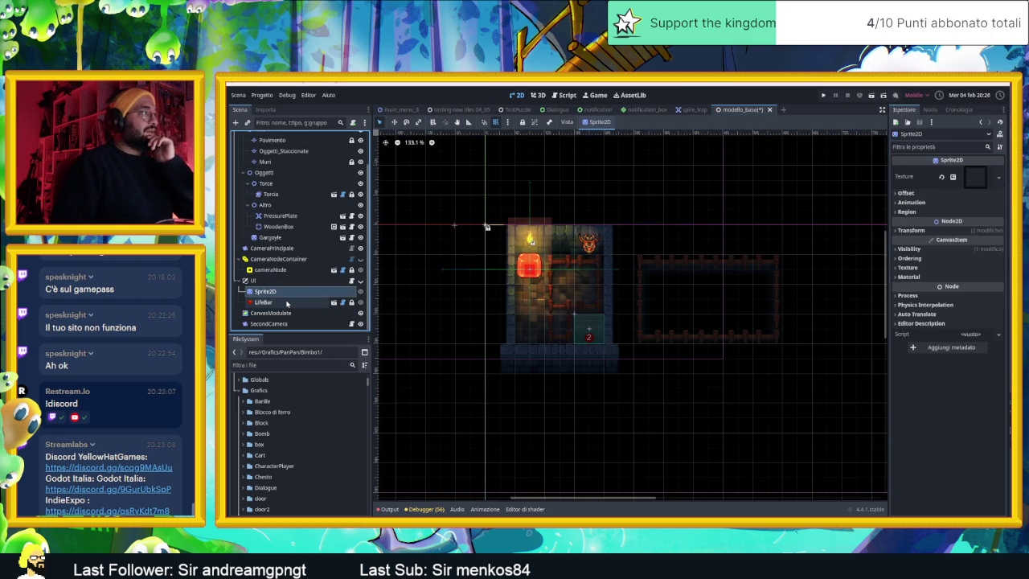
left_click(286, 302)
left_click(289, 293)
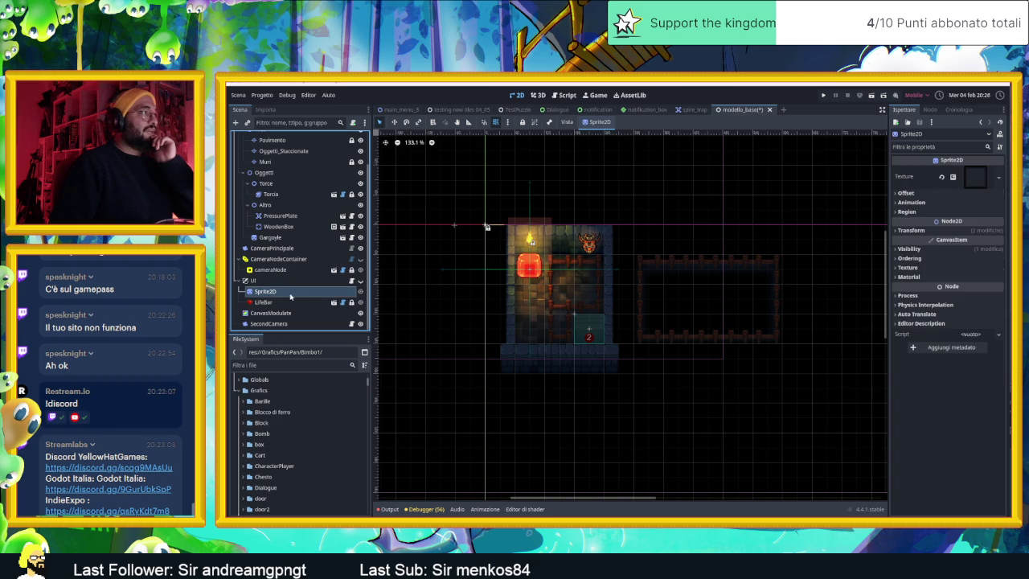
left_click(360, 281)
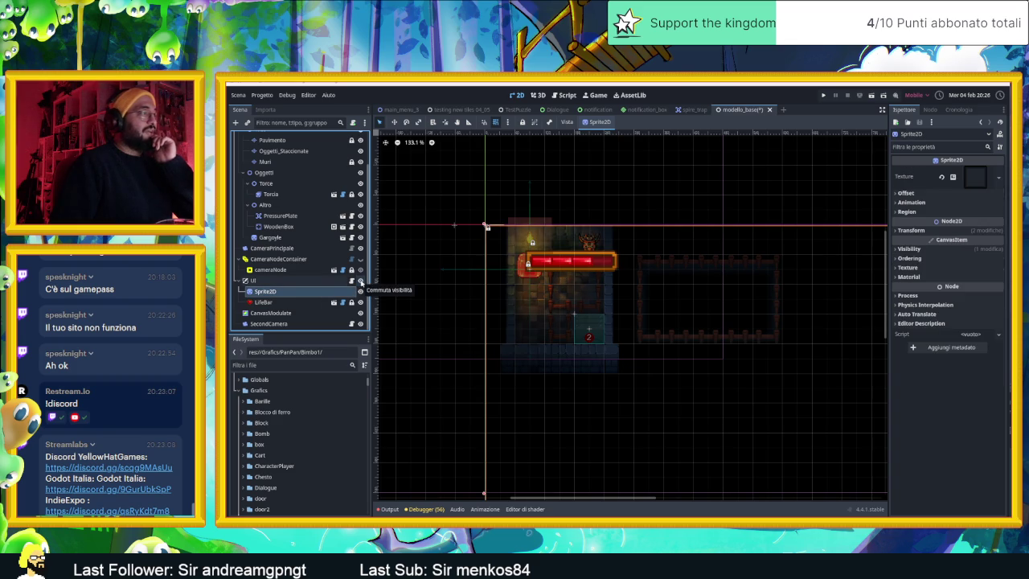
left_click(360, 280)
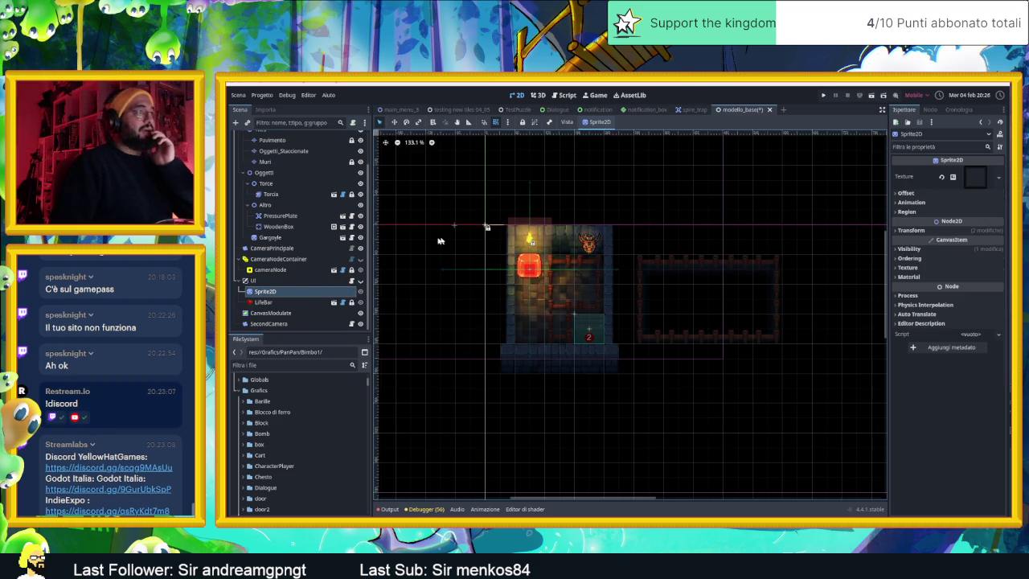
double_click(299, 291)
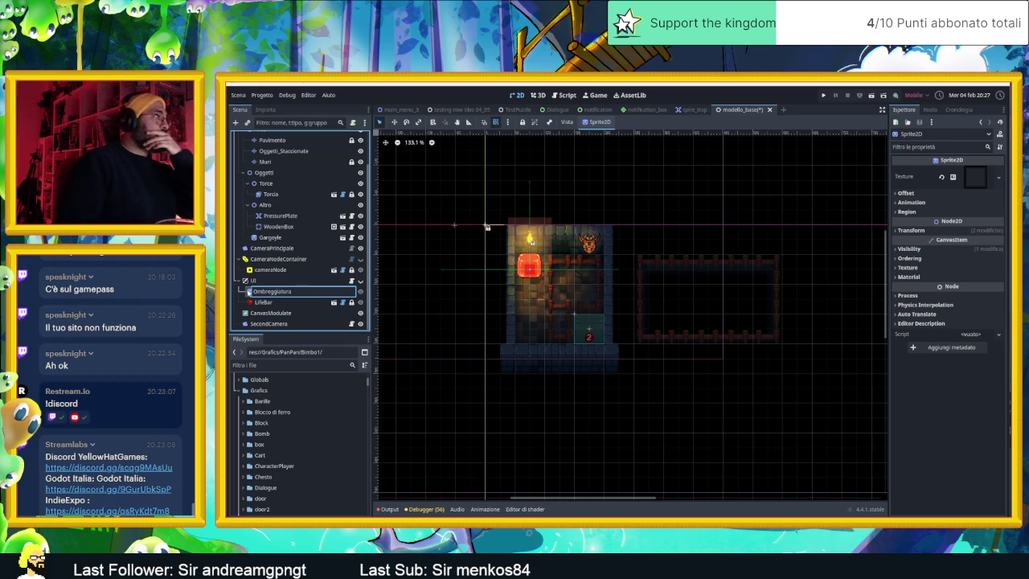
key("Return")
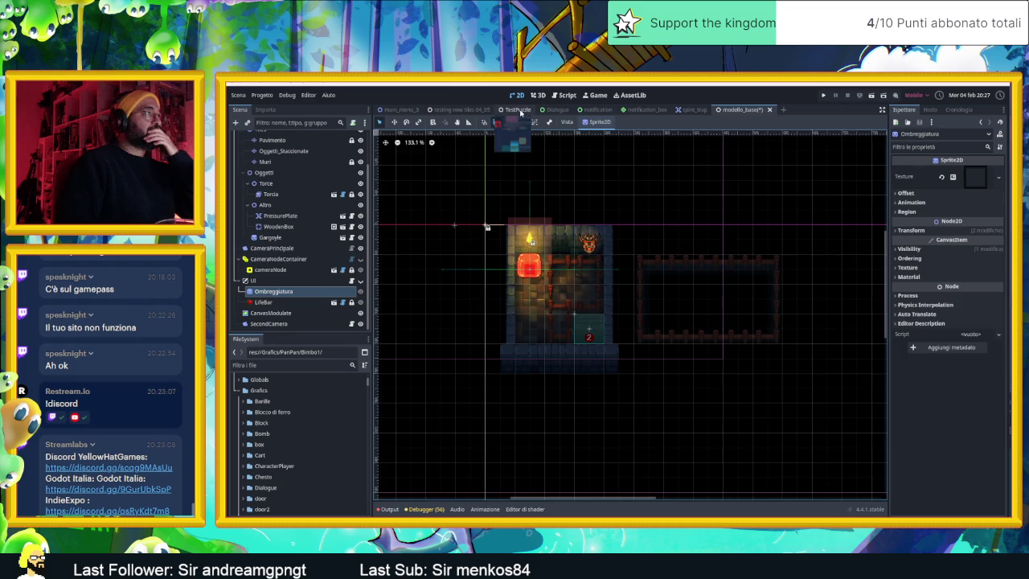
Copy TestPuzzle's Dialogue, Inventario and NotificationBox nodes from under UI, then return to modello_base.
left_click(521, 113)
left_click(299, 231)
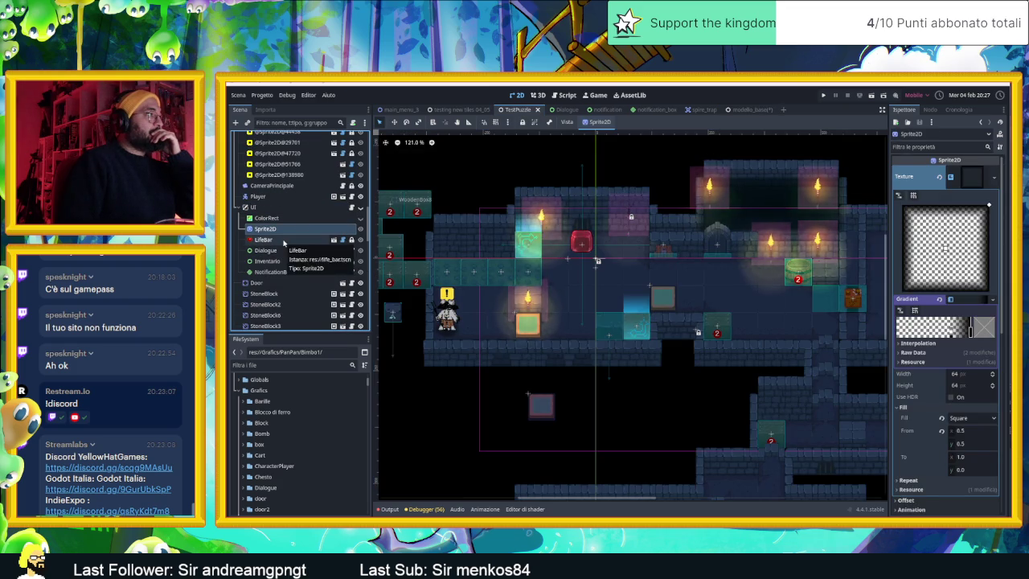
left_click(291, 251)
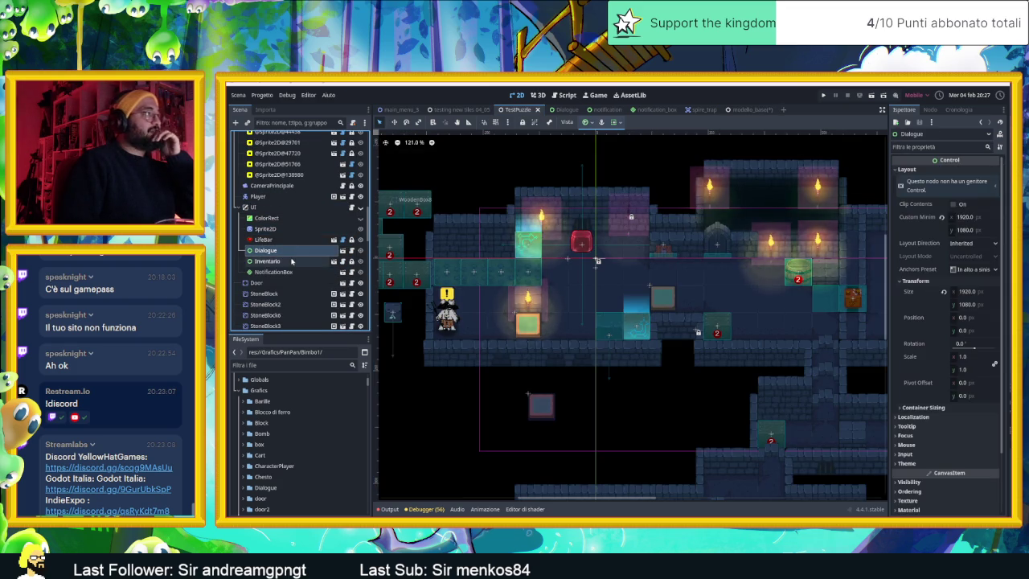
left_click(285, 272)
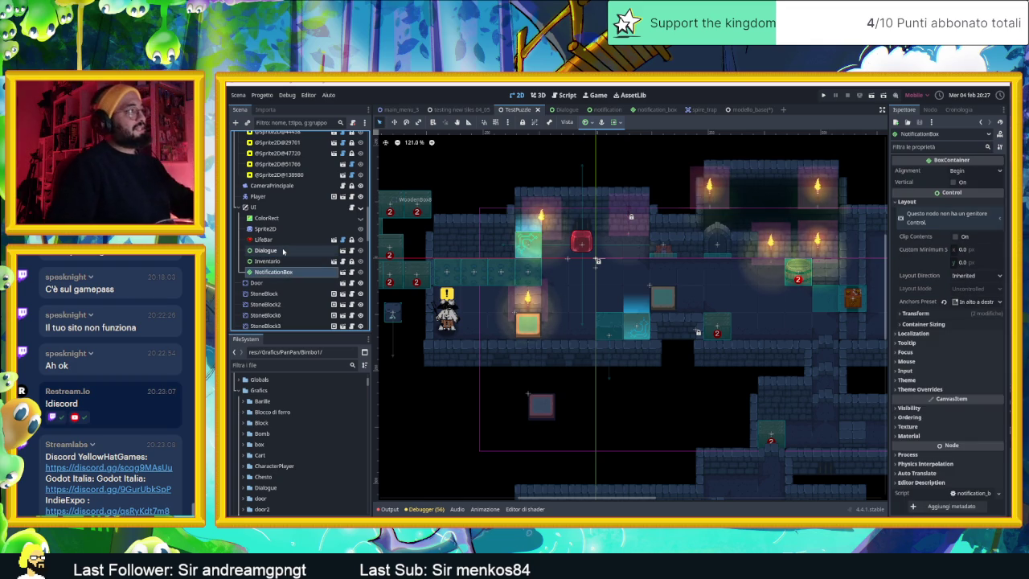
left_click(274, 253, "shift")
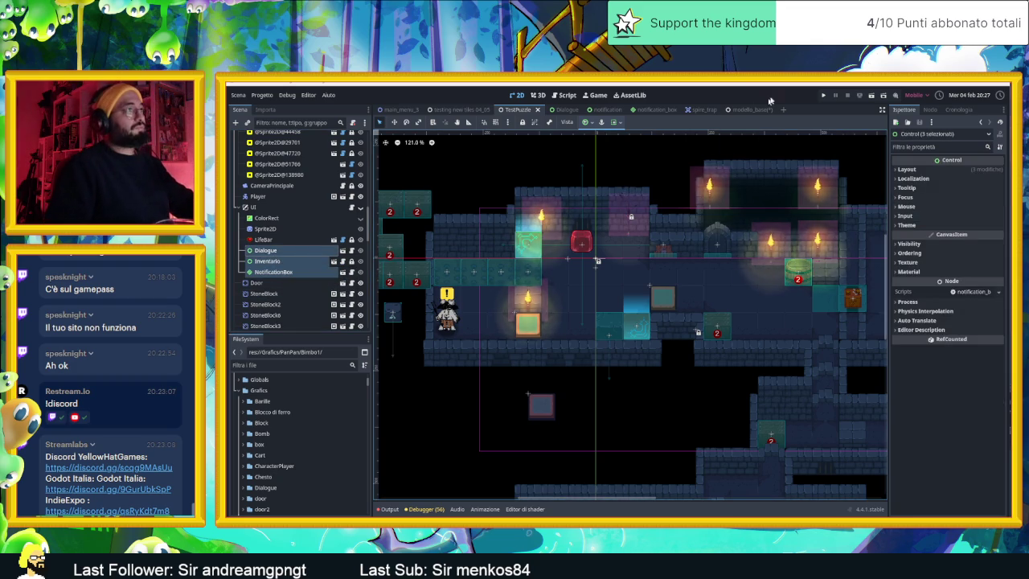
left_click(755, 108)
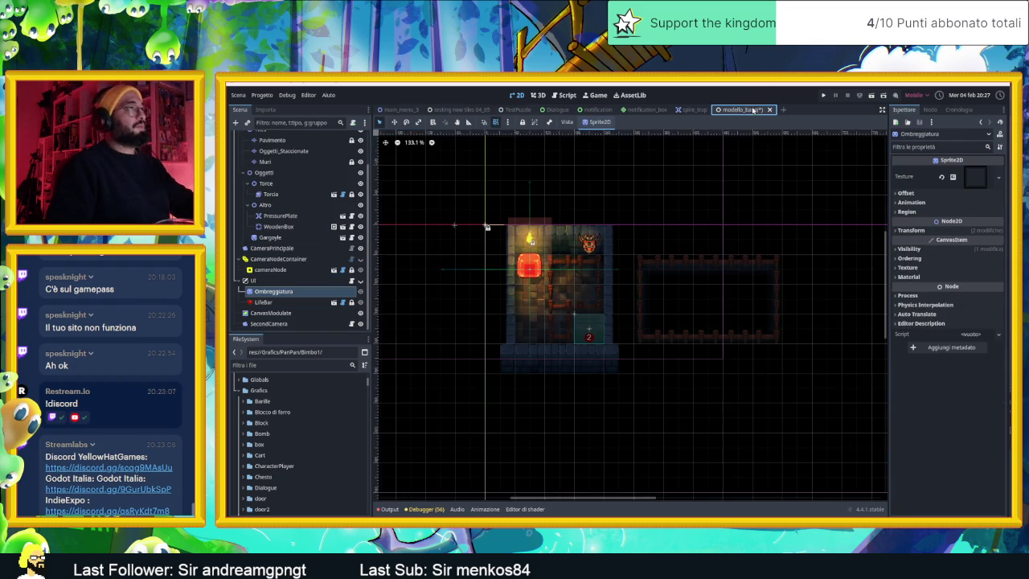
Paste the copied Dialogue and Inventario nodes under UI and show the UI layer to check them.
left_click(260, 280)
key("ctrl+v")
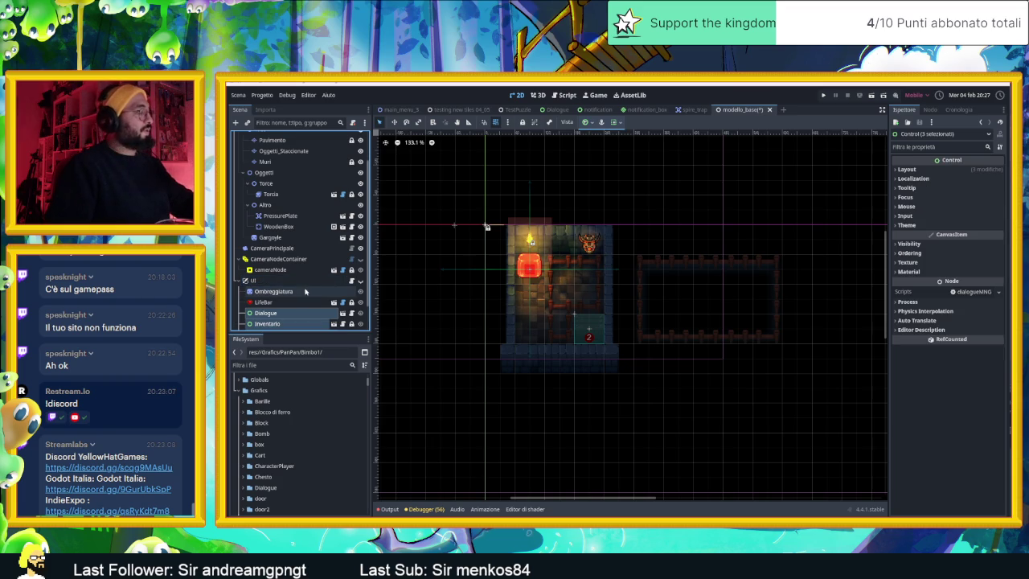
scroll(514, 263, "down", 3)
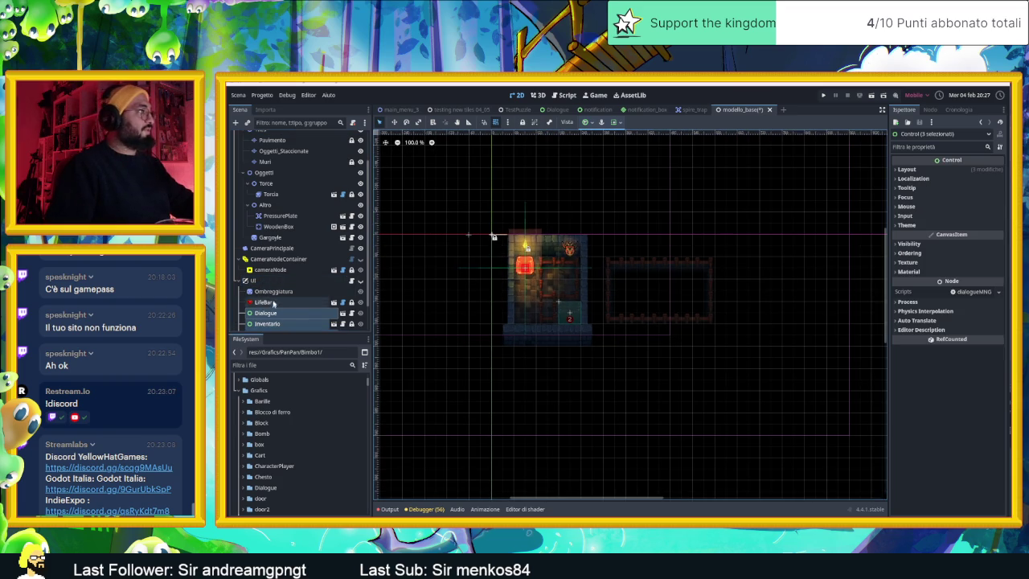
left_click(361, 281)
scroll(624, 271, "down", 6)
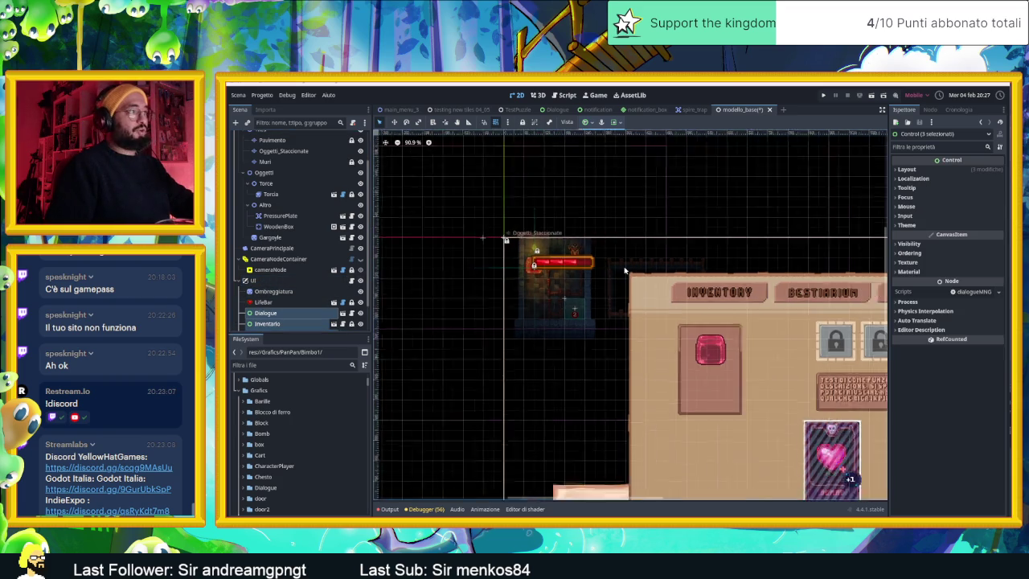
scroll(624, 271, "down", 3)
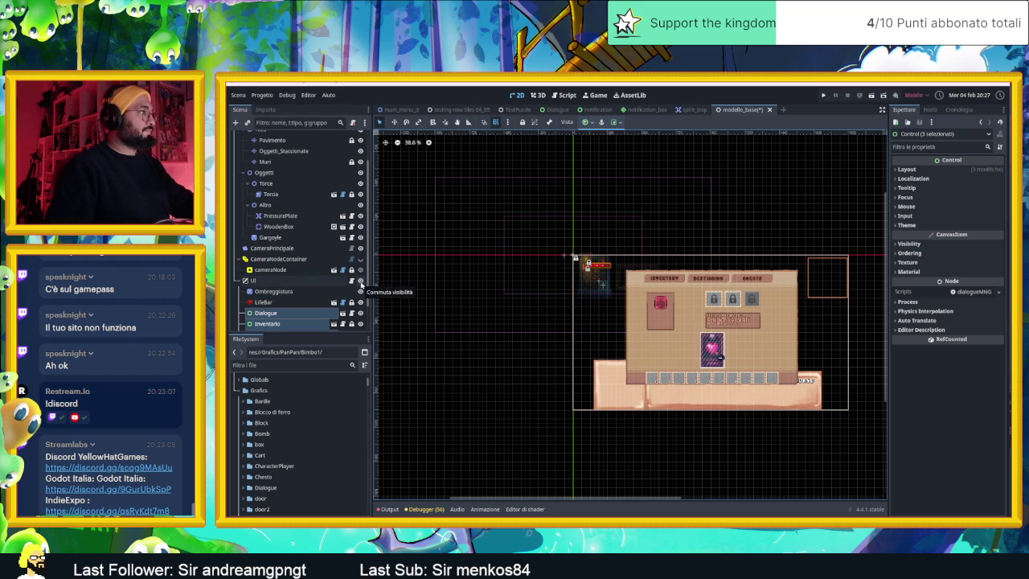
Hide the UI layer again, select Dialogue, and save and run the current scene.
left_click(360, 281)
left_click(292, 313)
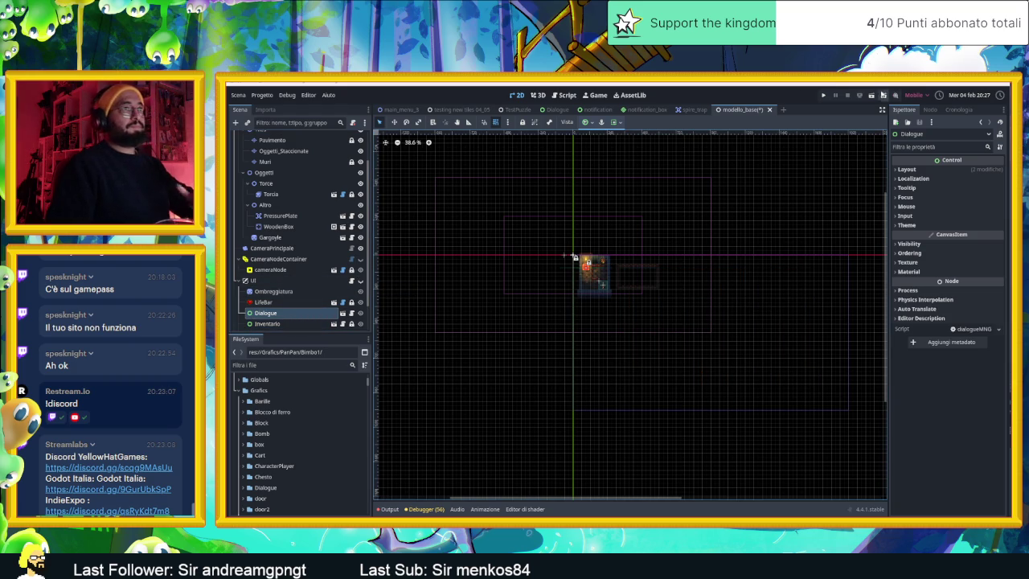
left_click(879, 95)
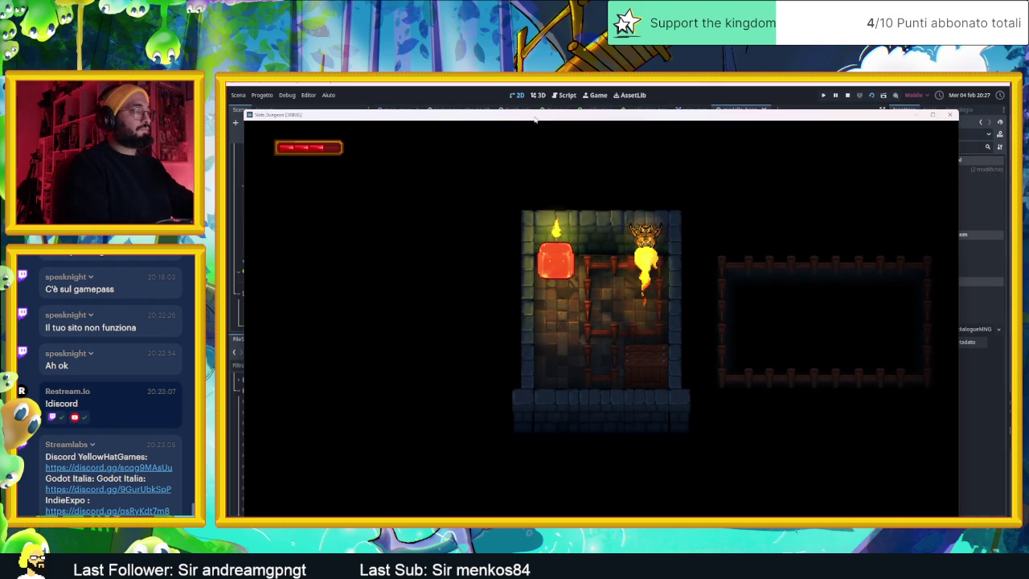
Open the in-game inventory, cycle to the Bestiarium page and back to Inventario.
key("i")
key("Right")
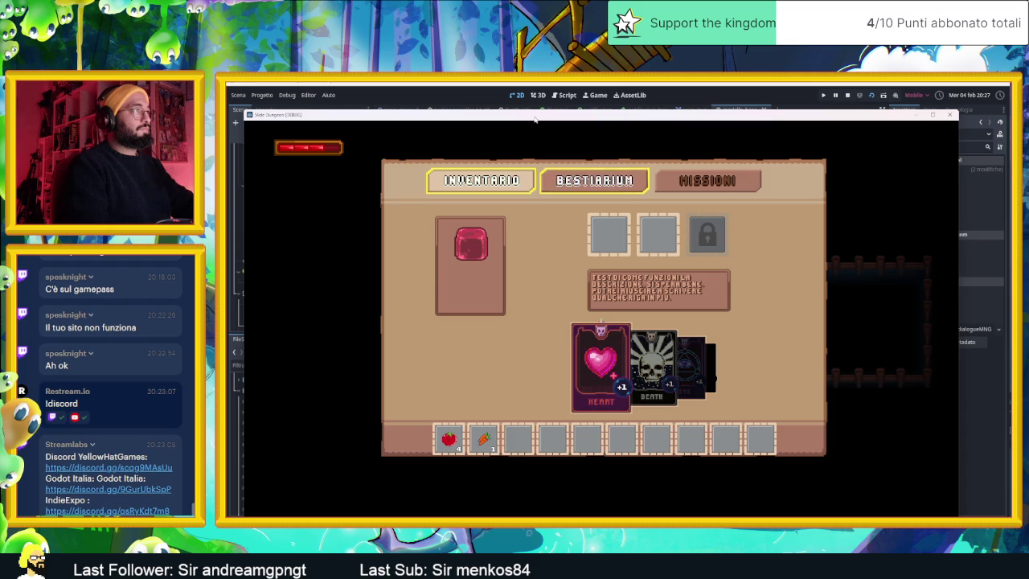
key("Right")
key("Left")
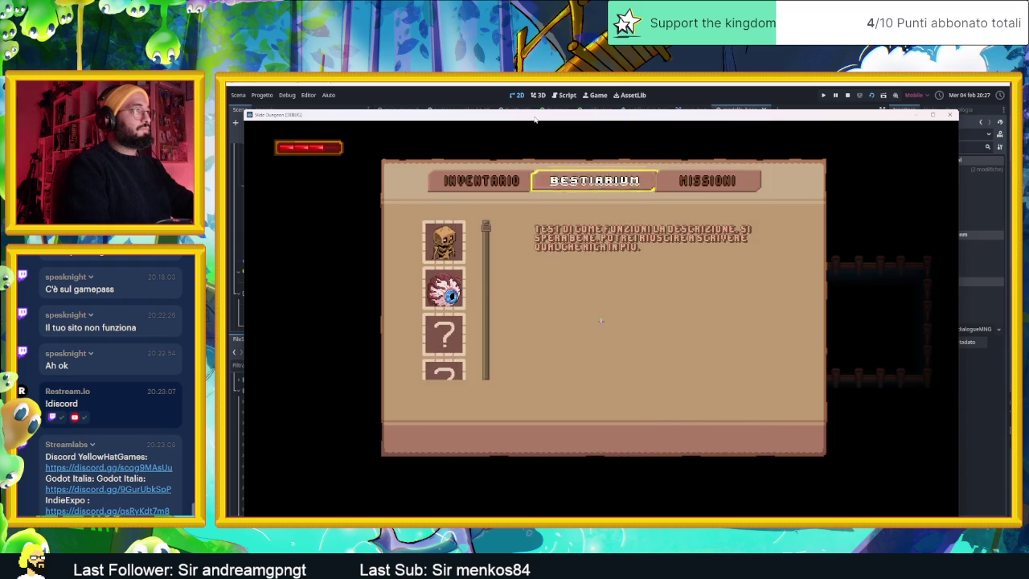
key("Left")
Equip the Heart card in slot 2 and the Lantern card in slot 1, then test the hotbar selection.
key("Down")
key("Down")
key("Return")
key("Right")
key("Return")
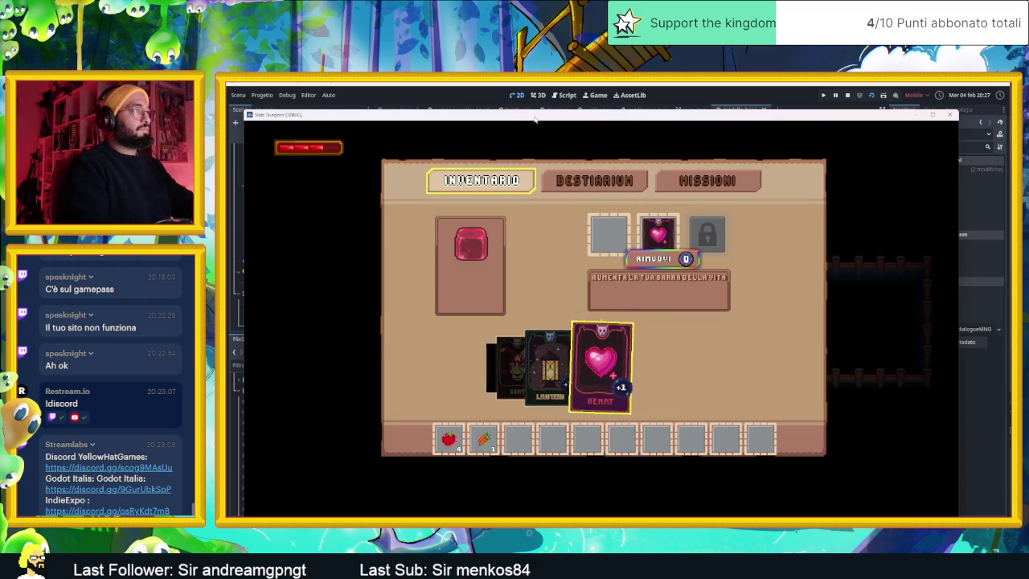
key("Left")
key("Return")
key("Left")
key("Return")
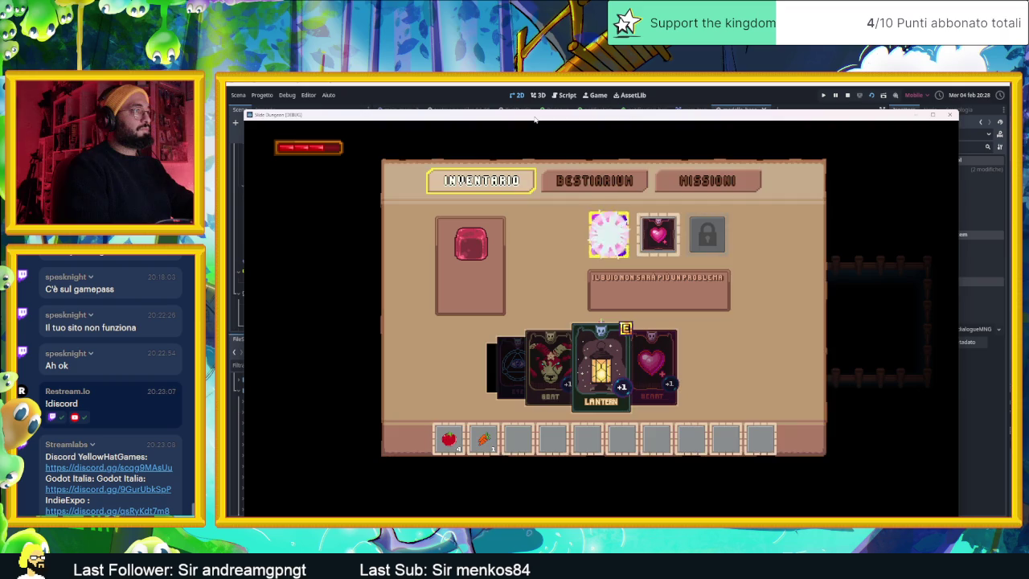
key("Right")
key("Right")
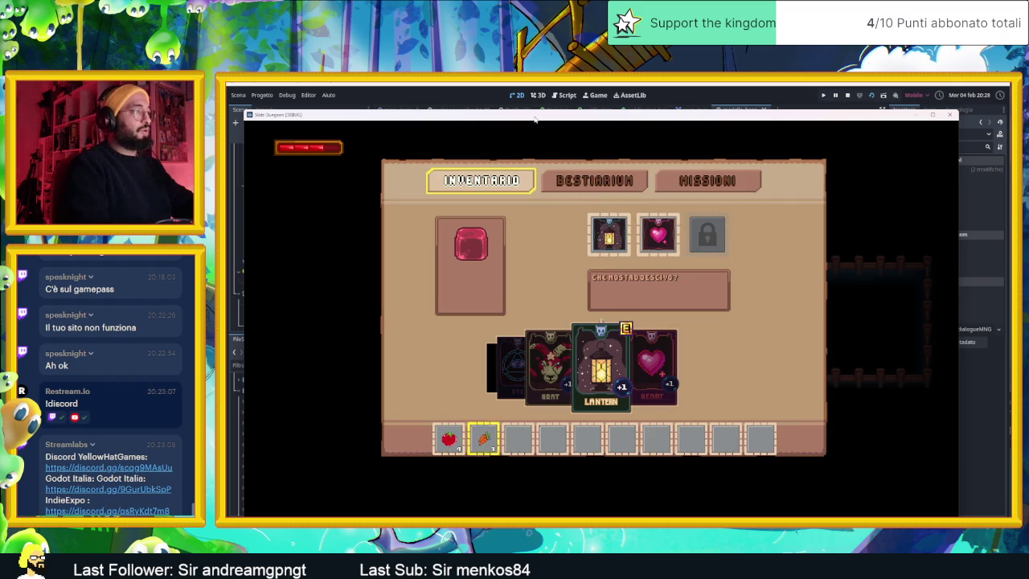
key("Left")
key("Left")
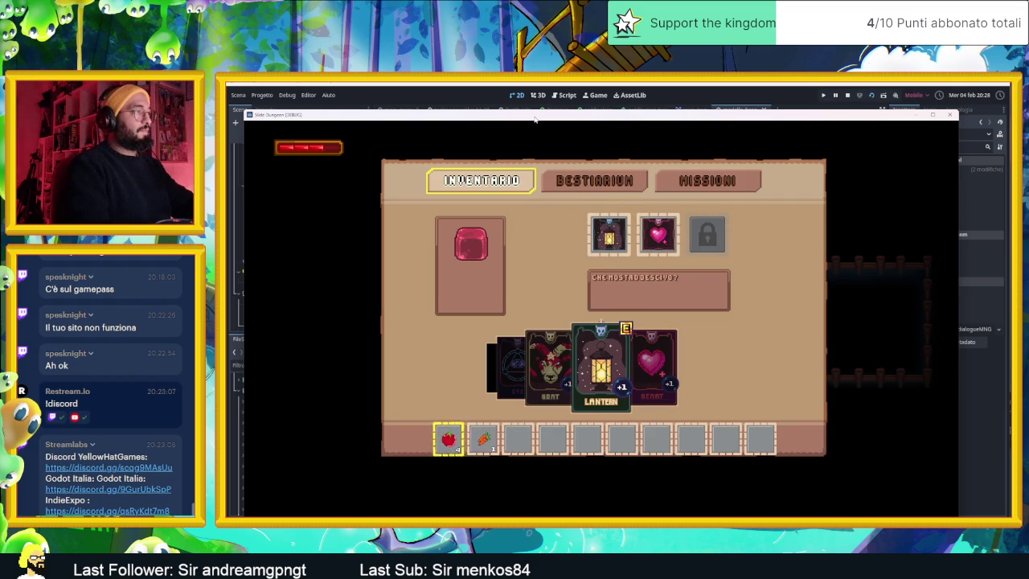
Close the inventory, walk the player down and up the room, and stop the game.
key("Escape")
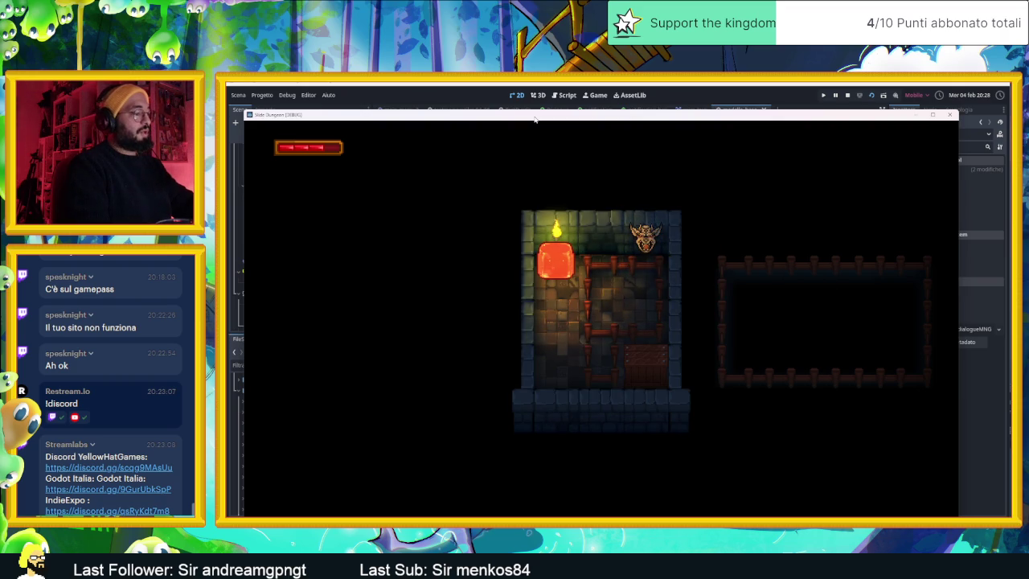
key("Down")
key("Up")
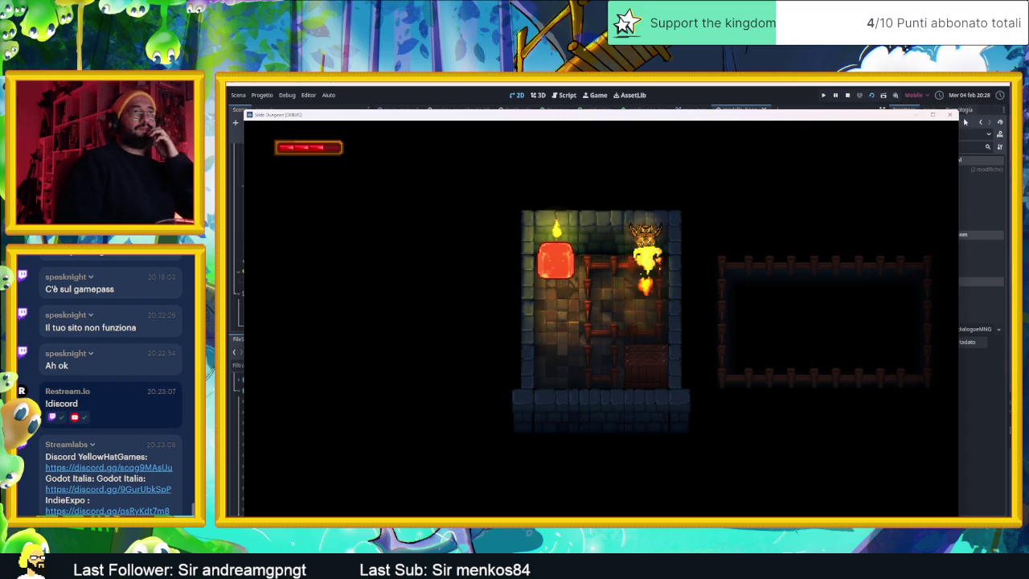
left_click(951, 114)
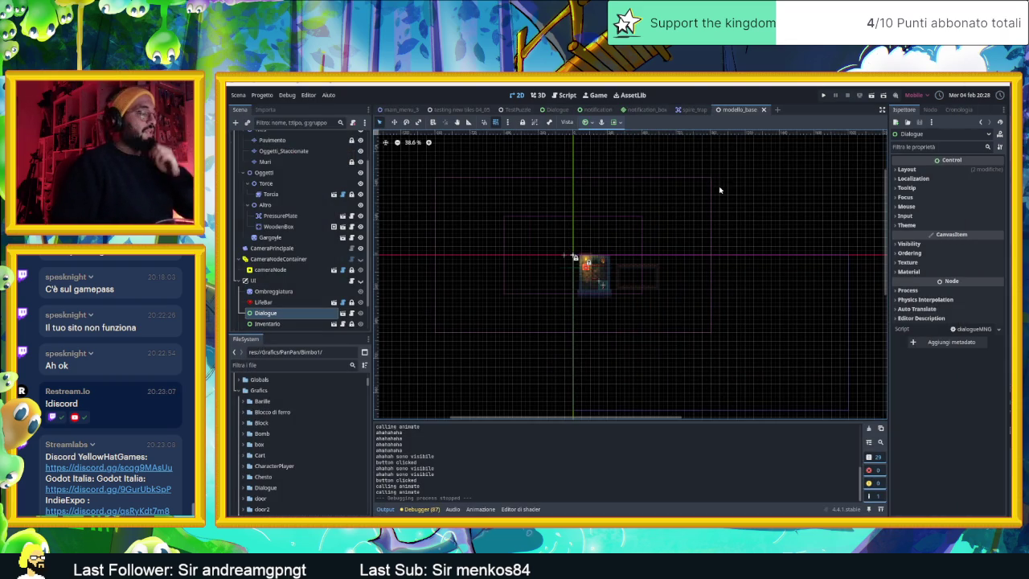
Drag SecondCamera to just below CameraPrincipale in the Scene dock and save modello_base.
scroll(623, 269, "up", 5)
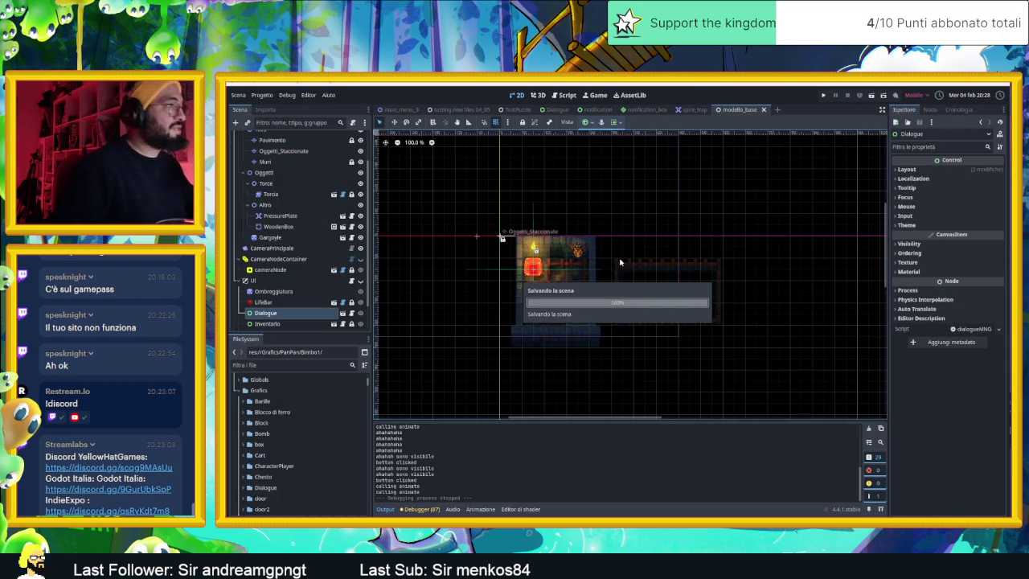
scroll(318, 271, "down", 1)
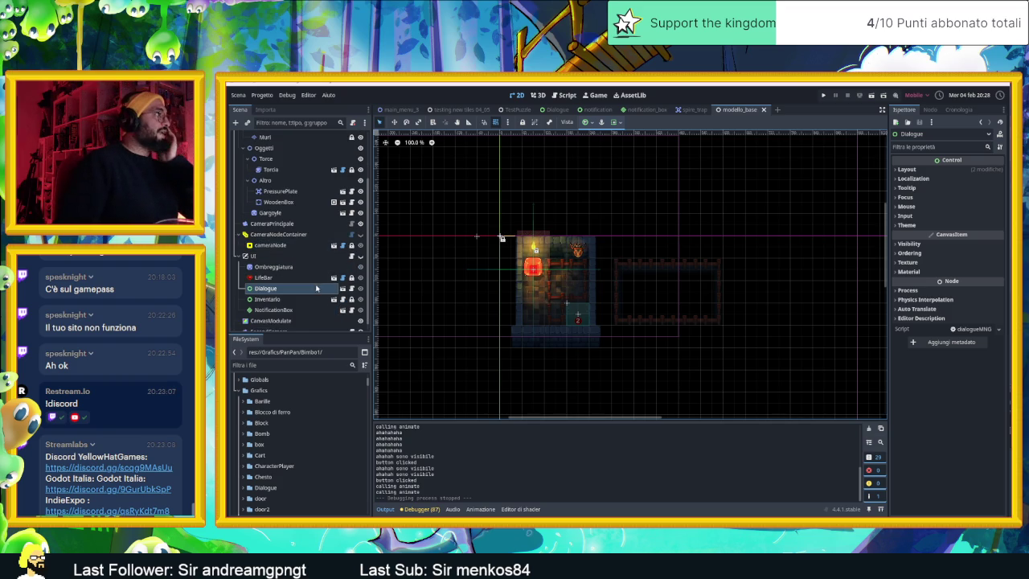
scroll(318, 286, "down", 1)
left_click(272, 324)
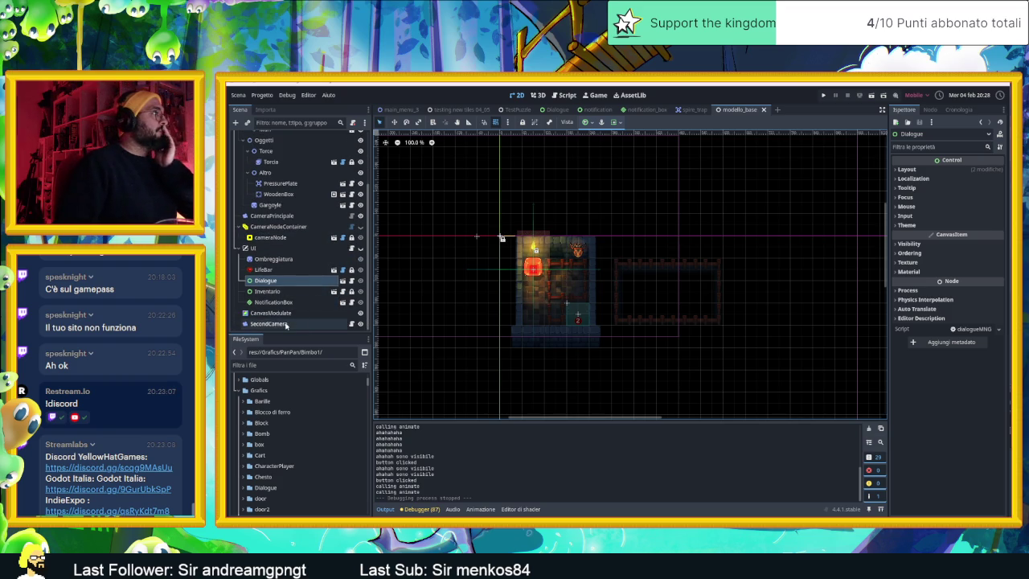
left_click_drag(277, 258, 276, 228)
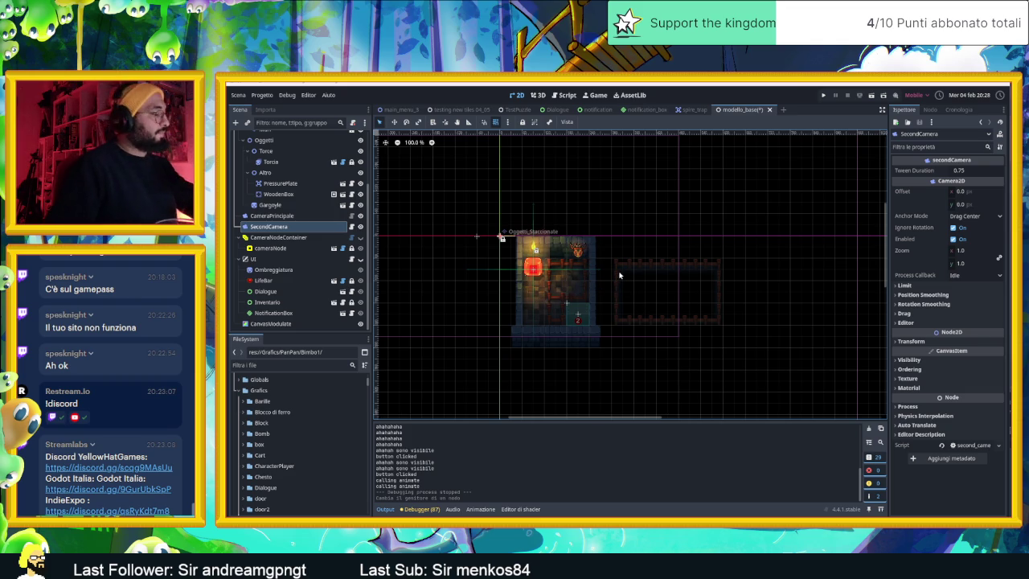
key("ctrl+s")
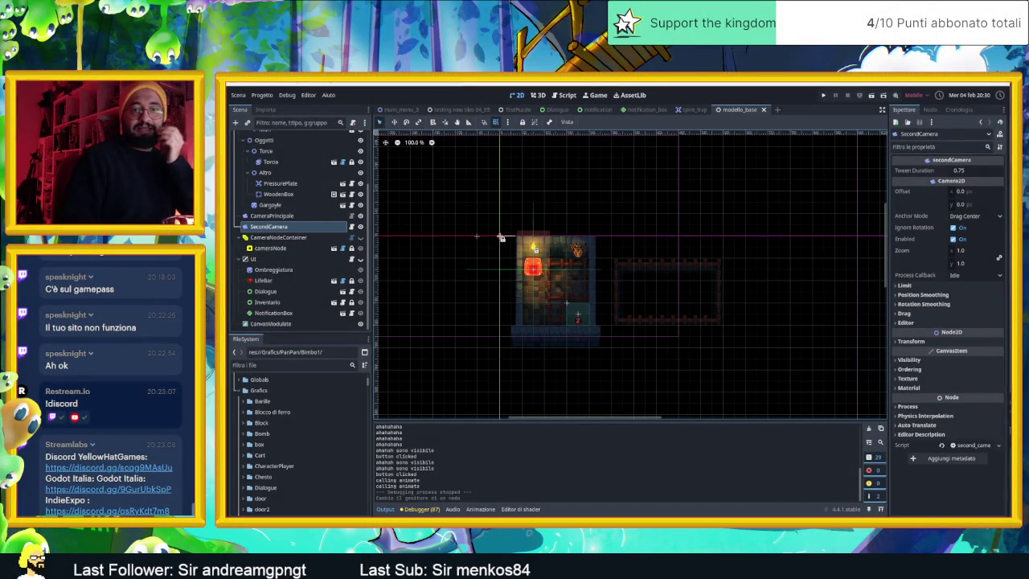
Open the Saved Messages chat in Telegram.
left_click(756, 257)
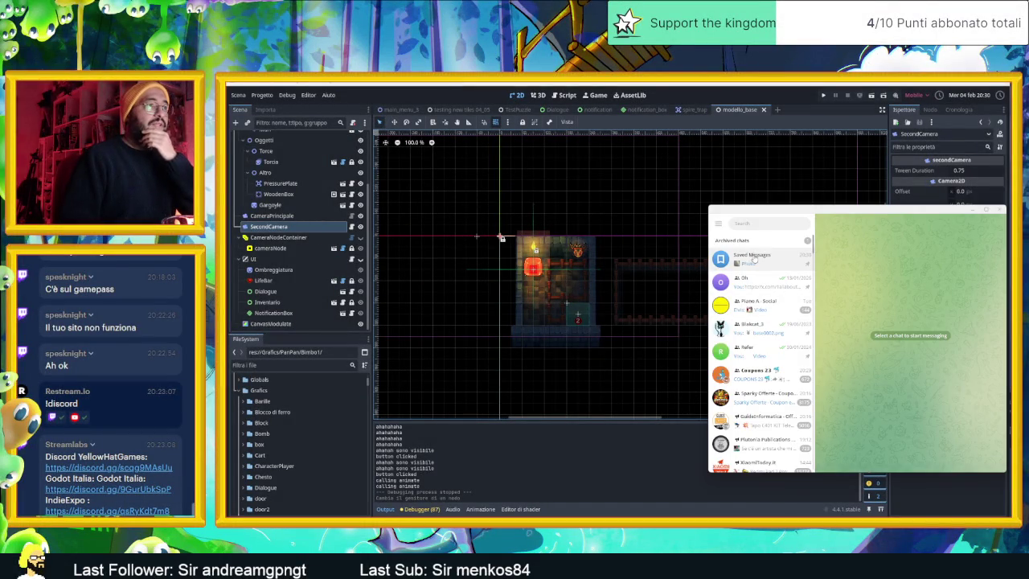
Save the first sketchbook photo from Saved Messages to Documenti\Telegram.
left_click(938, 327)
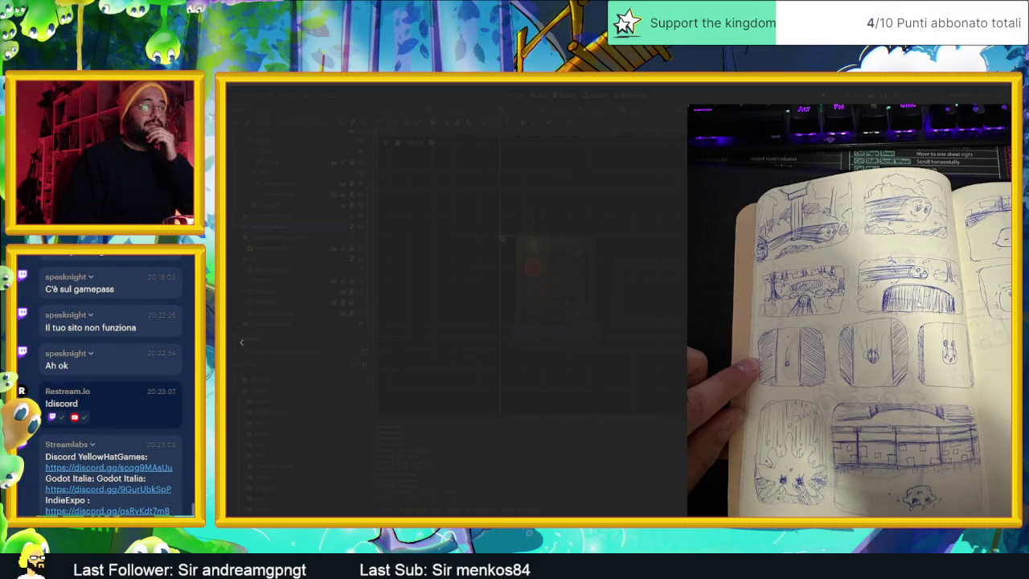
right_click(929, 247)
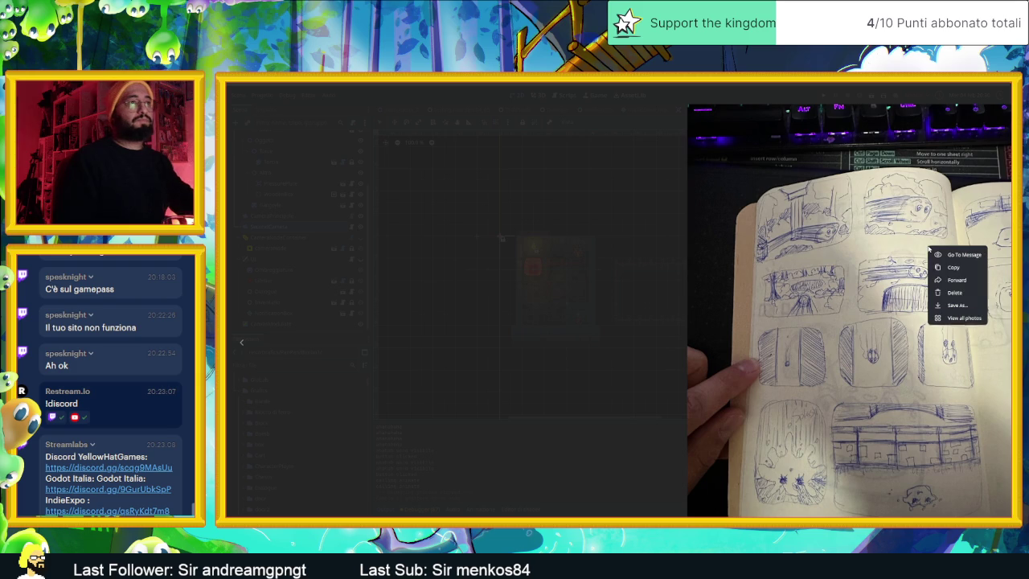
left_click(958, 304)
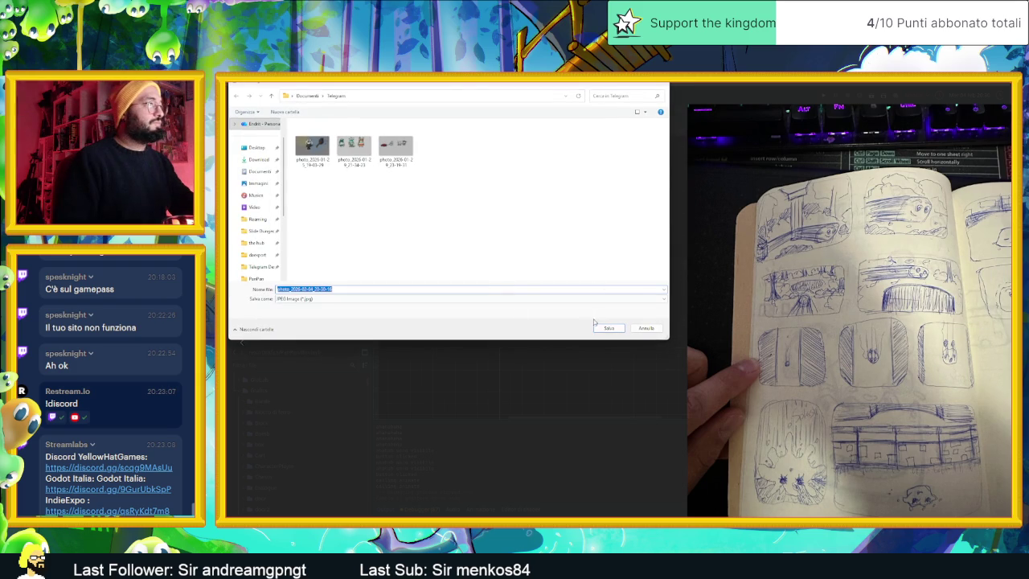
left_click(608, 328)
left_click(759, 164)
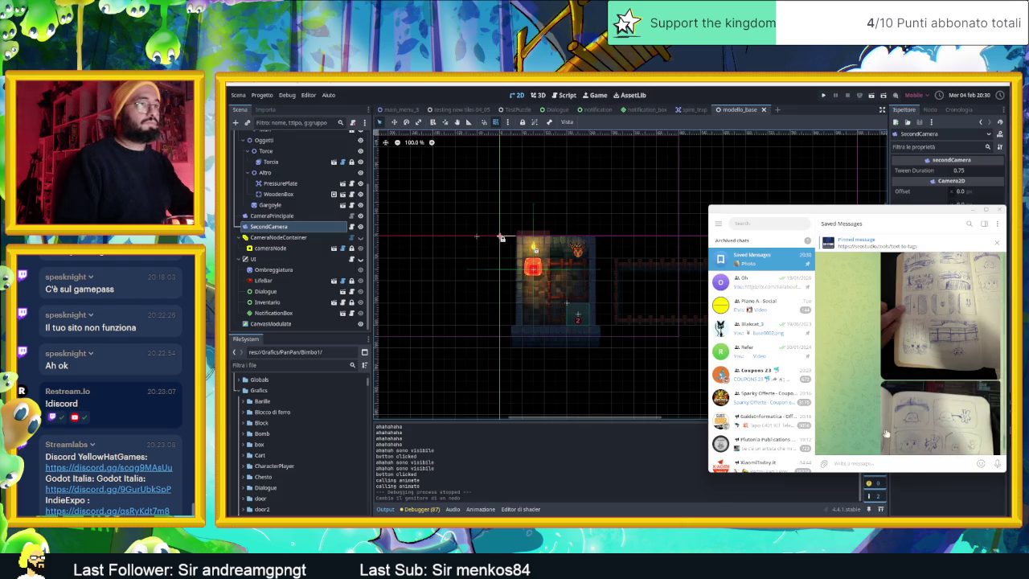
Save the second sketchbook photo to the same Documenti\Telegram folder.
left_click(887, 434)
right_click(851, 303)
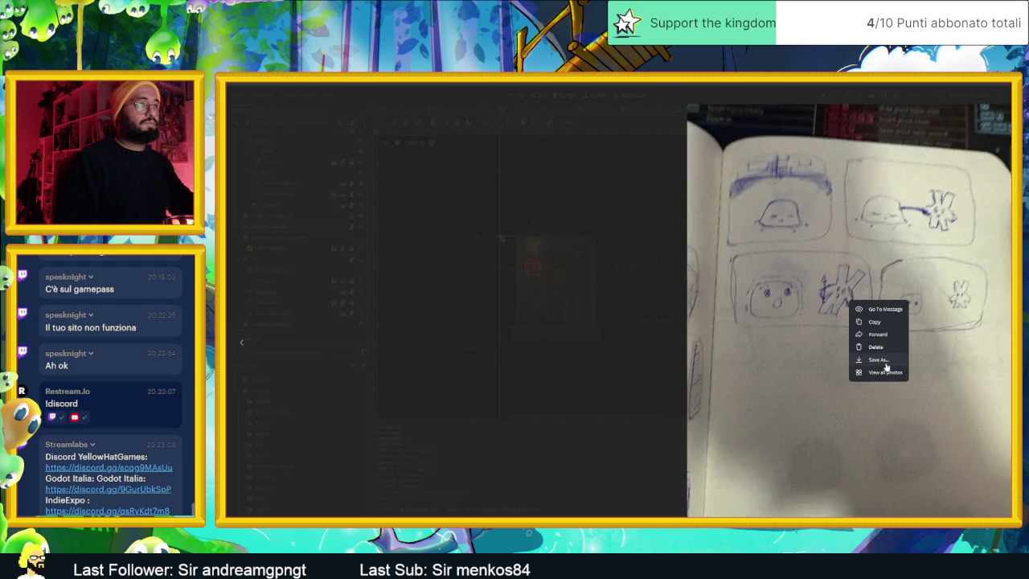
left_click(879, 359)
left_click(609, 328)
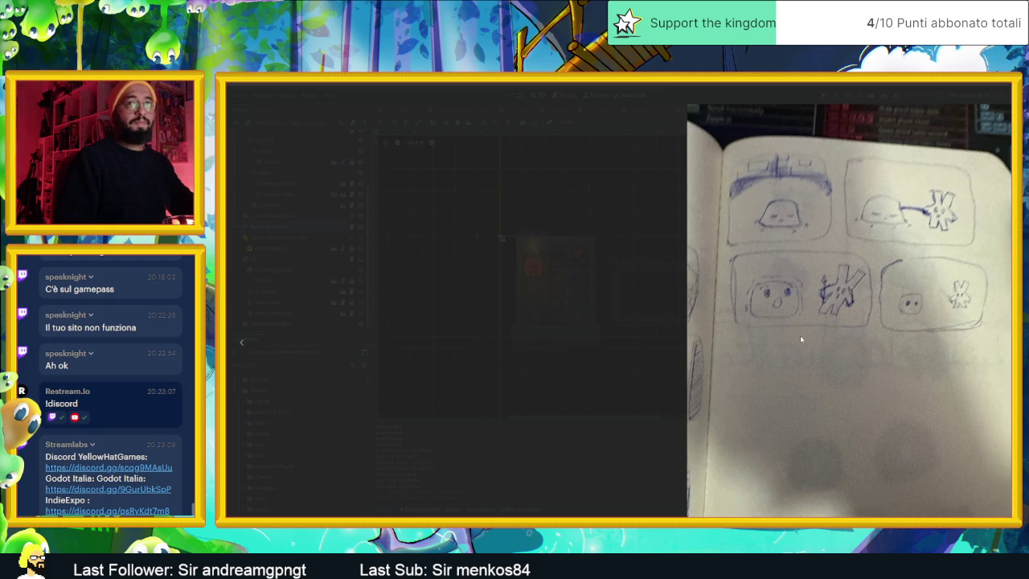
left_click(802, 126)
Minimize Telegram and open a new File Explorer window with Win+E.
right_click(907, 320)
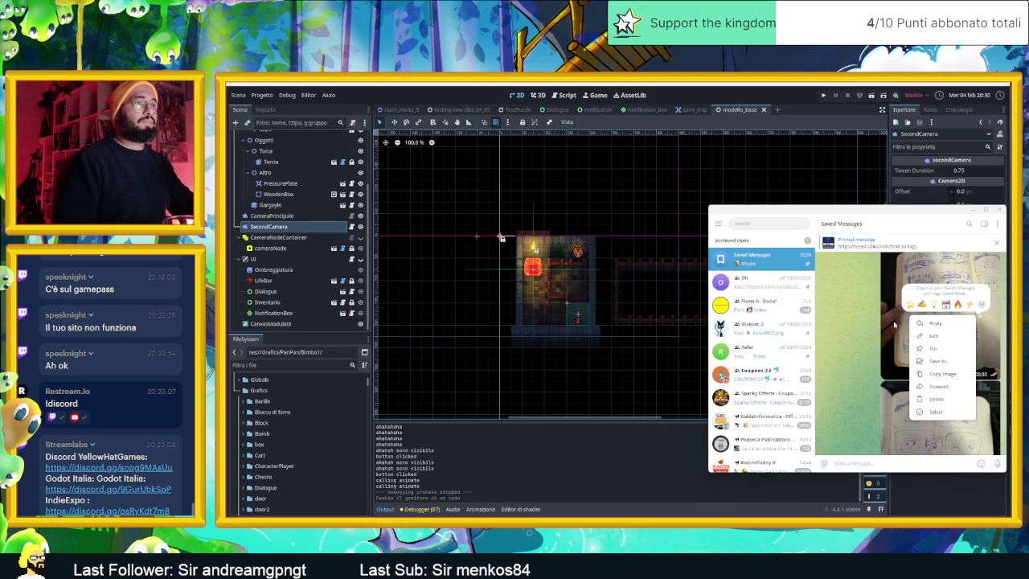
left_click(873, 330)
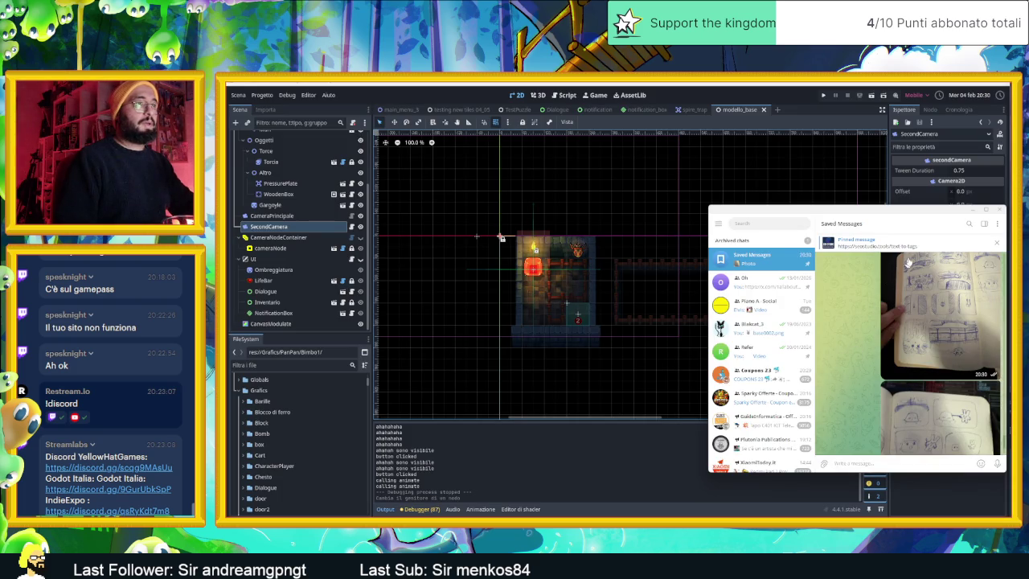
left_click(974, 210)
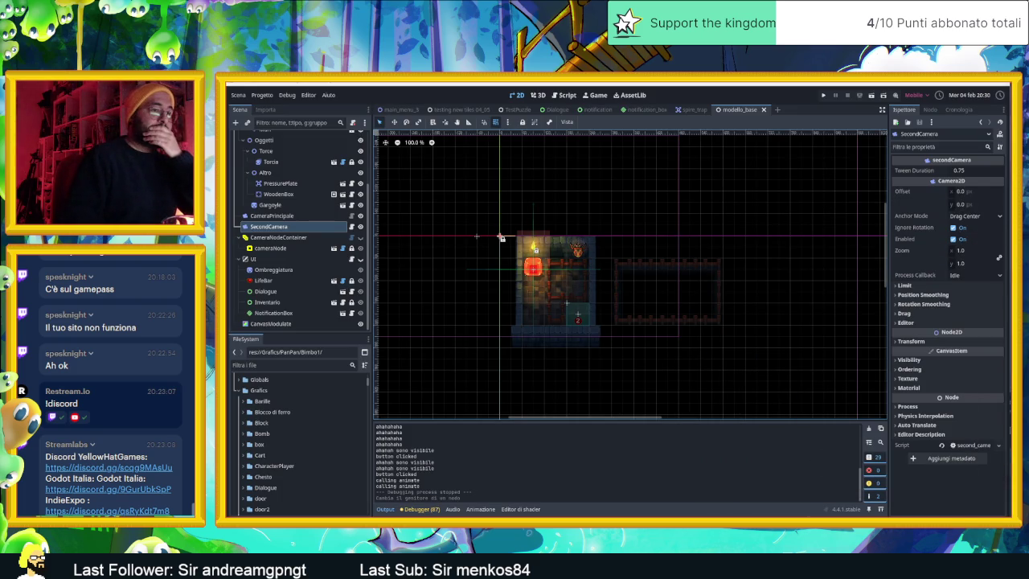
key("super+e")
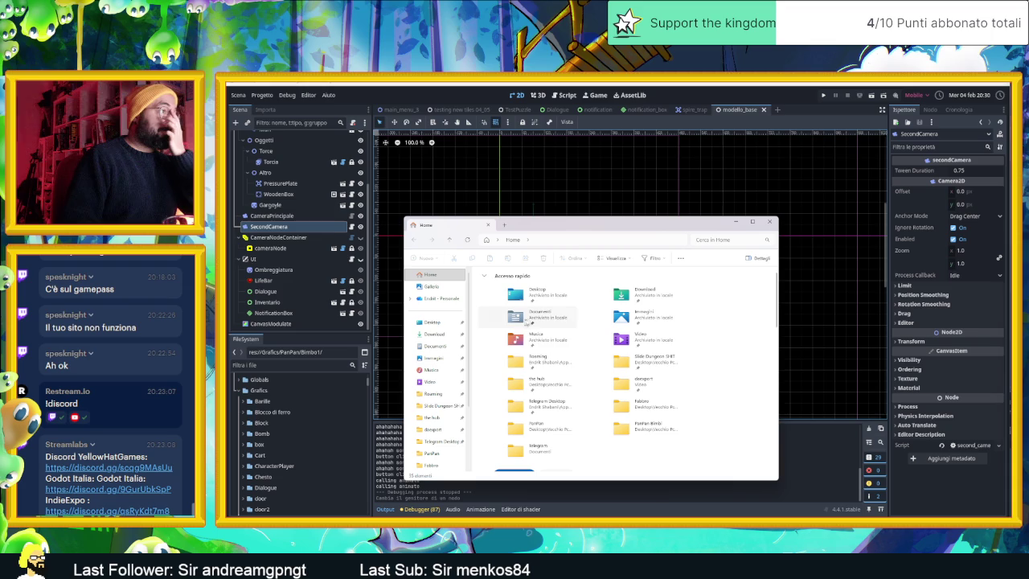
Open Documenti > Telegram and view photo_2026-02-04_20-30-16.jpg full-size.
left_click(434, 346)
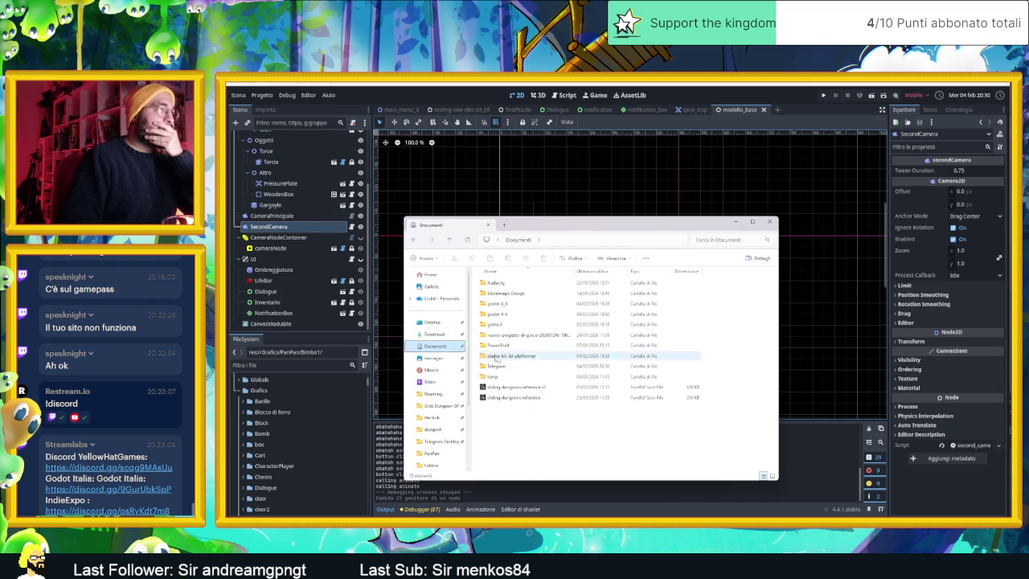
double_click(527, 366)
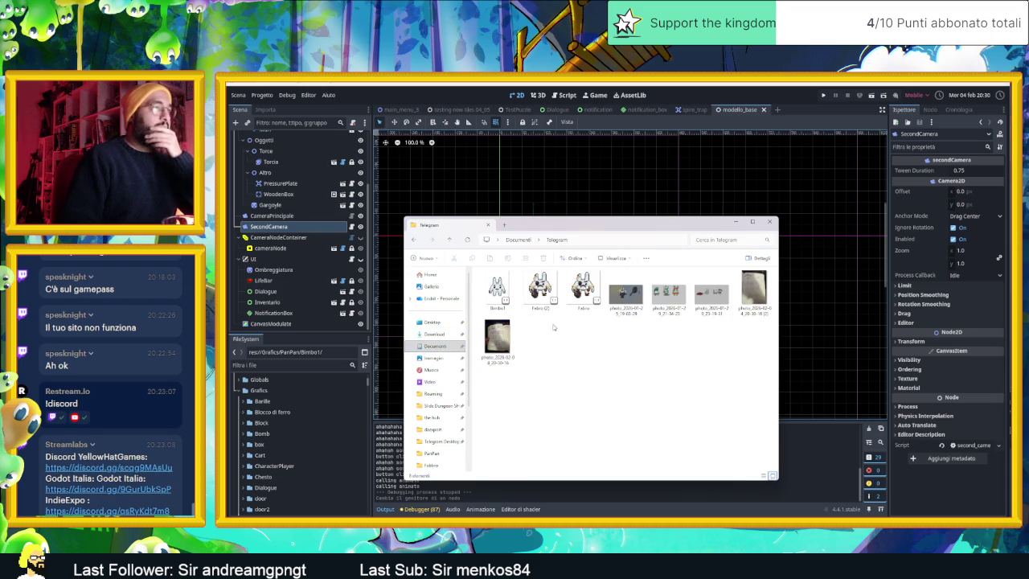
double_click(487, 347)
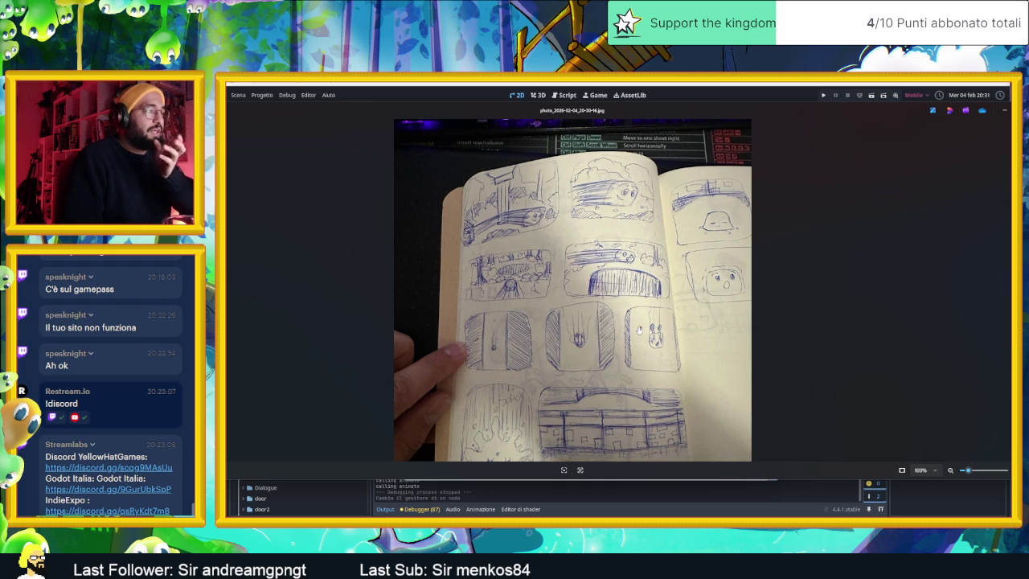
Open the newest notebook sketch photo, rotate it upright, then close it.
scroll(509, 421, "down", 2)
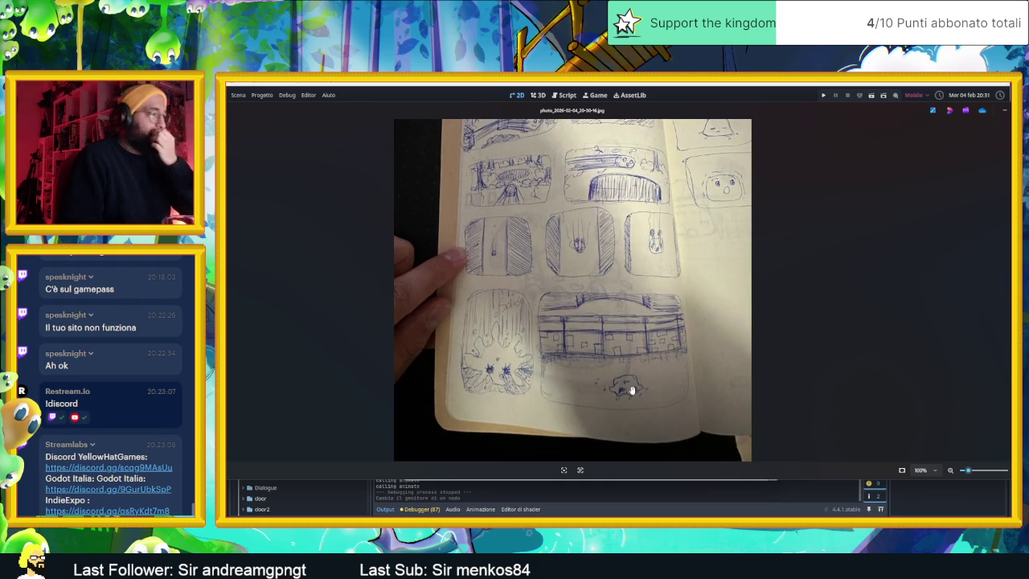
scroll(648, 392, "up", 1)
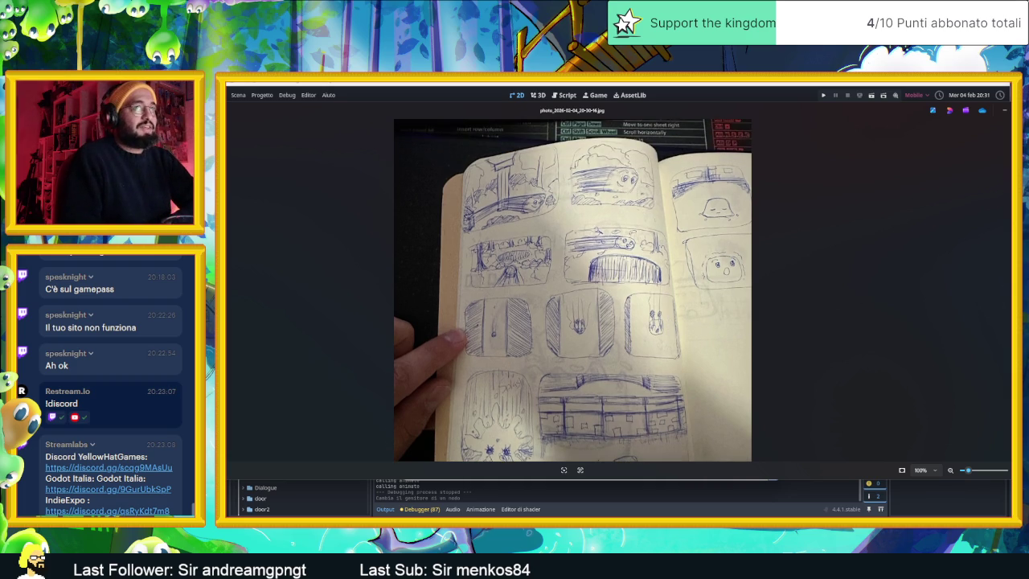
key("Escape")
left_click(748, 294)
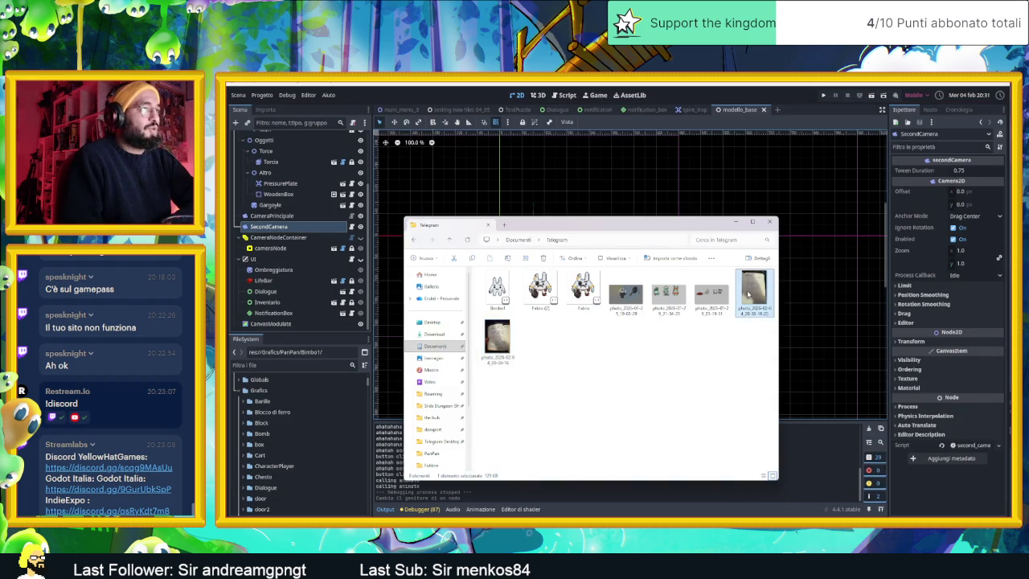
double_click(748, 294)
key("ctrl+r")
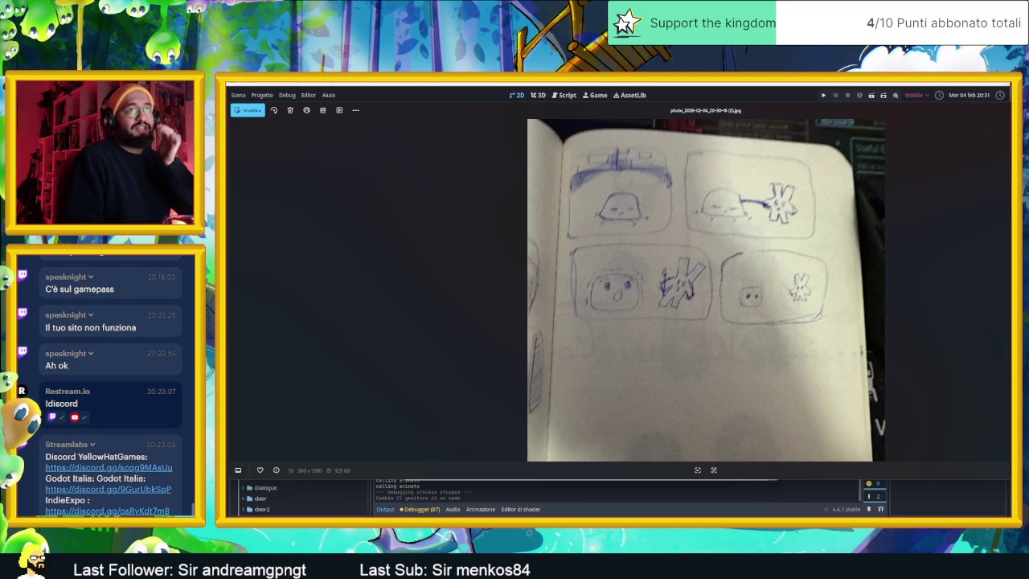
key("Escape")
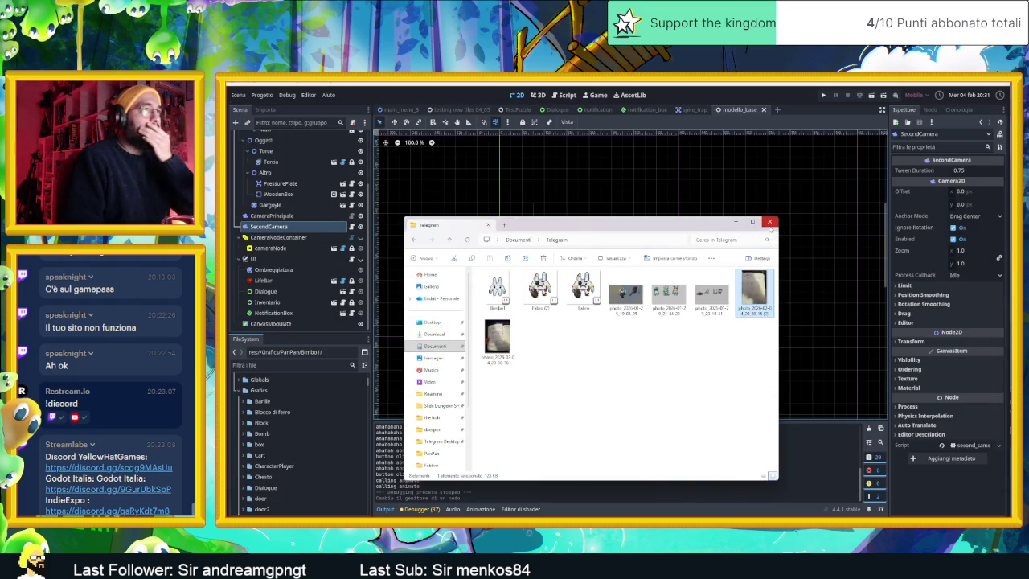
Close the Telegram downloads folder and the Spiritstead Steam store page.
left_click(769, 224)
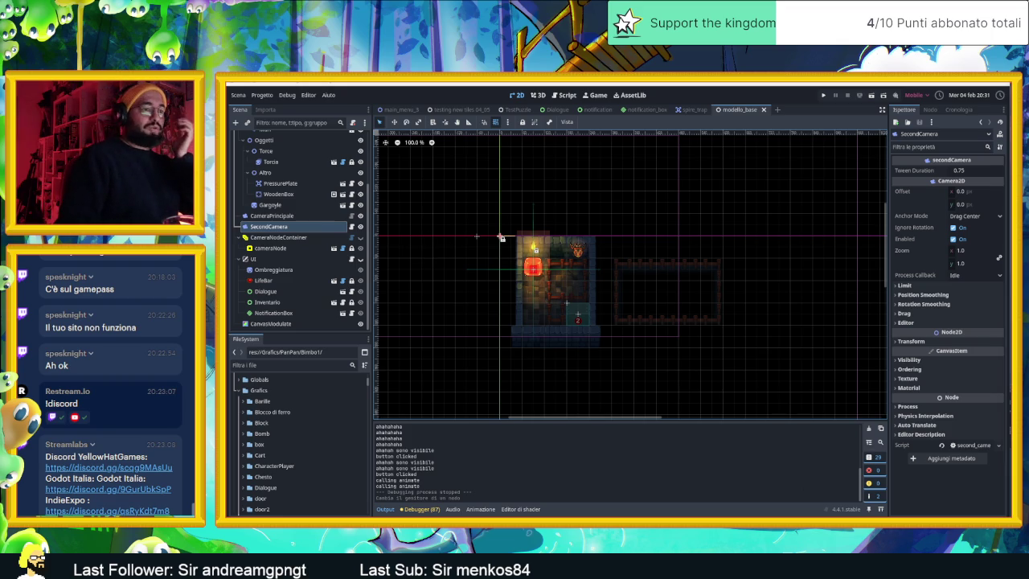
key("alt+Tab")
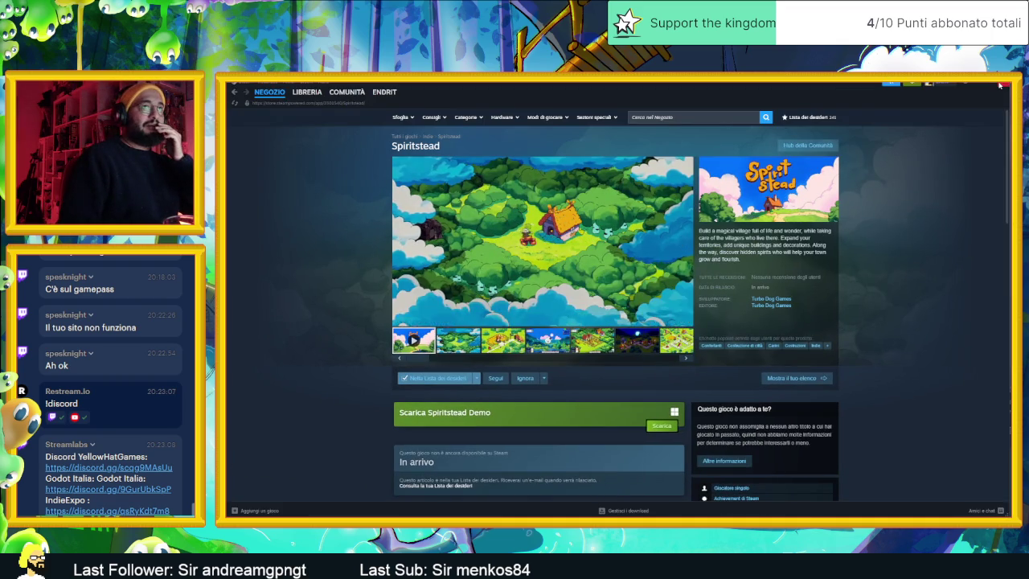
left_click(1001, 84)
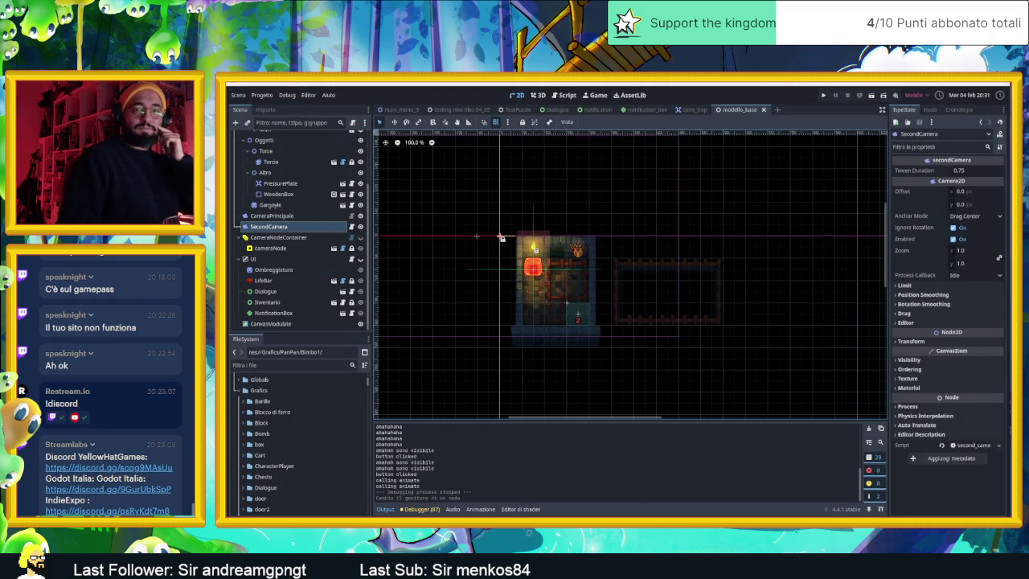
key("alt+Tab")
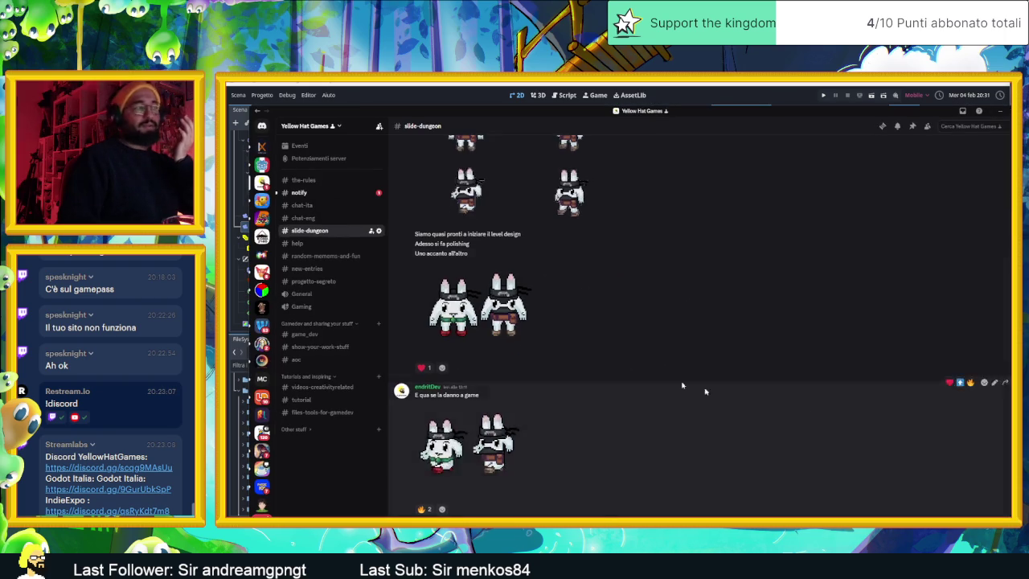
scroll(485, 302, "up", 2)
scroll(484, 302, "up", 3)
left_click(741, 352)
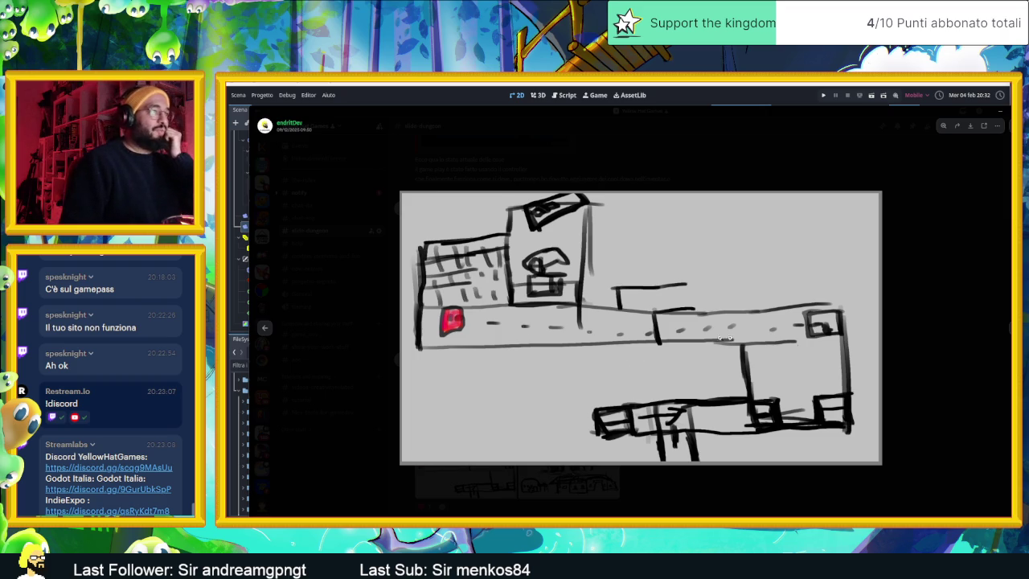
left_click(930, 345)
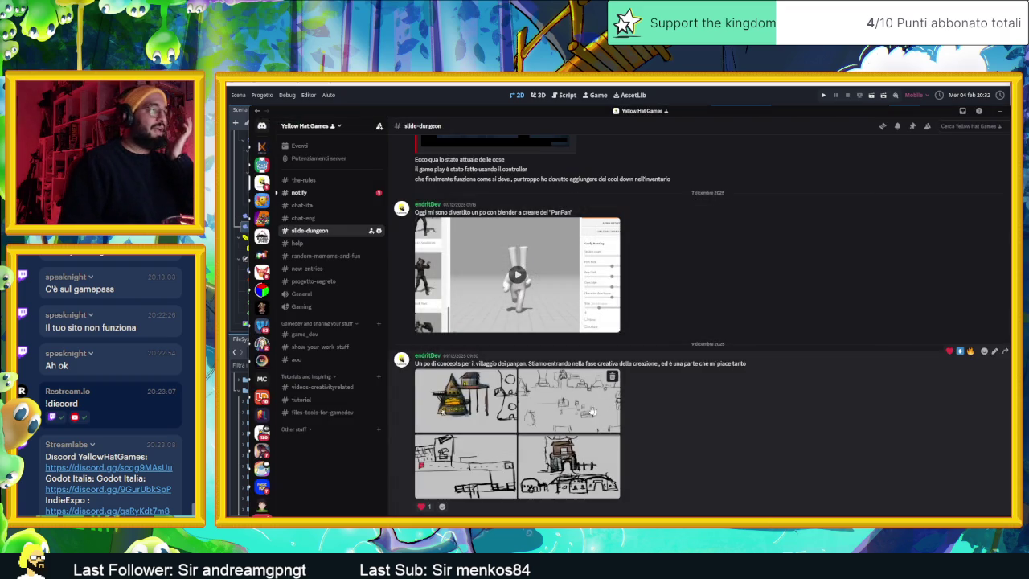
left_click(594, 410)
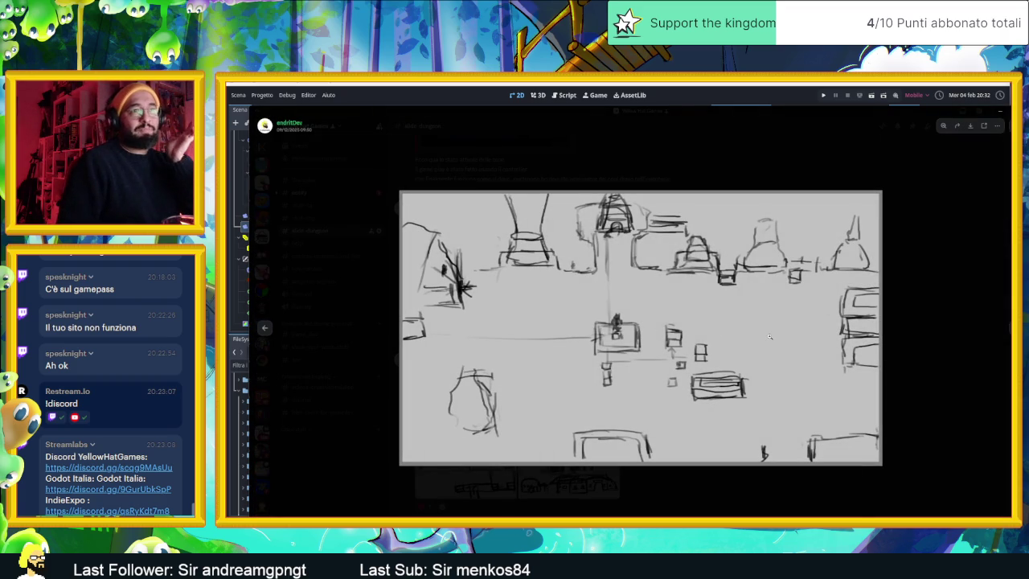
left_click(947, 331)
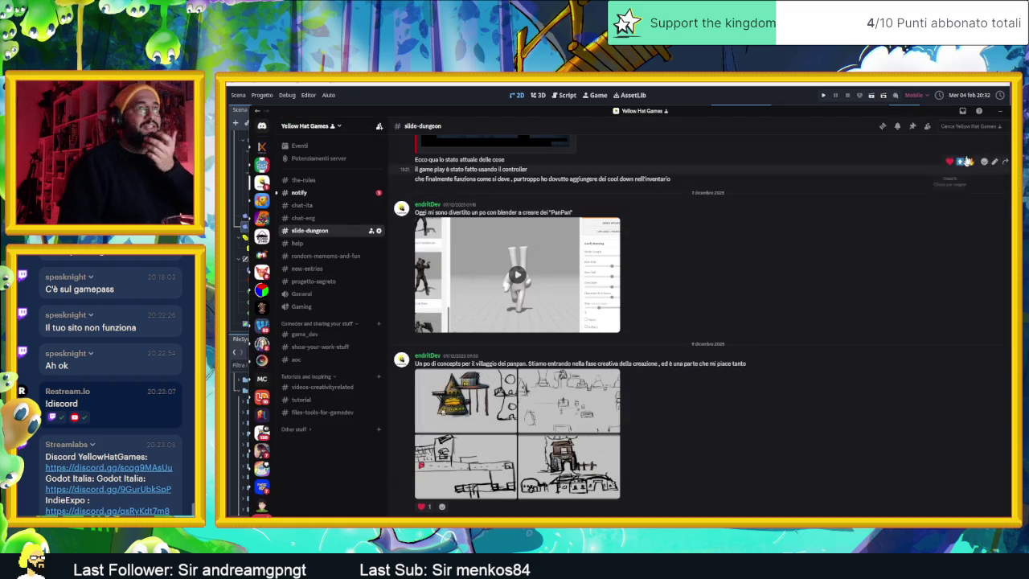
left_click(999, 117)
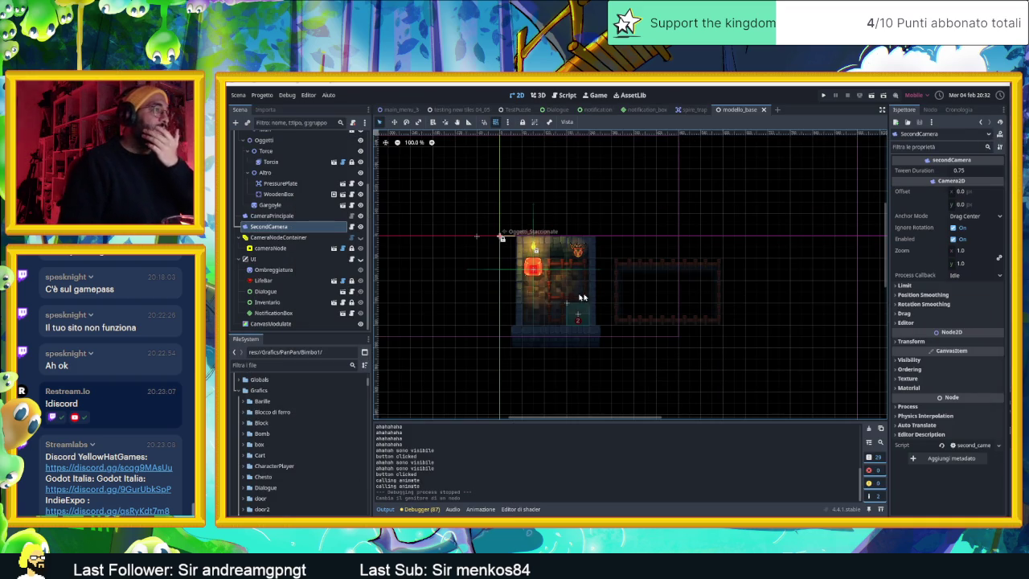
Choose Scena > Salva la scena come..., move the dialog aside, and start a new folder at res://.
left_click(238, 95)
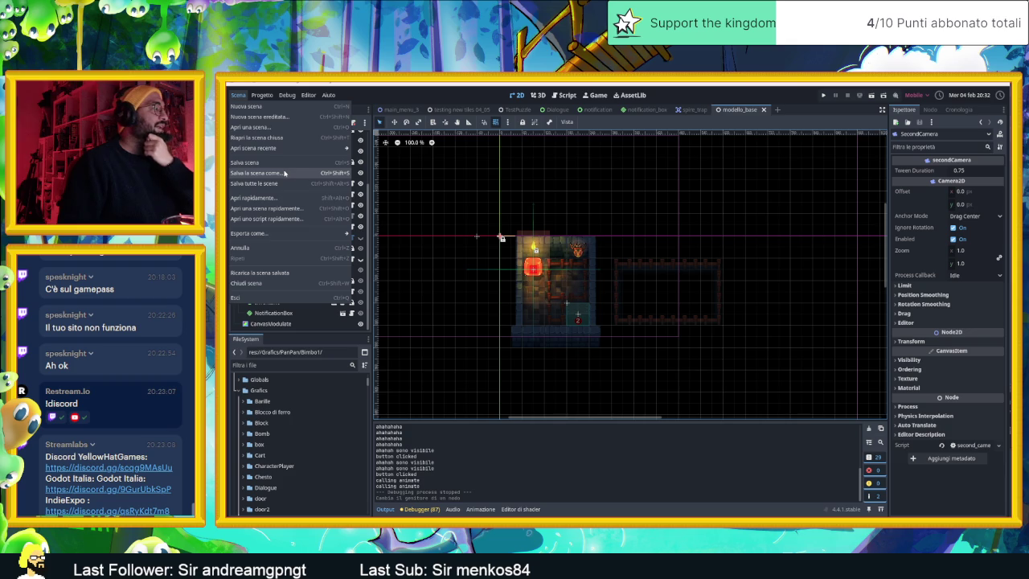
left_click(284, 173)
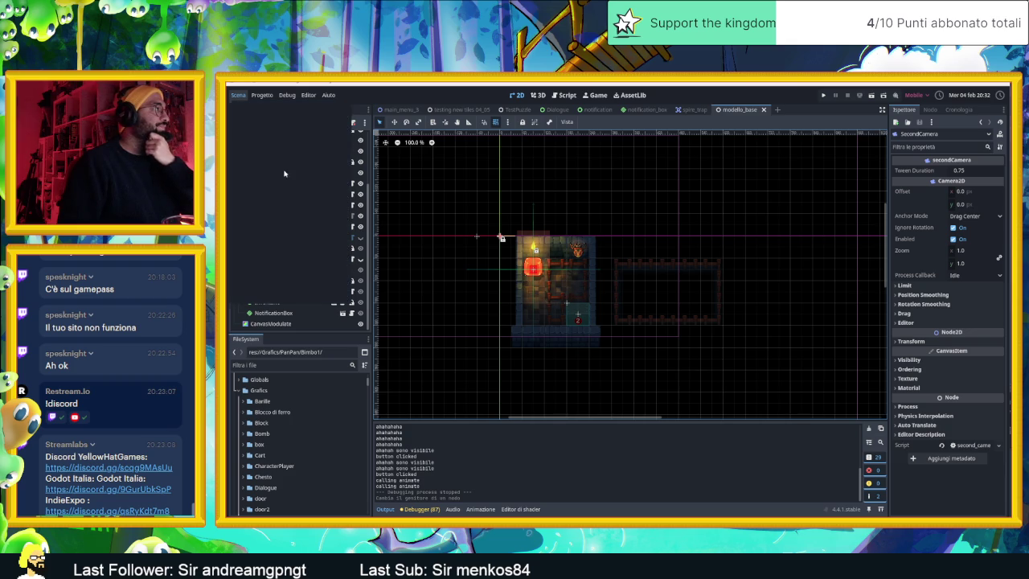
left_click_drag(797, 212, 623, 206)
right_click(861, 278)
left_click(875, 273)
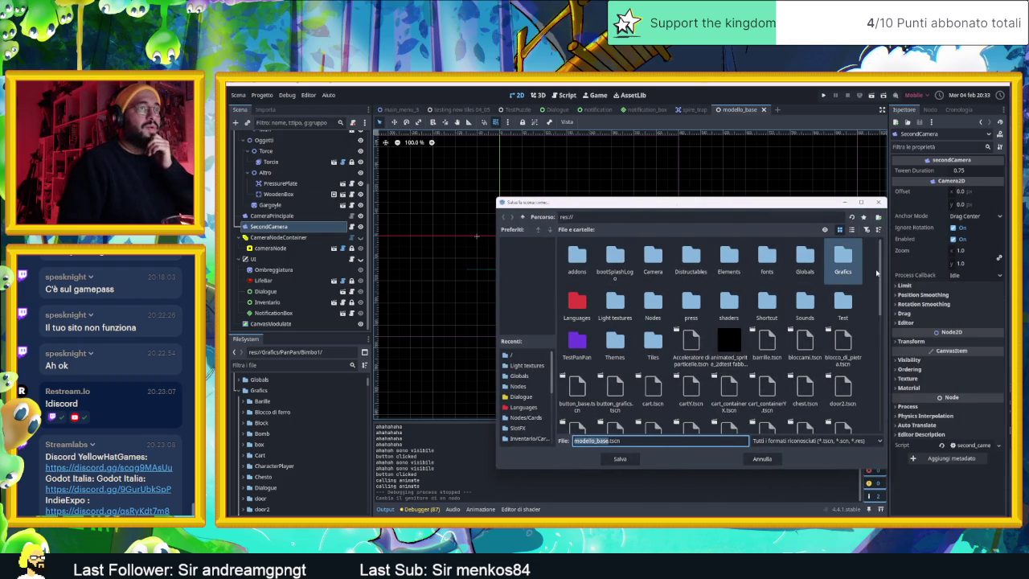
right_click(873, 271)
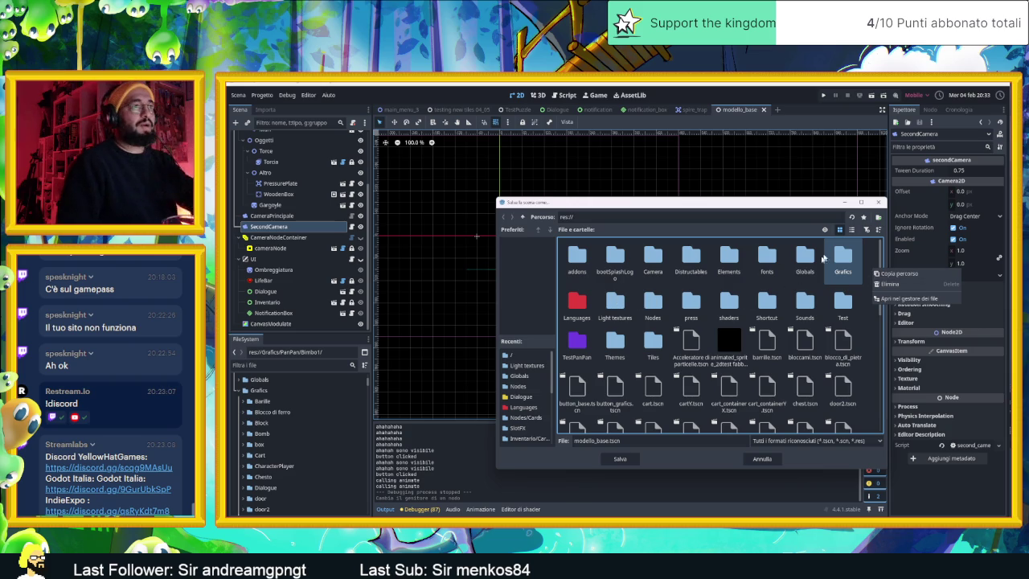
left_click(878, 218)
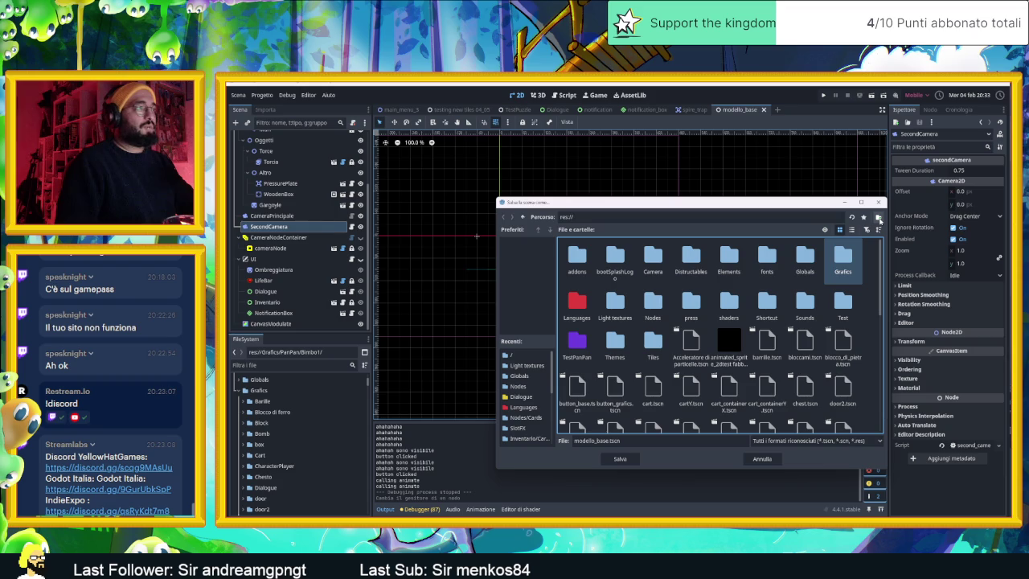
left_click(879, 218)
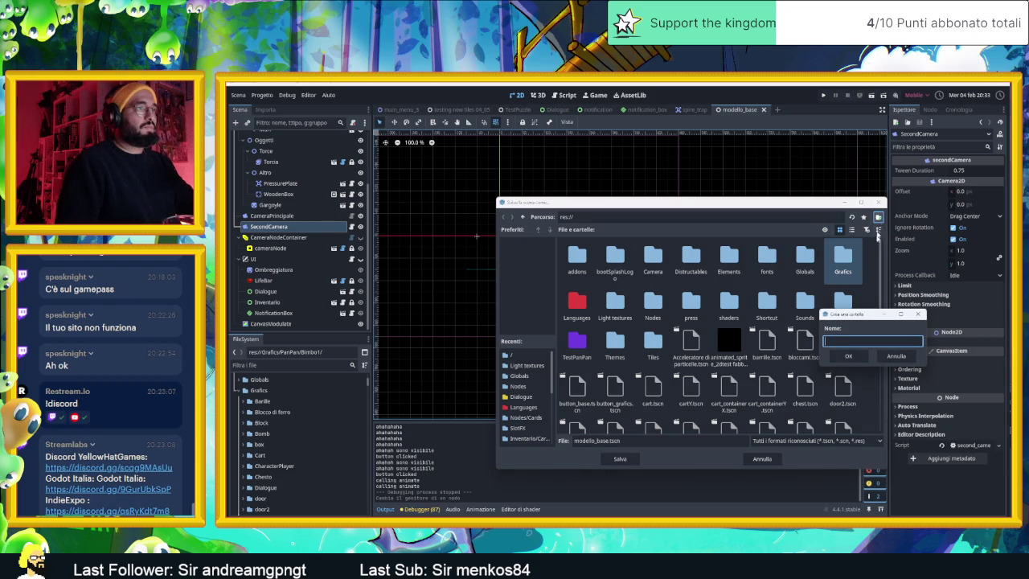
Create the FirstArea and AreeDiGioco folders in the project root.
left_click_drag(862, 312, 691, 280)
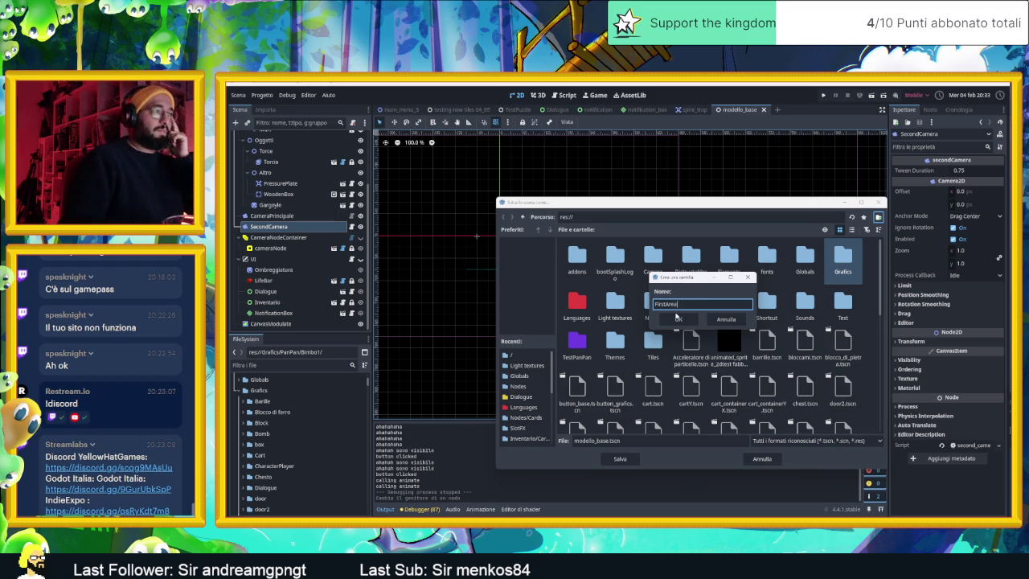
left_click(678, 318)
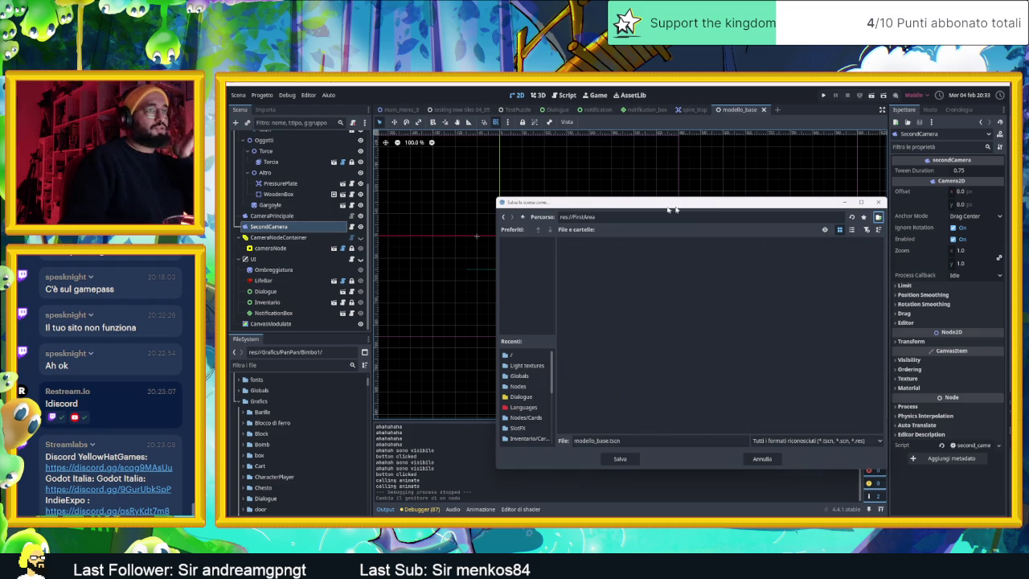
left_click(504, 217)
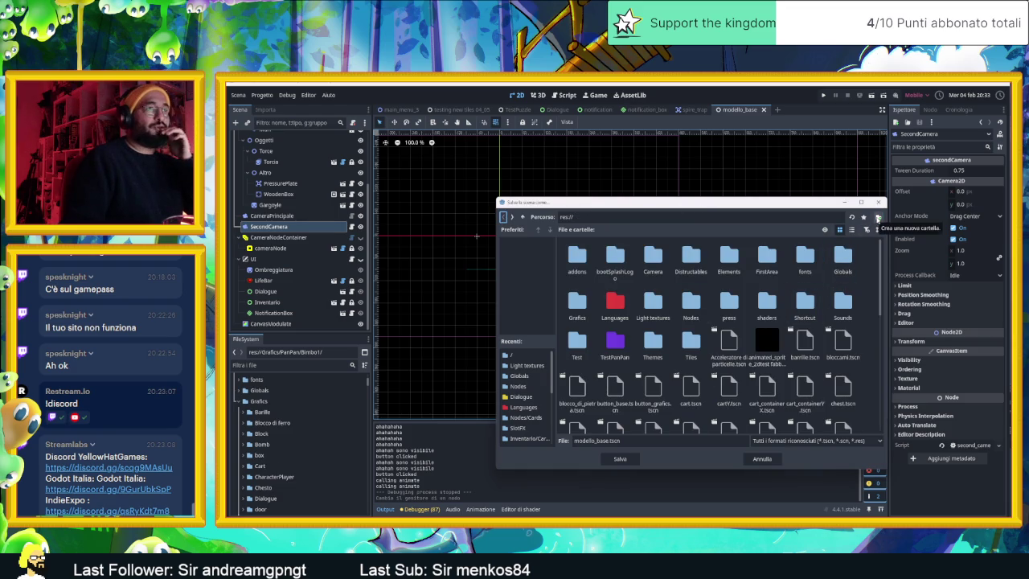
left_click(878, 218)
type("Livelli")
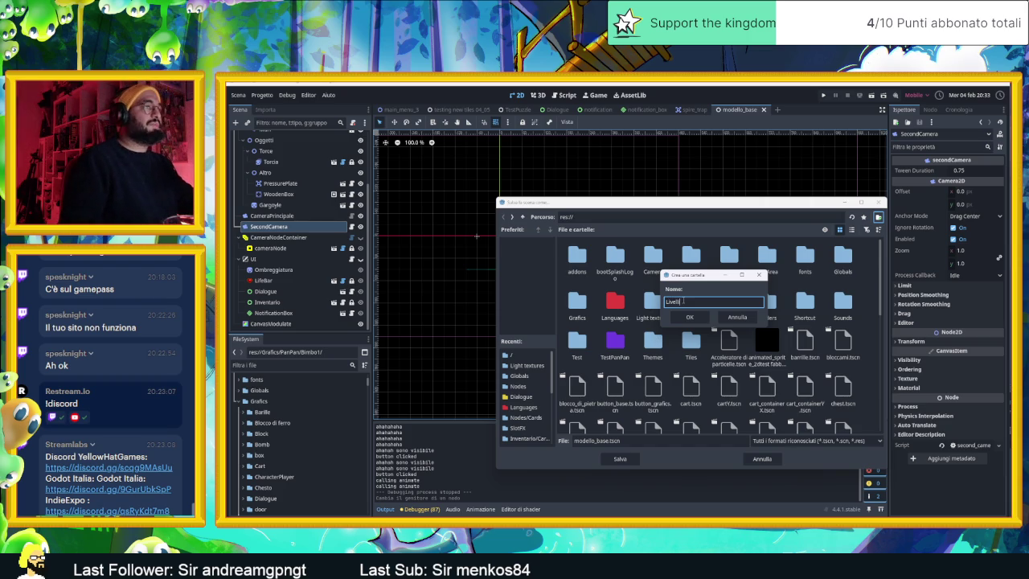
type("Ac")
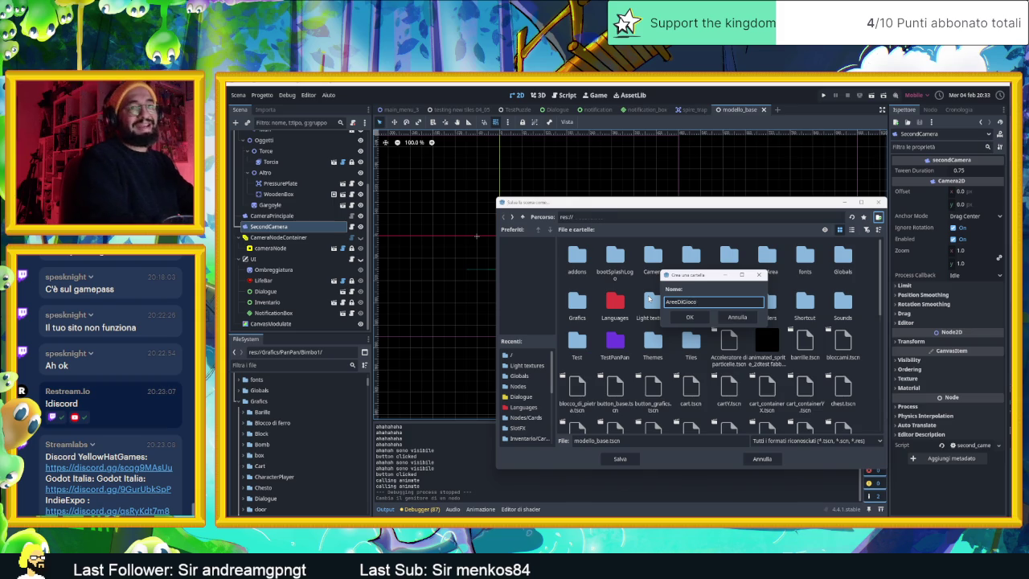
key("Return")
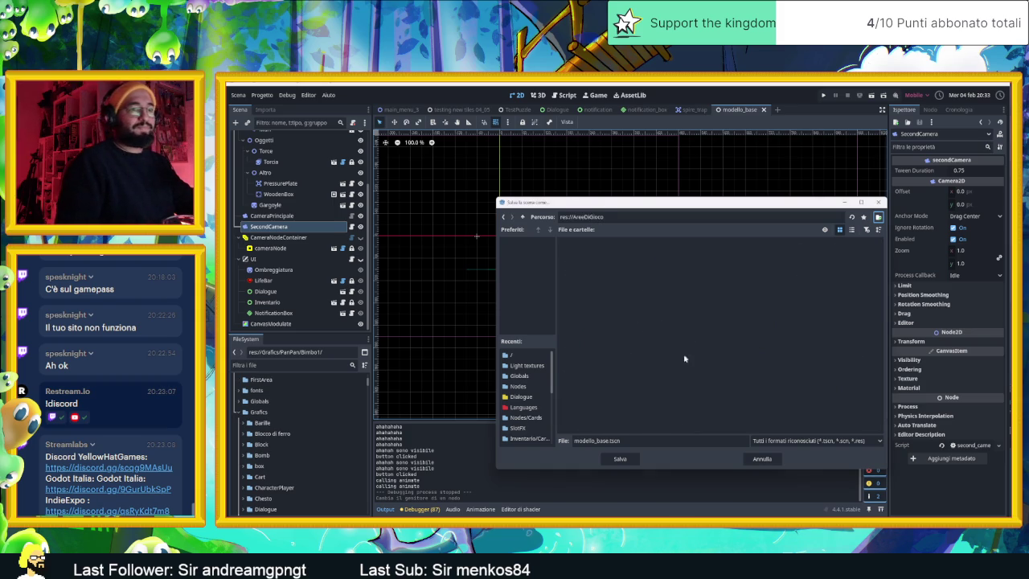
Rename the scene file to AreaInizio.tscn and save it inside AreeDiGioco.
left_click(604, 440)
left_click_drag(606, 440, 561, 438)
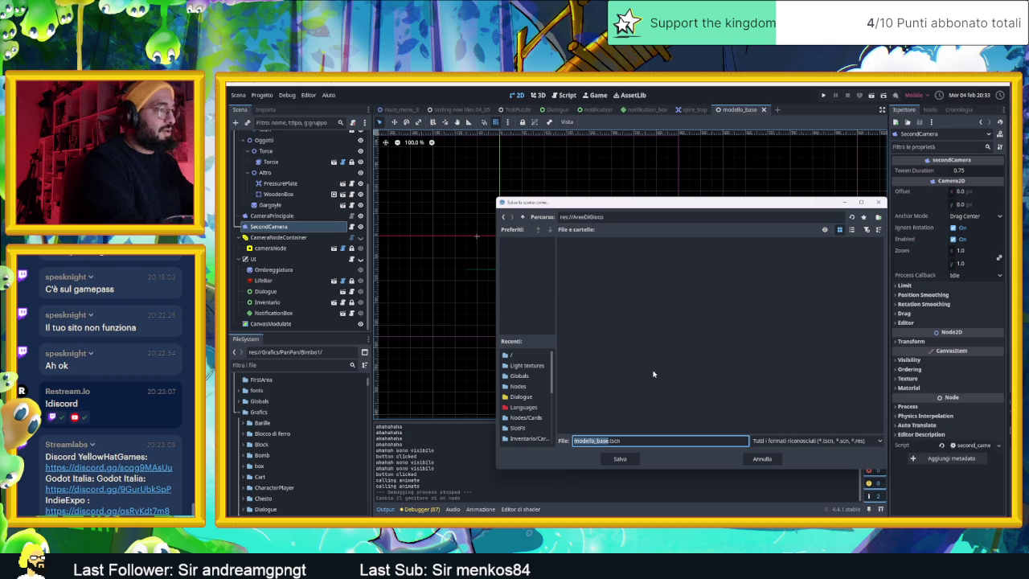
type("AreaInizio")
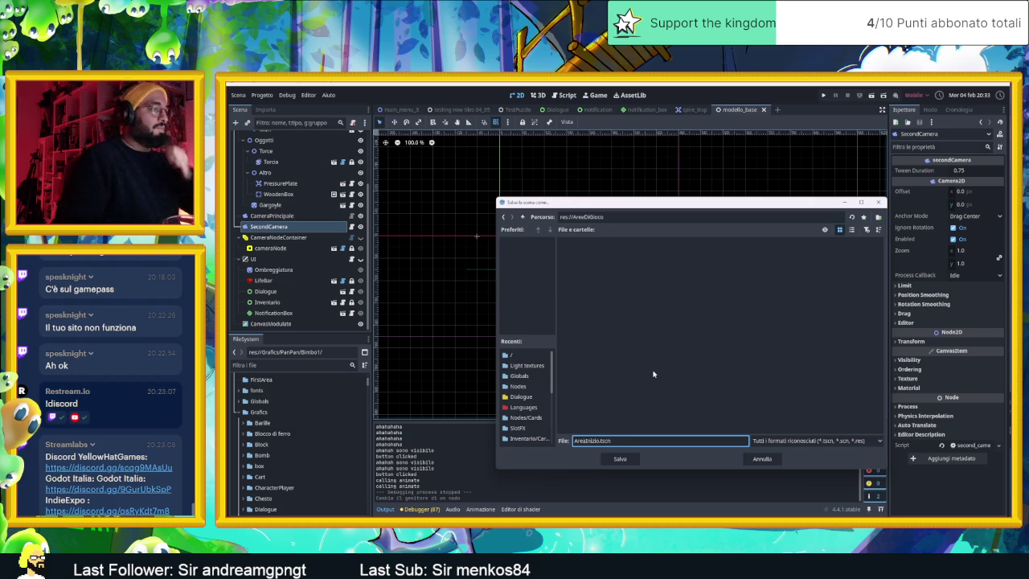
left_click(620, 459)
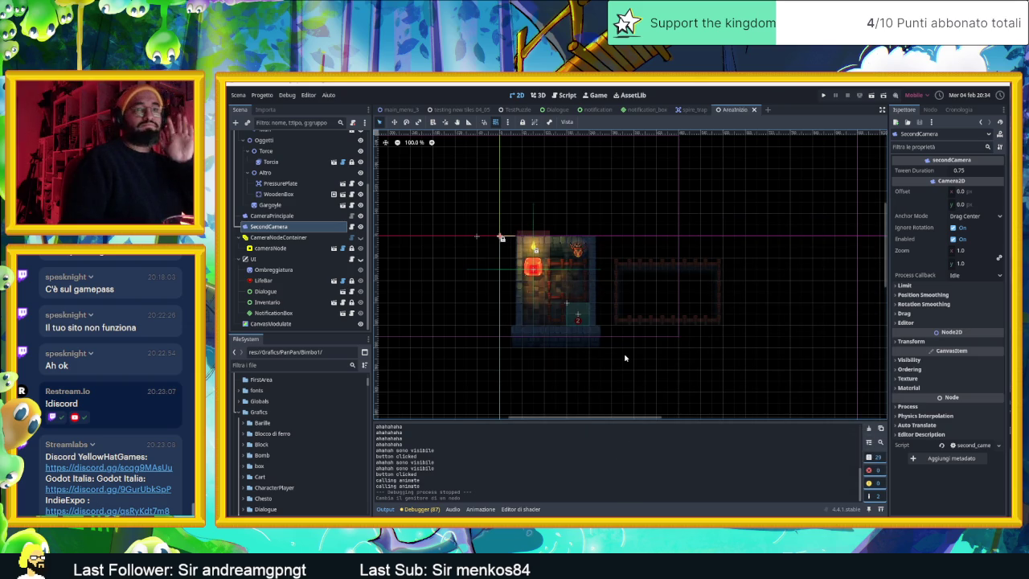
Inspect the Pavimento, Oggetti_Staccionate and Muri layers, then switch to the TestPuzzle scene tab.
scroll(553, 285, "up", 2)
scroll(553, 285, "up", 1)
scroll(552, 285, "down", 5)
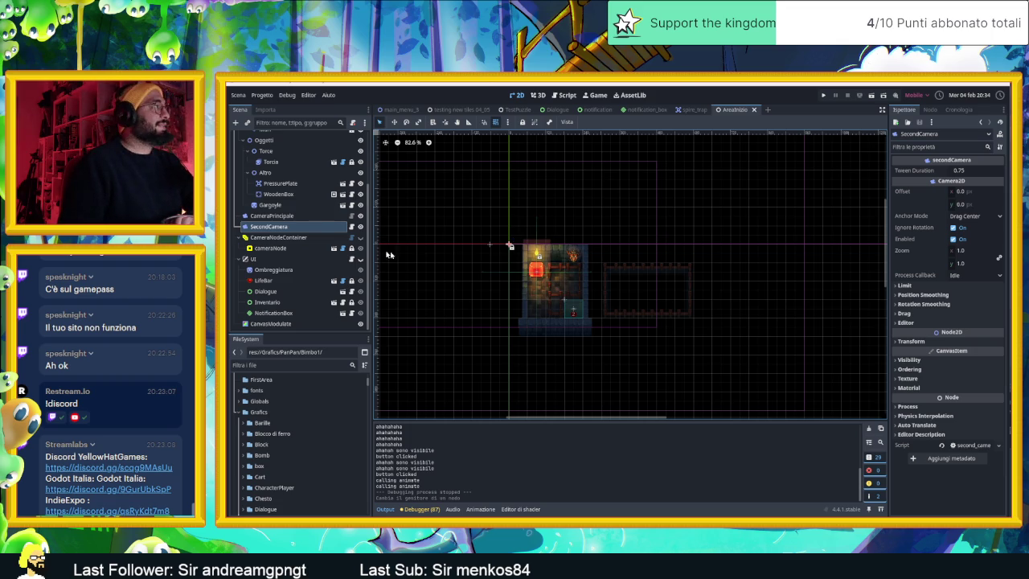
scroll(319, 232, "up", 3)
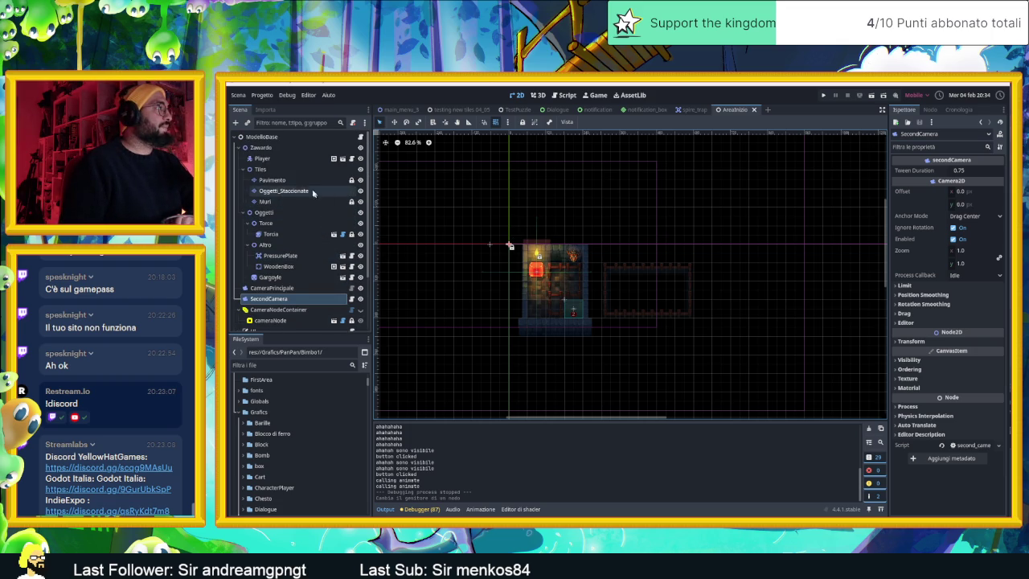
left_click(299, 182)
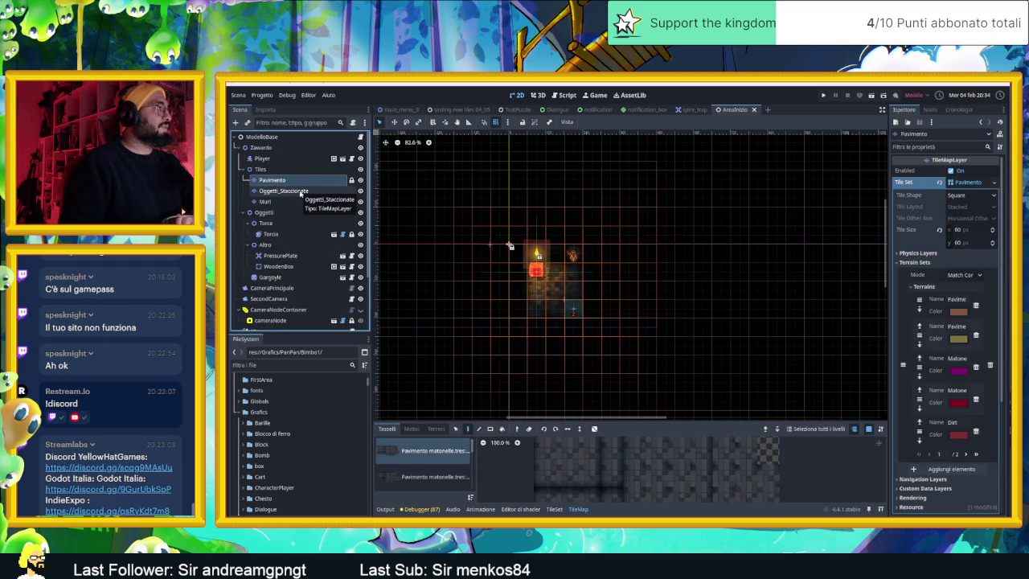
left_click(300, 192)
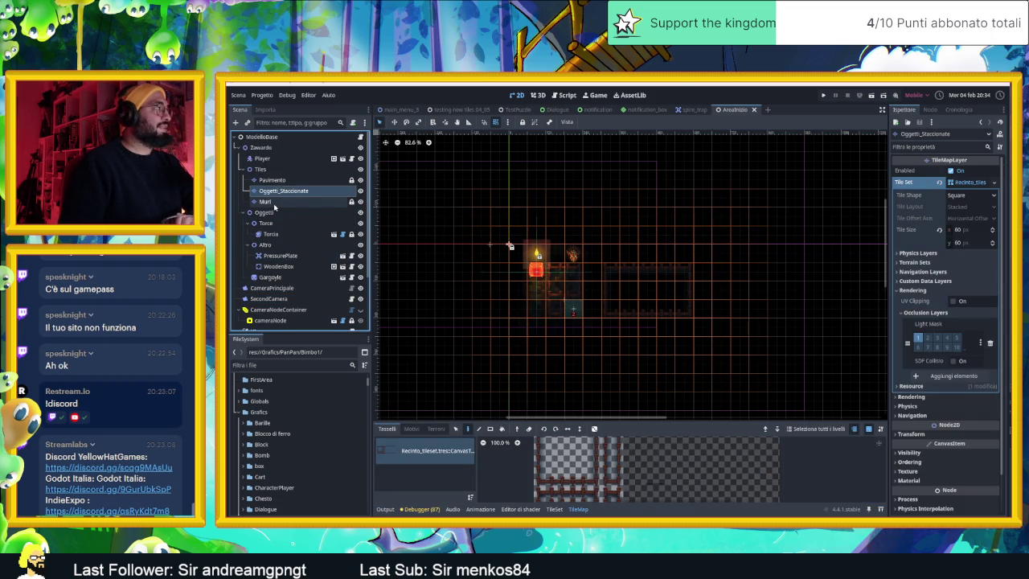
left_click(274, 202)
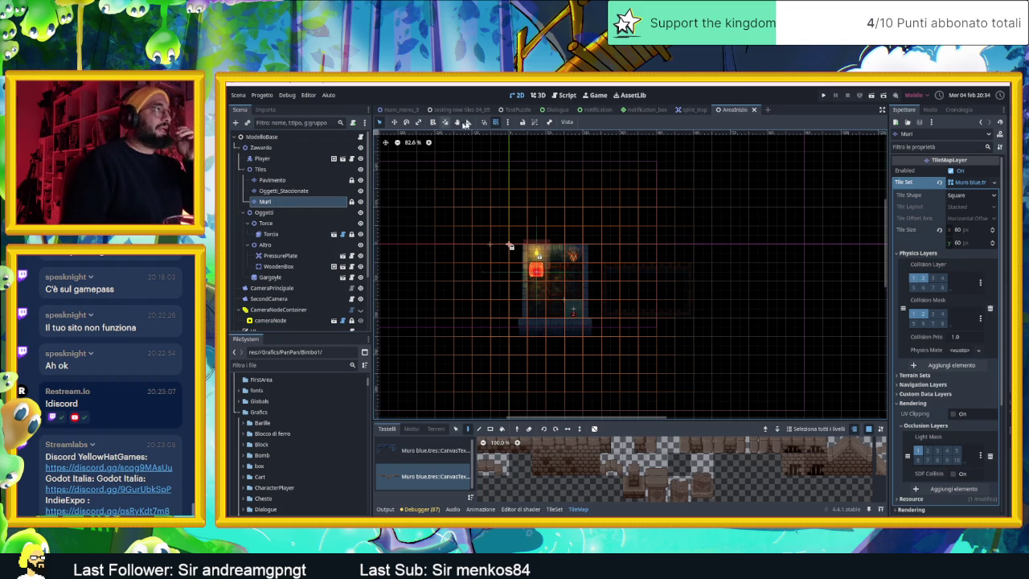
left_click(515, 109)
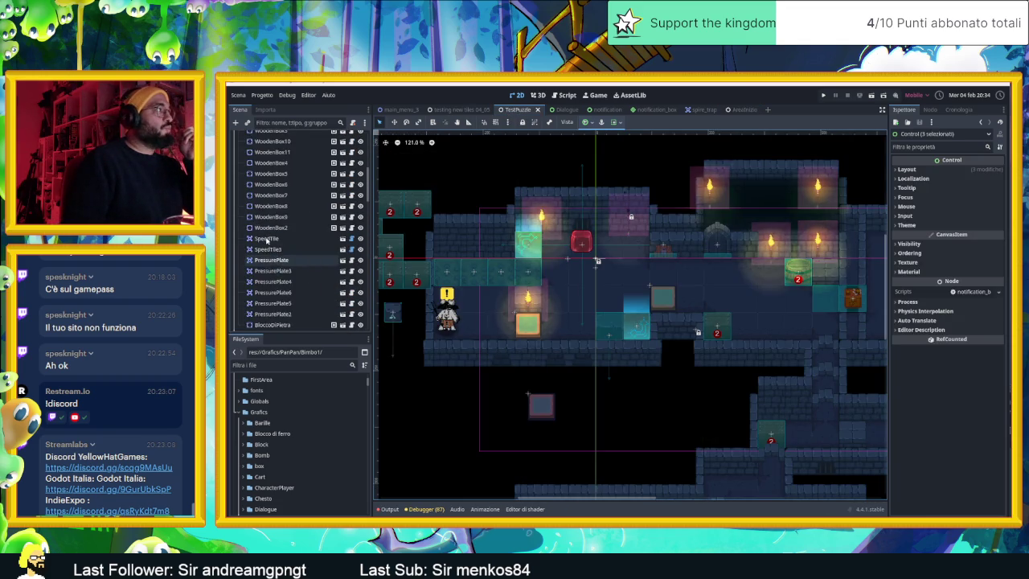
Inspect the testing new tiles 04_05 TileMapLayers, from Sotto al dungeon to the Muro blue layer, then return to AreaInizio.
left_click(456, 109)
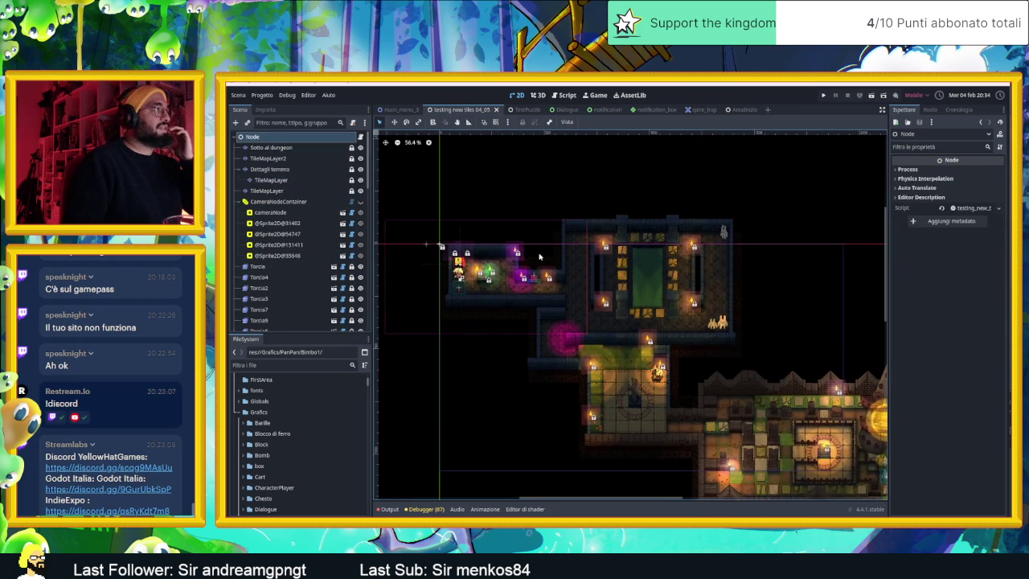
scroll(386, 193, "up", 1)
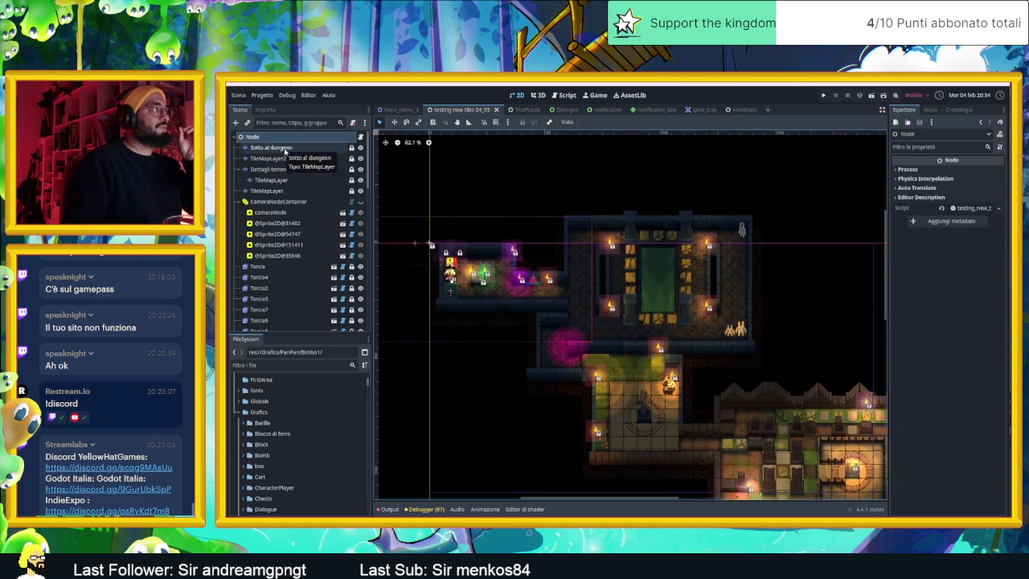
left_click(277, 148)
left_click(283, 159)
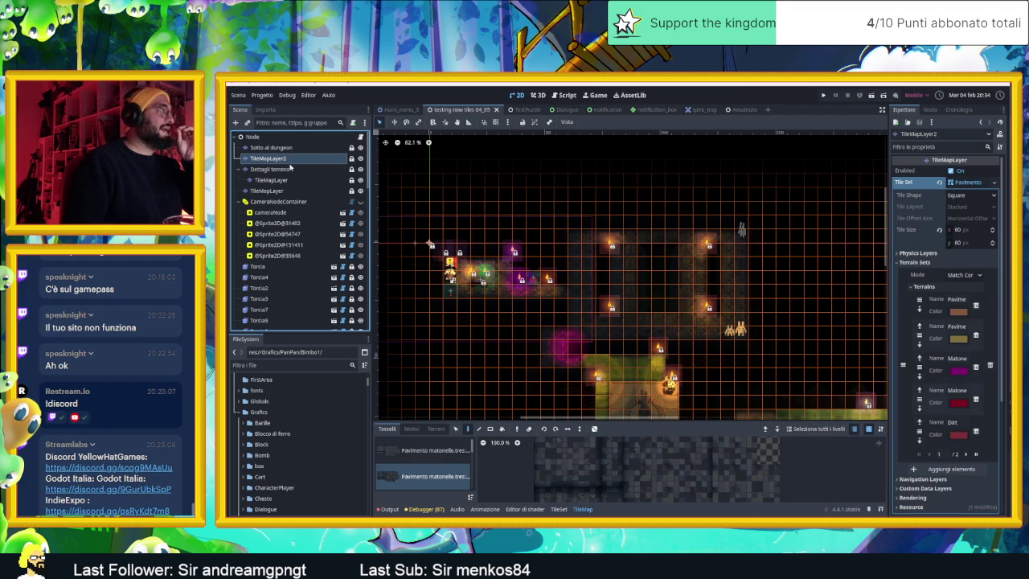
left_click(290, 169)
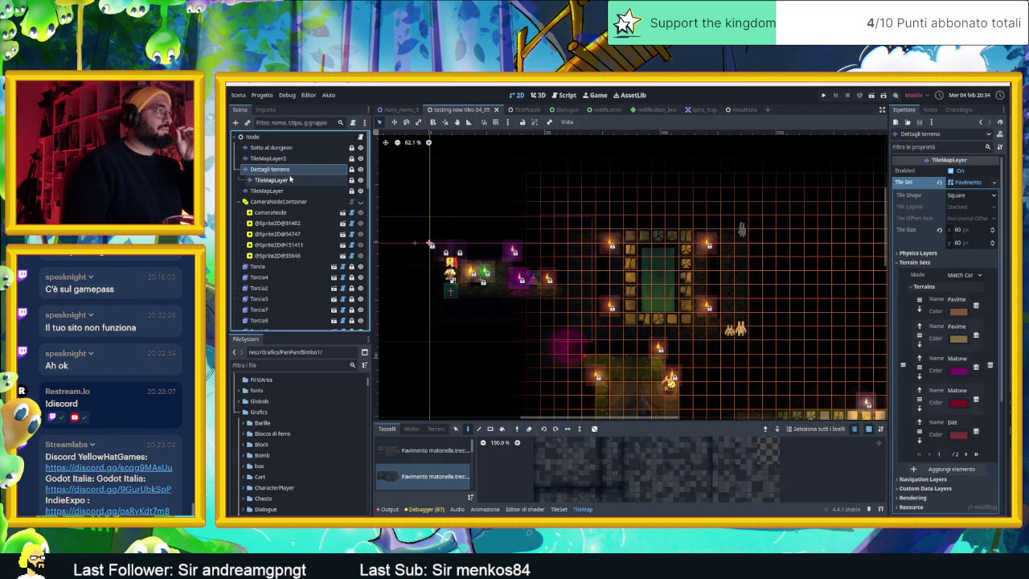
left_click(290, 181)
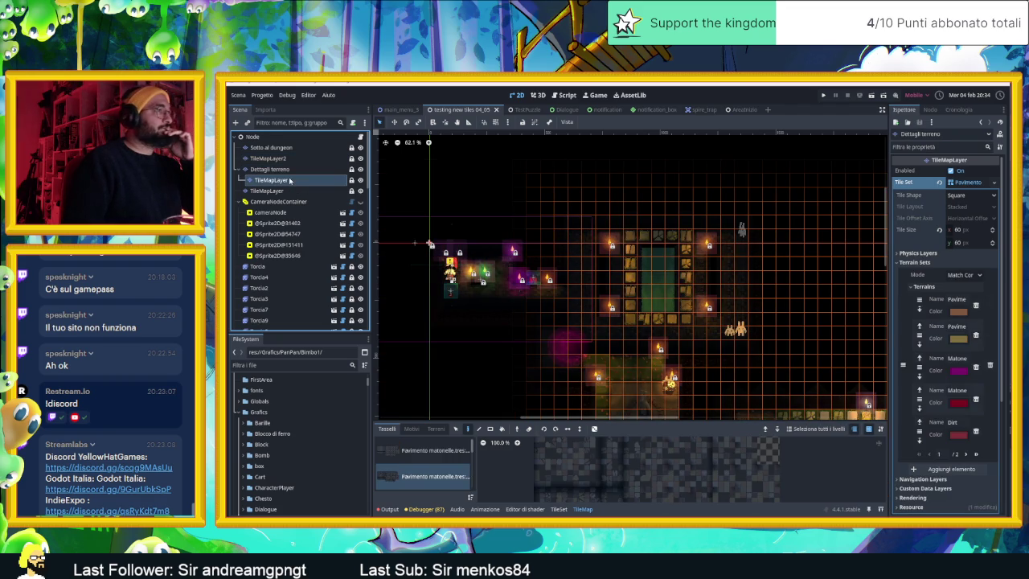
left_click(285, 190)
left_click(285, 180)
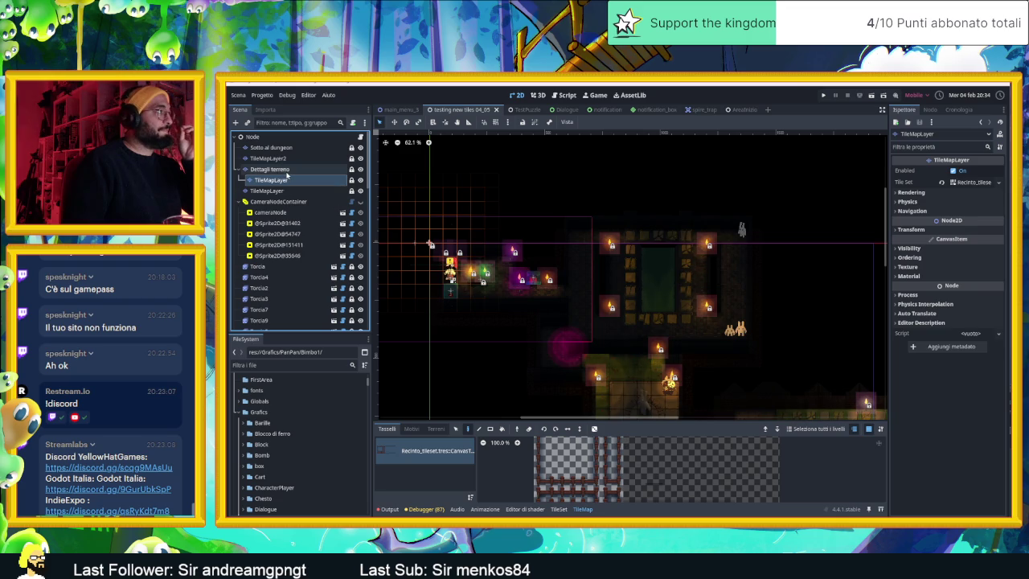
left_click(278, 191)
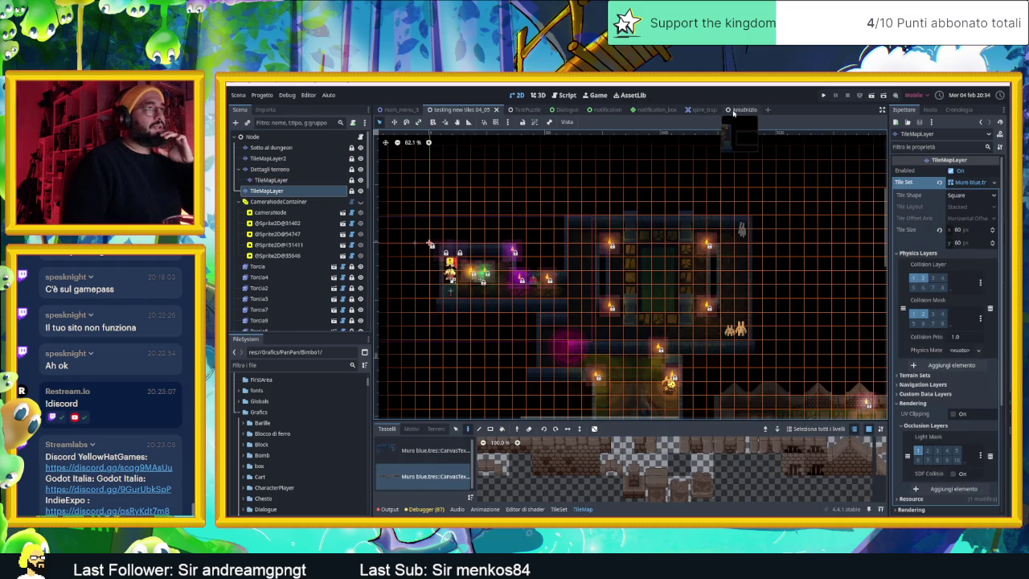
left_click(733, 109)
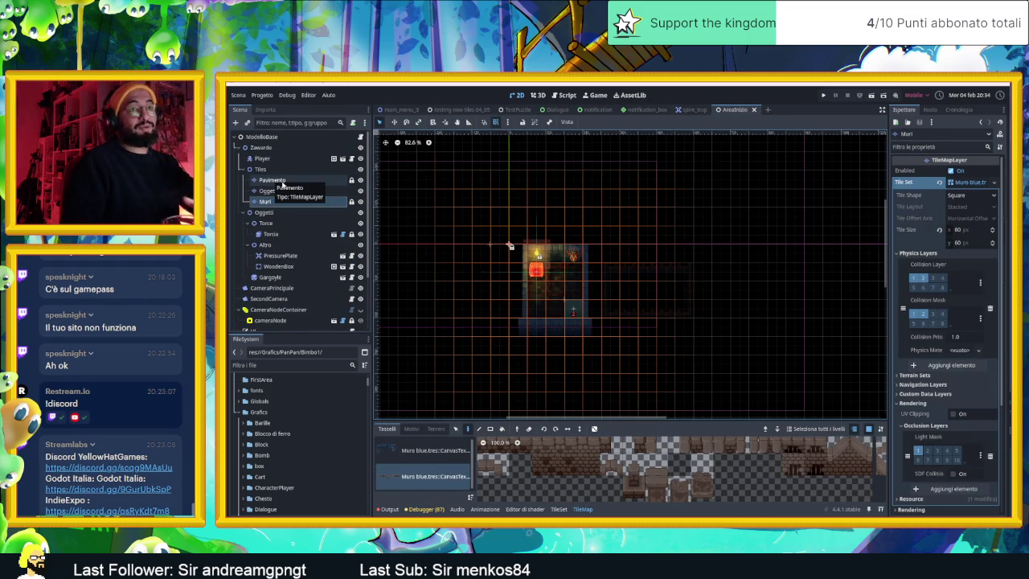
Add a TileMapLayer under Tiles, move it to the top, and name it SottoAlPavimento.
left_click(281, 180)
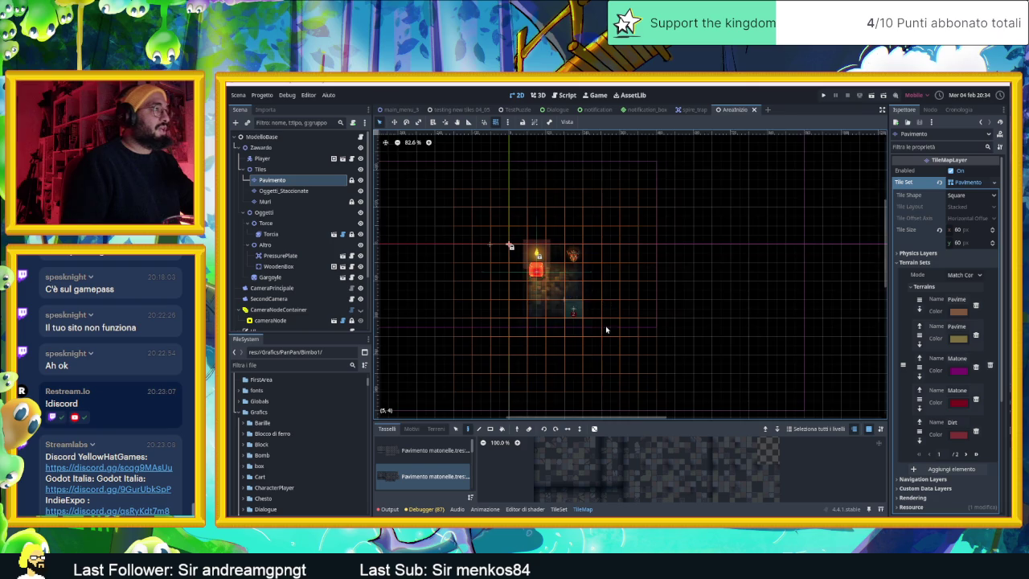
scroll(520, 278, "up", 5)
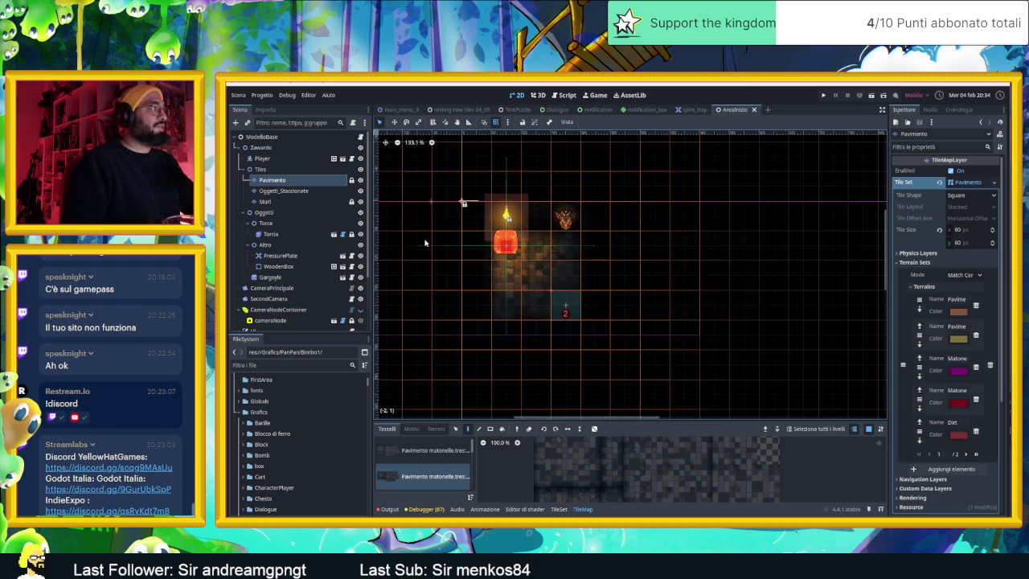
left_click(260, 169)
left_click(235, 122)
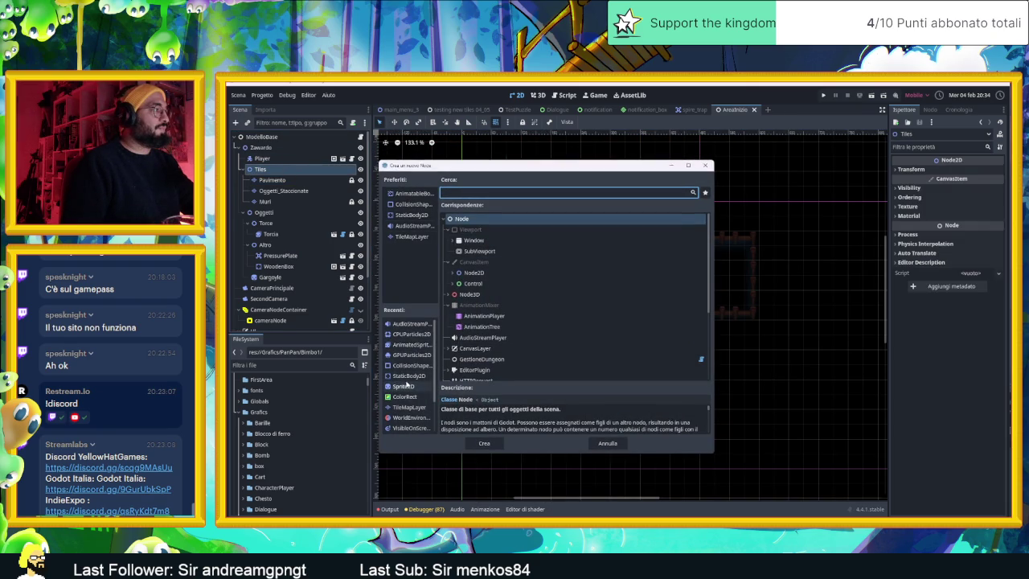
scroll(416, 394, "down", 1)
double_click(410, 393)
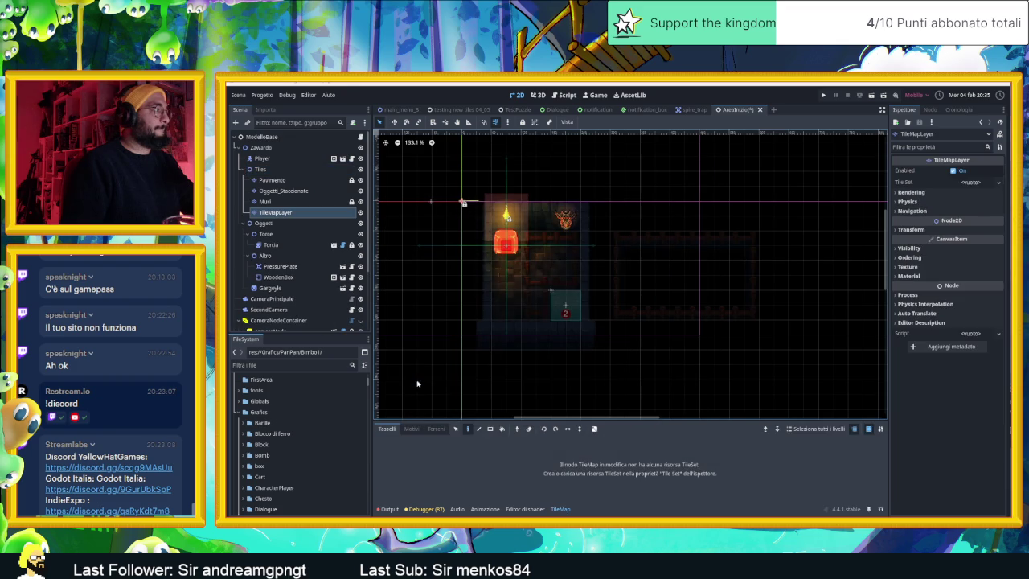
left_click_drag(268, 207, 272, 178)
double_click(271, 180)
double_click(272, 180)
type("SottoAlPavimento")
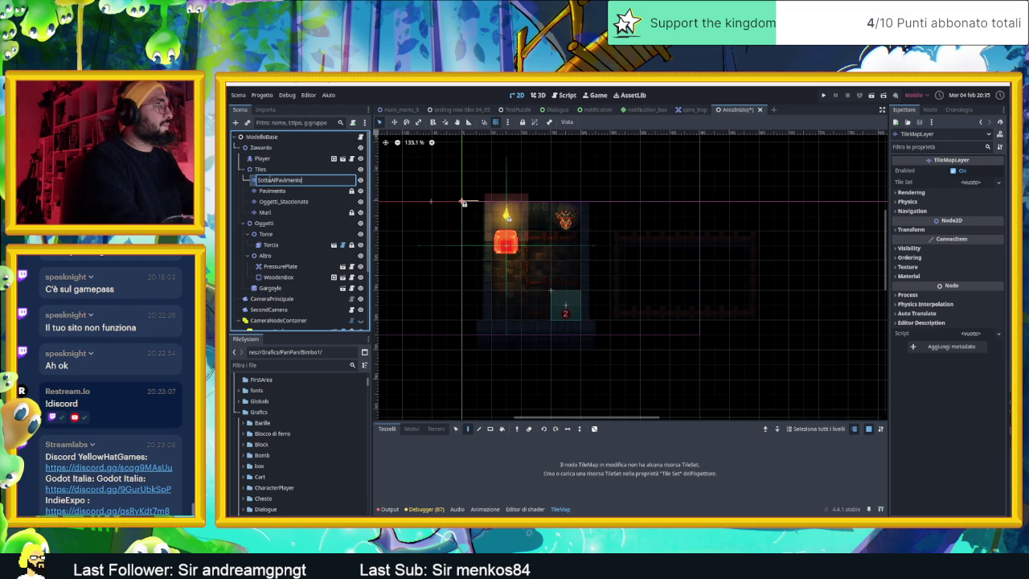
key("Return")
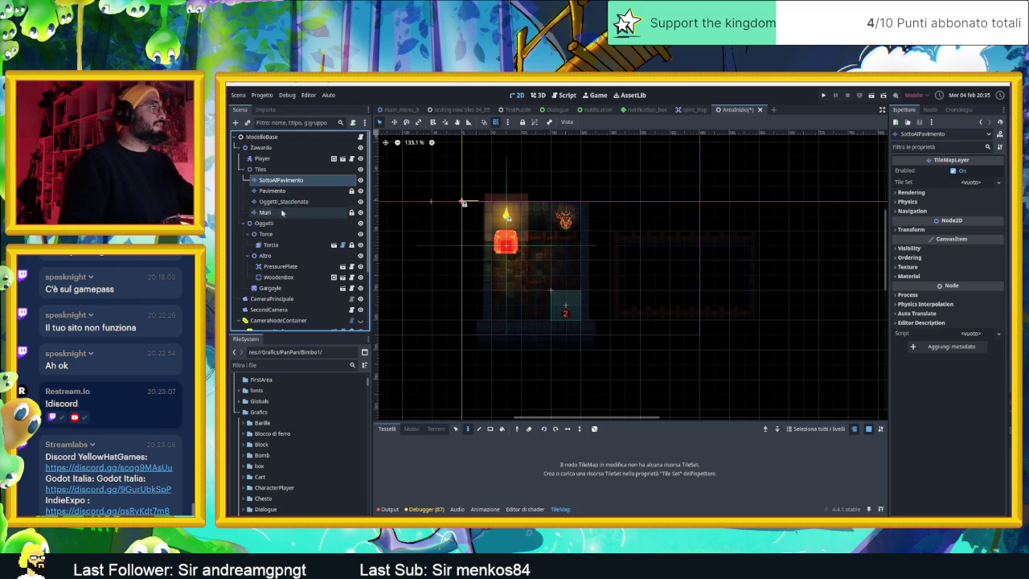
Nest Oggetti_Staccionate under Pavimento and rename it SopraAlPavimento.
left_click(283, 202)
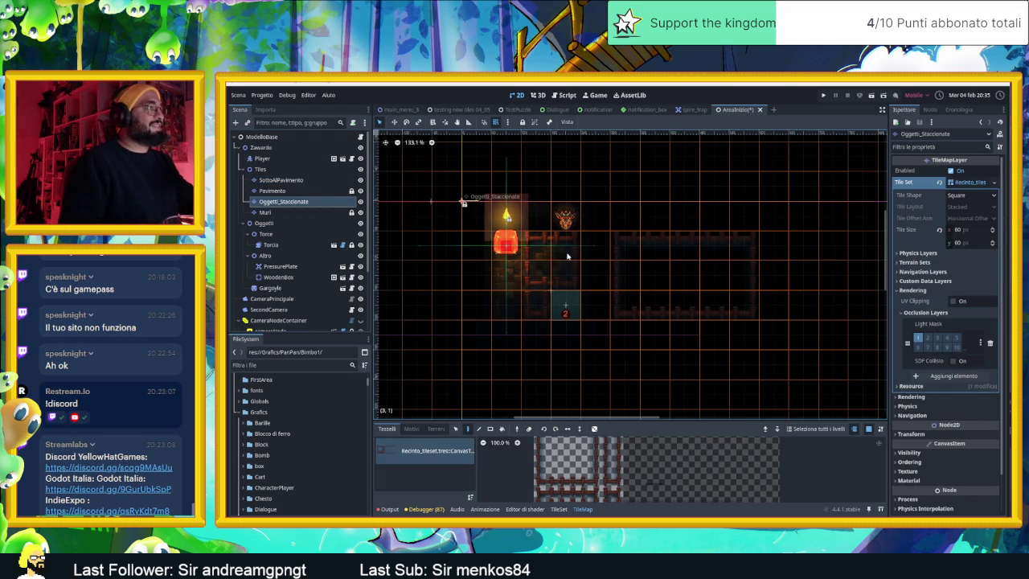
scroll(569, 258, "up", 1)
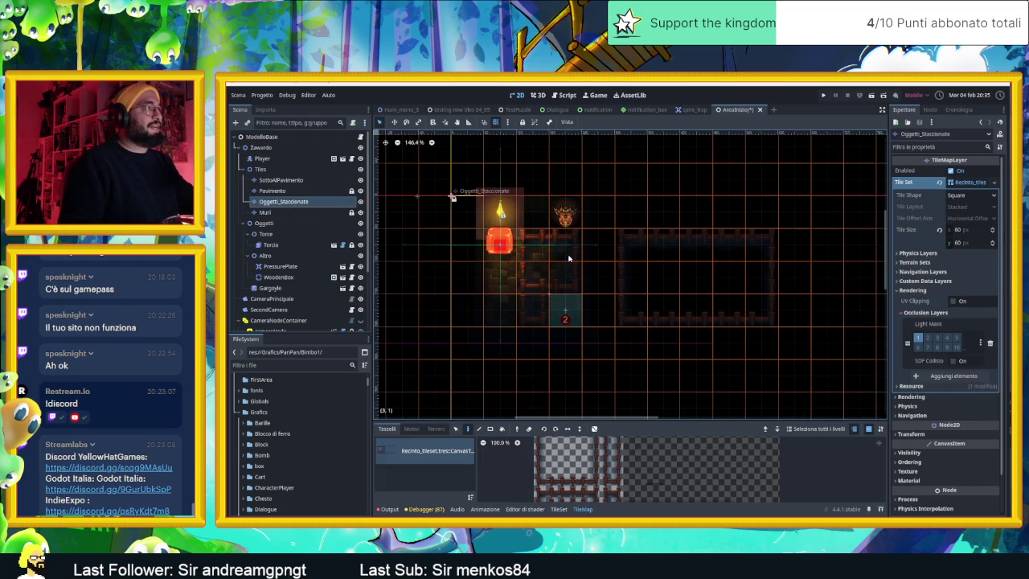
left_click(274, 191)
left_click(273, 202)
left_click(276, 190)
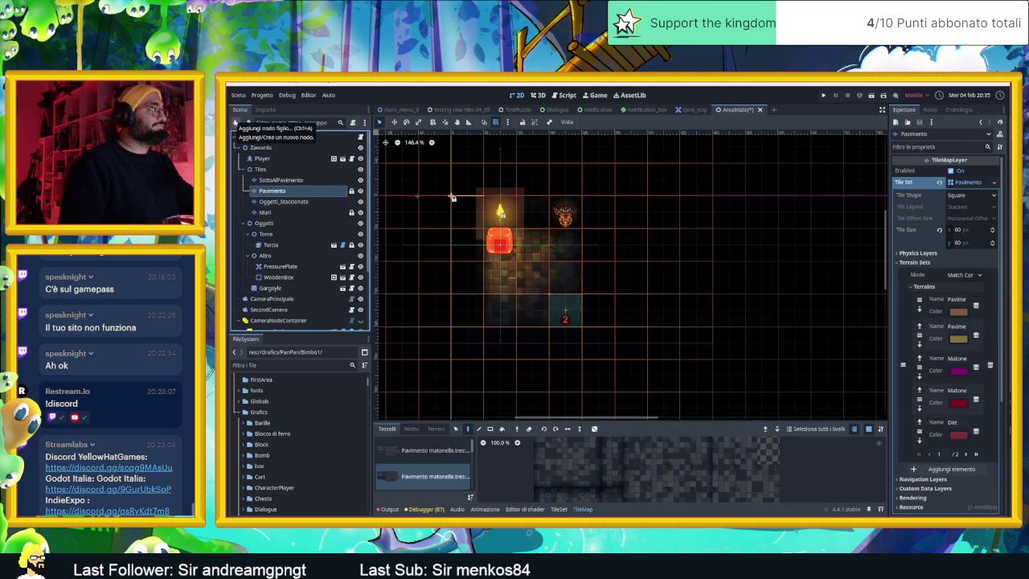
mouse_move(273, 202)
left_mouse_down()
mouse_move(277, 210)
mouse_move(285, 193)
left_mouse_up()
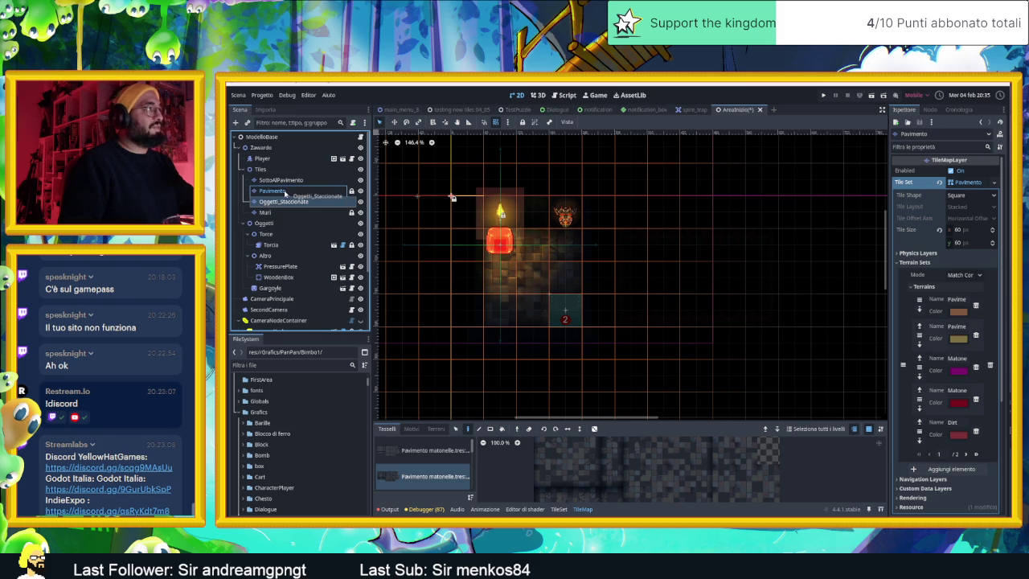
left_click_drag(285, 194, 285, 194)
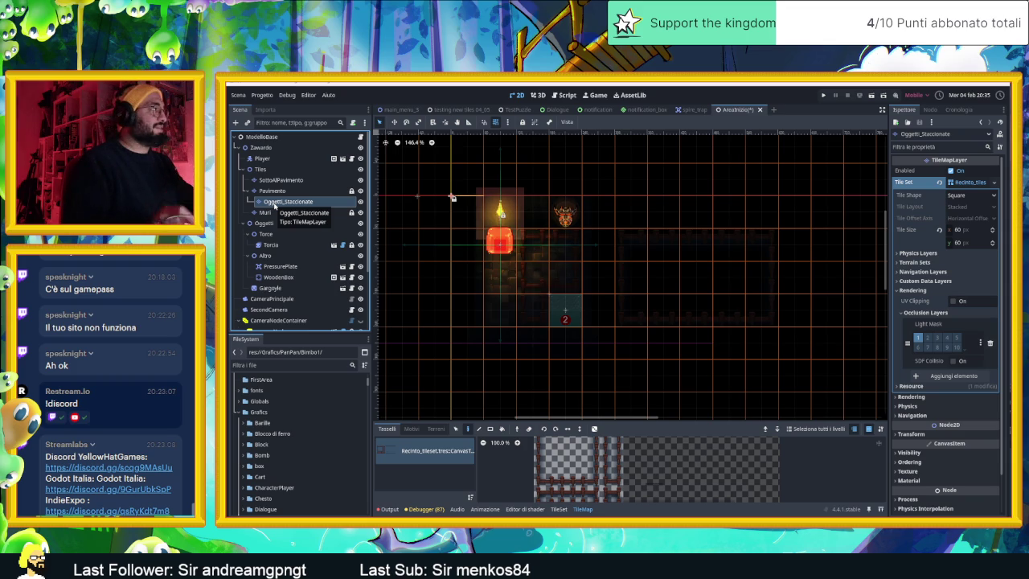
double_click(274, 202)
type("A")
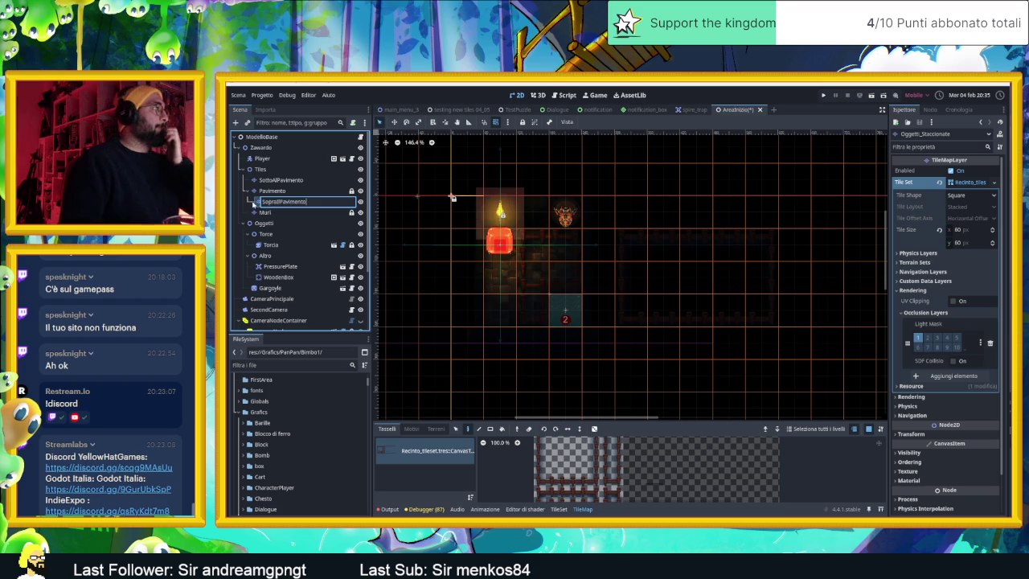
key("Return")
left_click(267, 213)
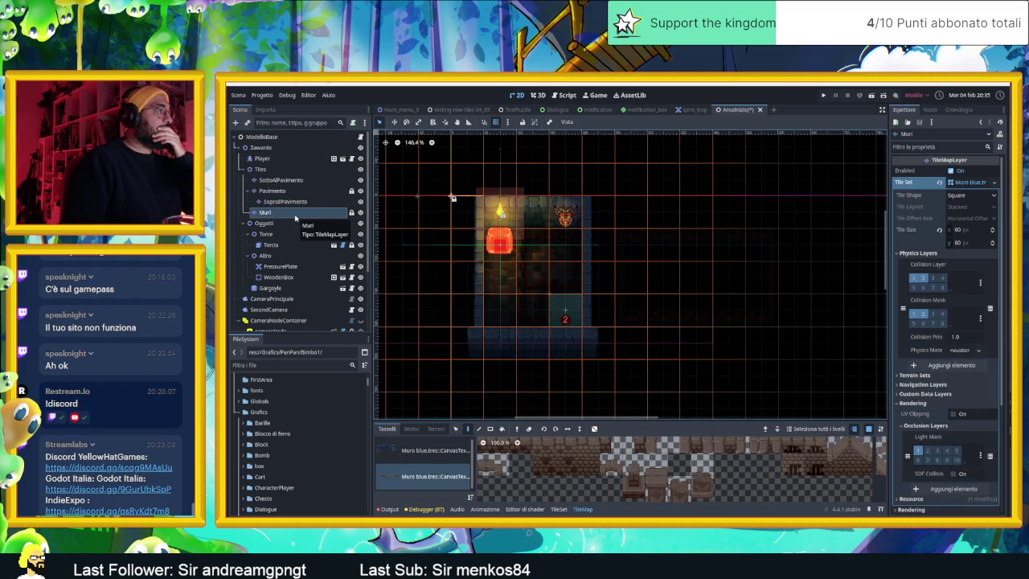
scroll(584, 265, "down", 2)
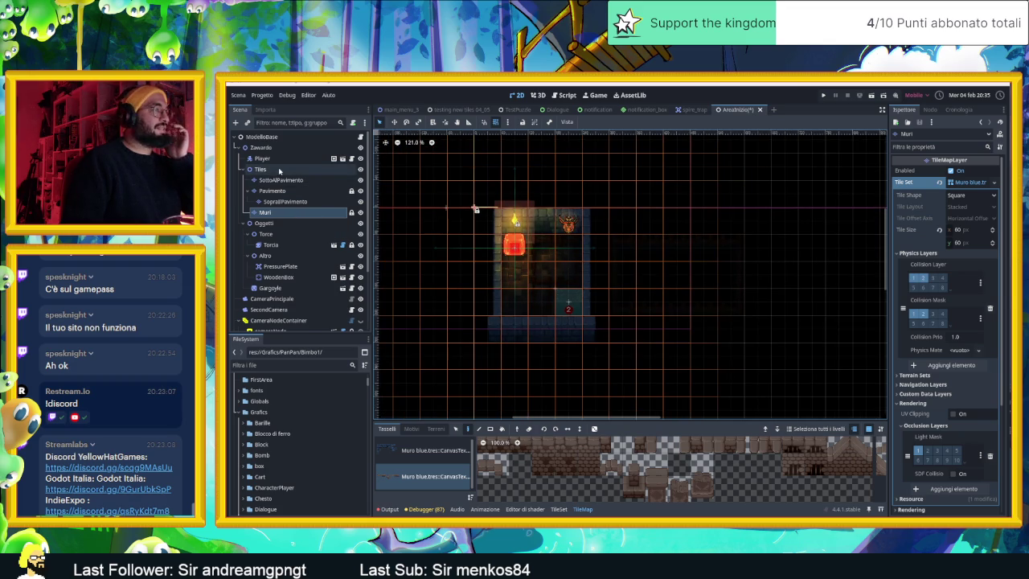
scroll(697, 285, "down", 1)
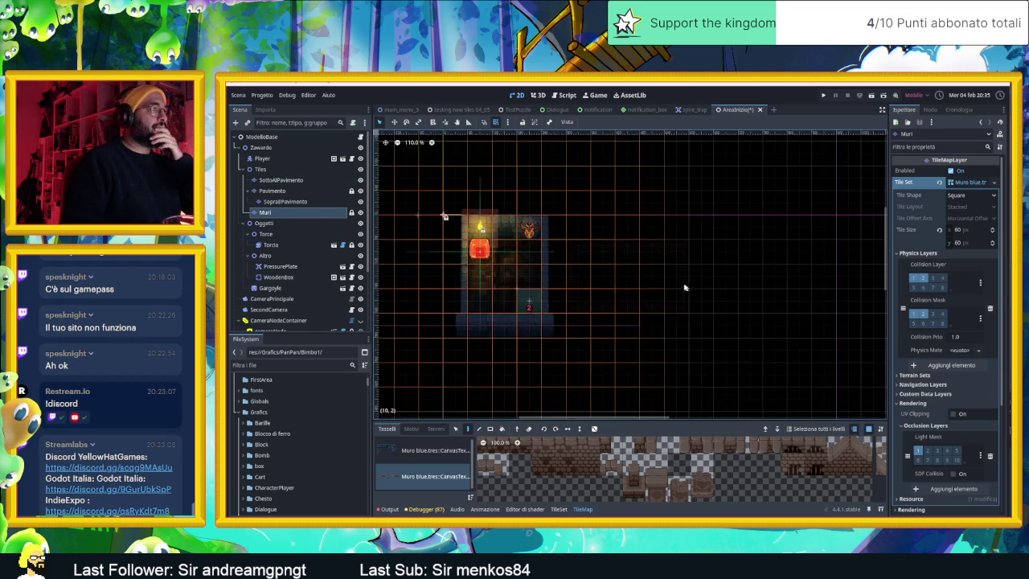
scroll(663, 278, "down", 3)
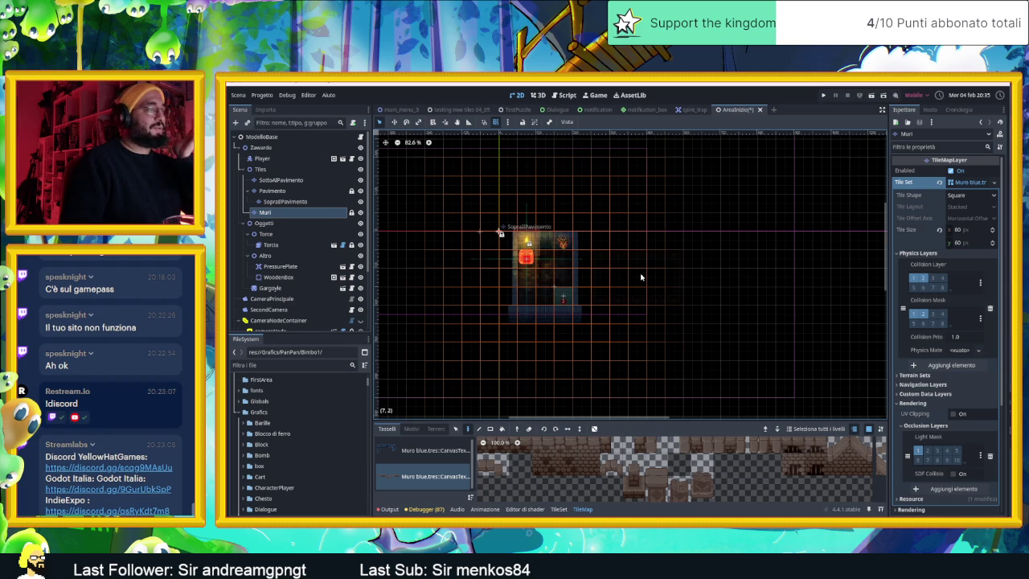
scroll(574, 250, "up", 3)
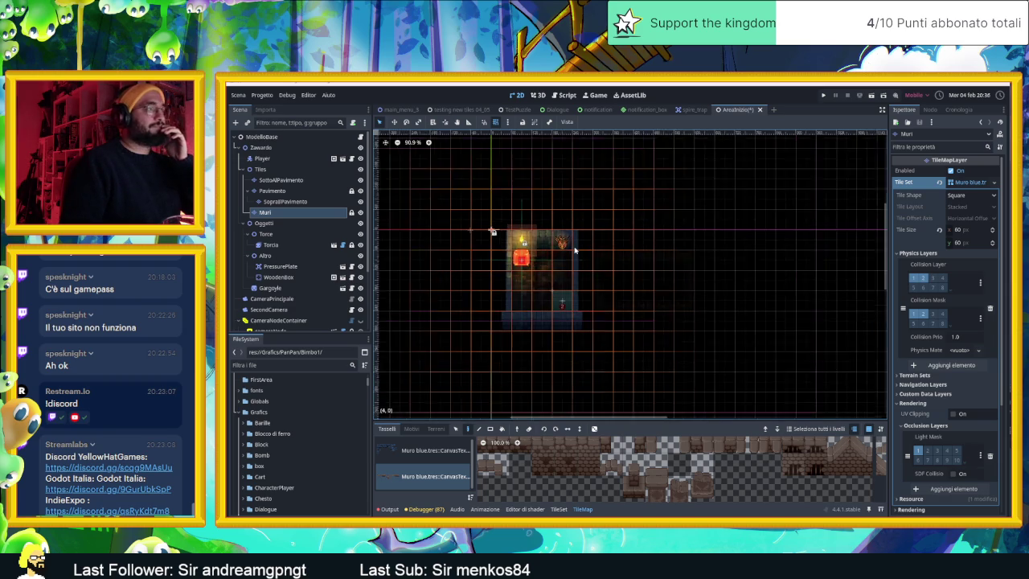
scroll(302, 306, "down", 3)
scroll(303, 306, "down", 2)
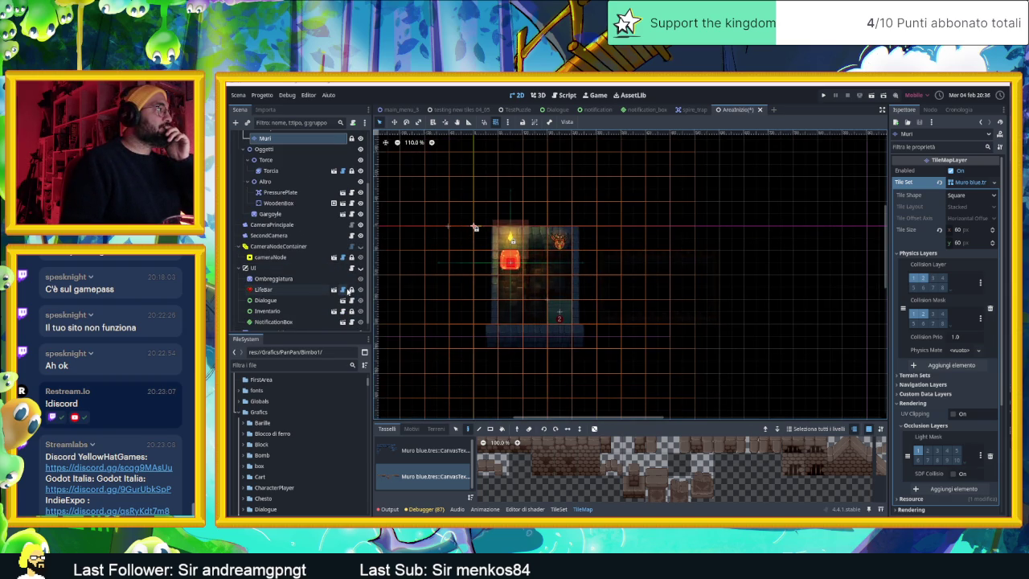
scroll(353, 302, "down", 1)
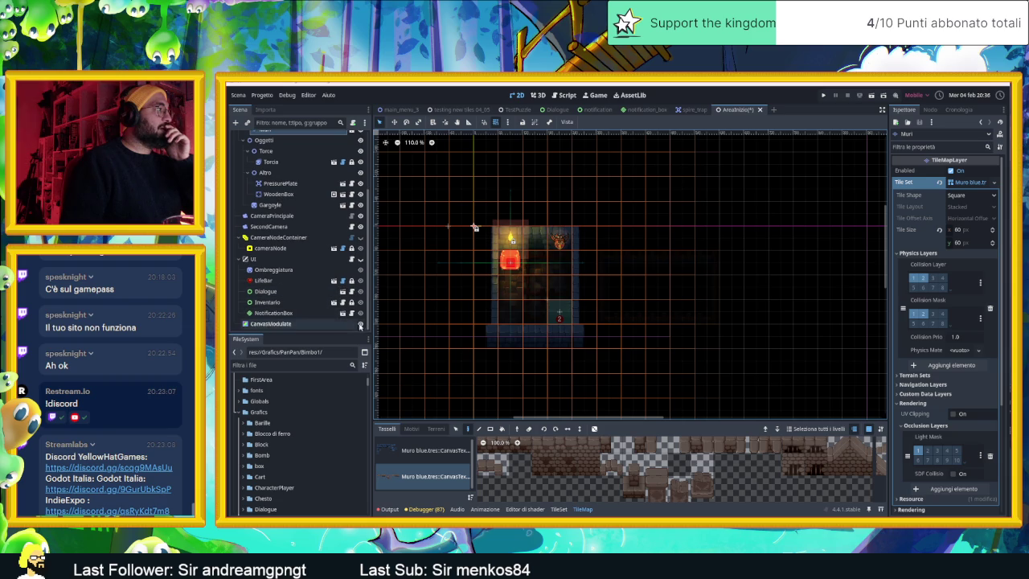
left_click(361, 324)
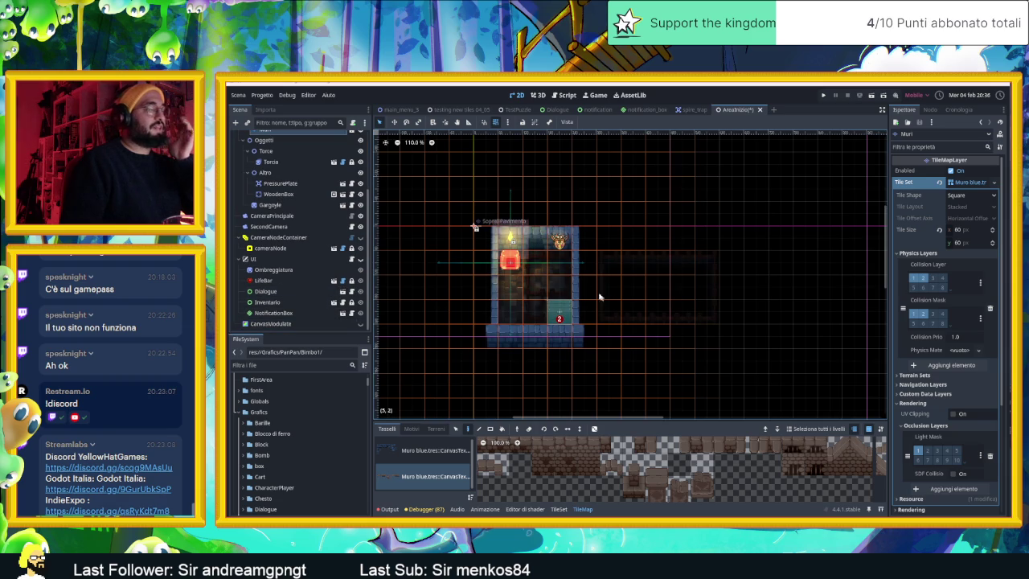
scroll(290, 237, "up", 3)
scroll(291, 237, "up", 1)
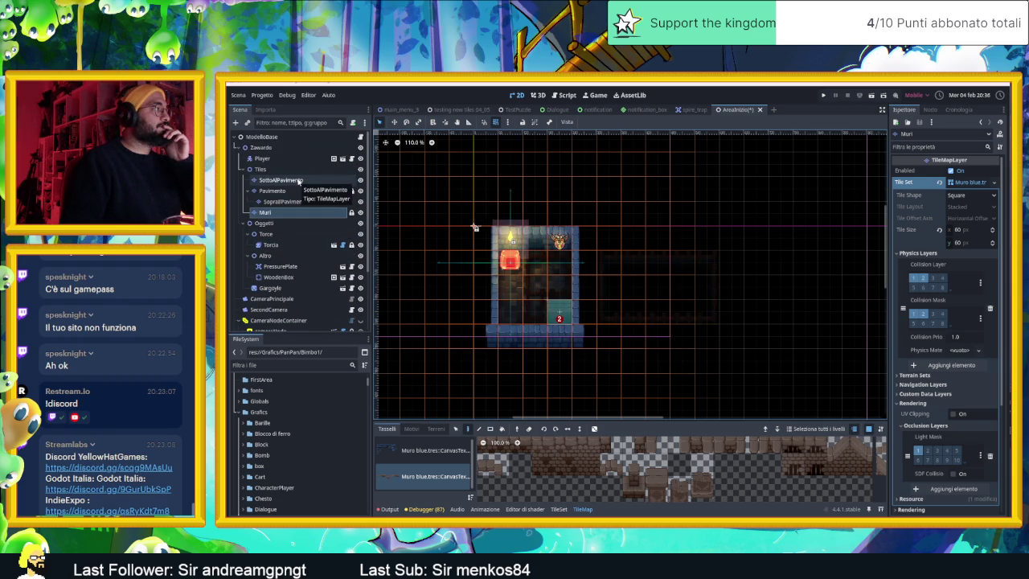
Select the SottoAlPavimento layer and expand, then collapse, its Physics properties.
left_click(280, 180)
left_click(922, 193)
left_click(922, 193)
left_click(924, 202)
left_click(923, 203)
left_click(924, 202)
left_click(924, 203)
Open the Tile Set Quick Load picker, close it unused, and switch to testing new tiles 04_05.
left_click(986, 184)
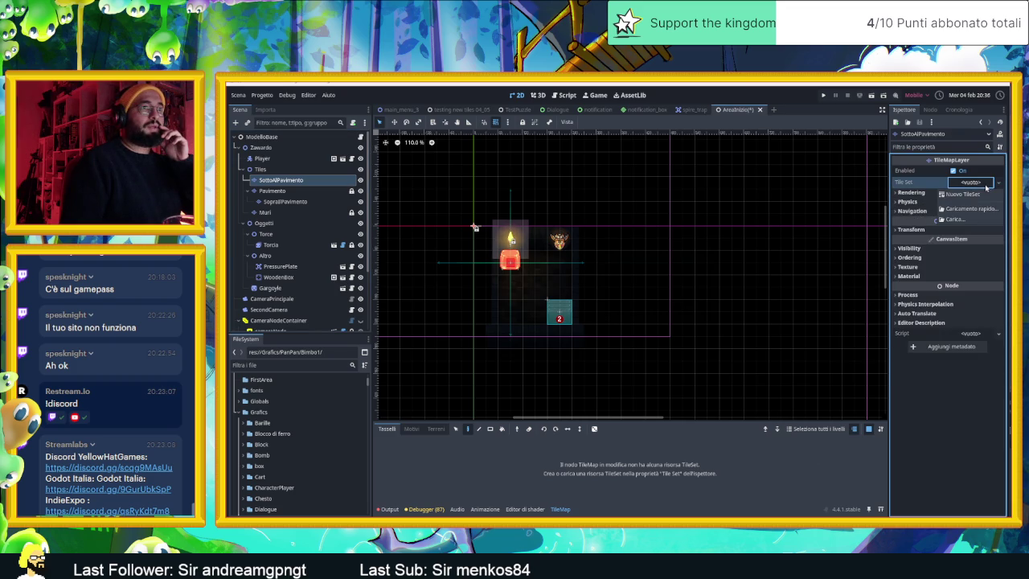
left_click(965, 209)
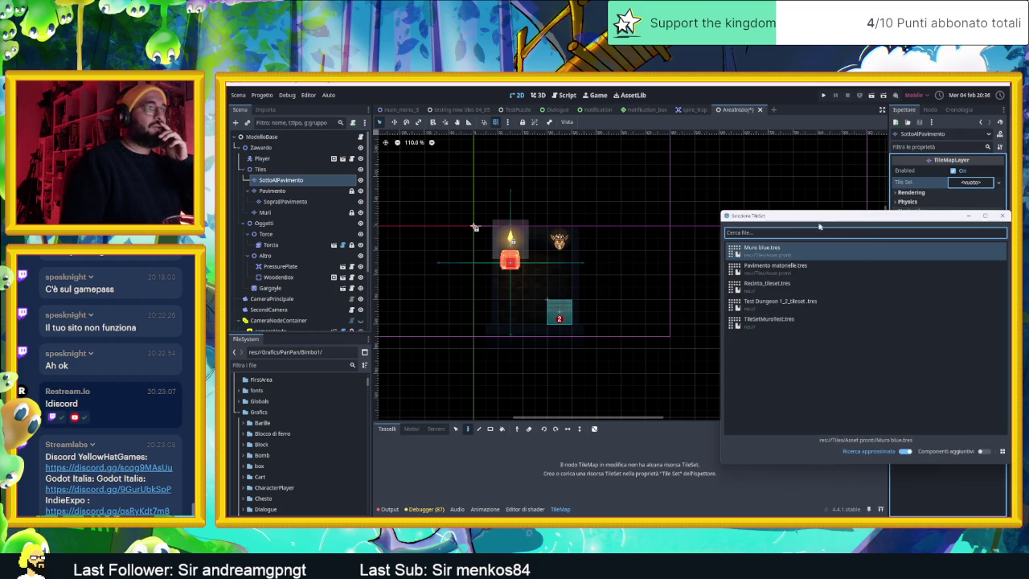
left_click_drag(806, 221, 706, 205)
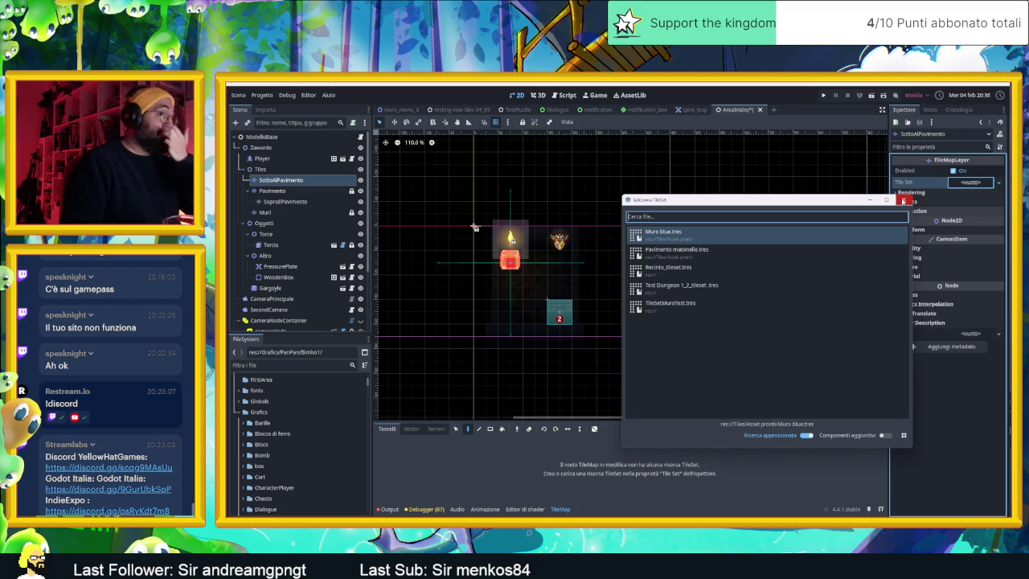
left_click(904, 201)
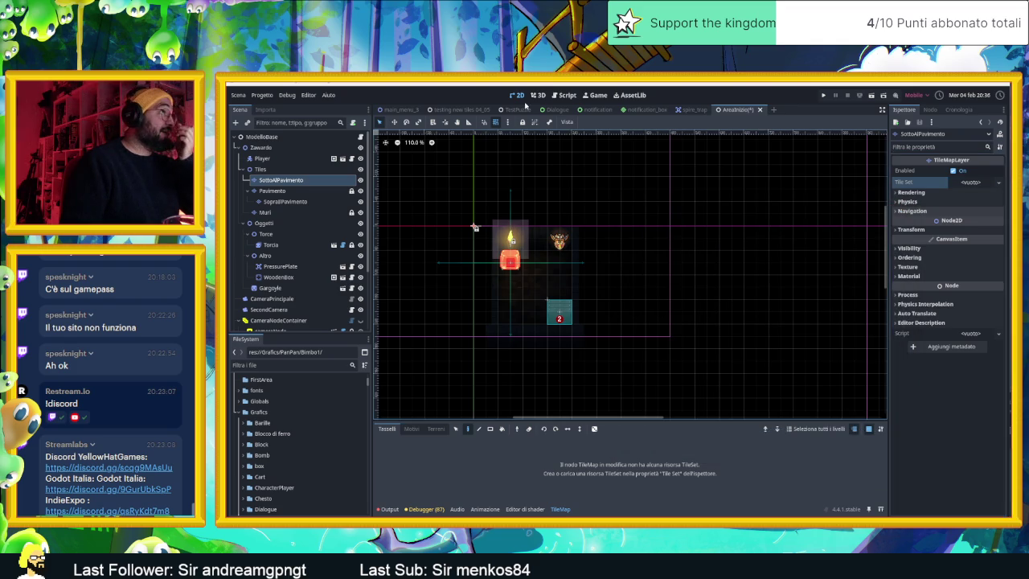
left_click(436, 109)
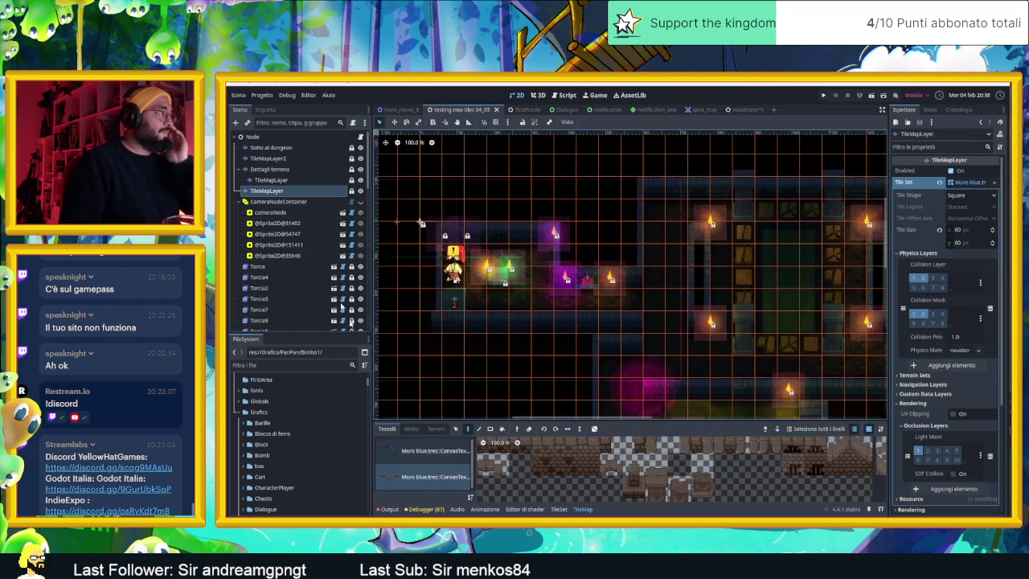
Select the Sotto al dungeon layer and briefly open its Tile Set options menu.
left_click(280, 160)
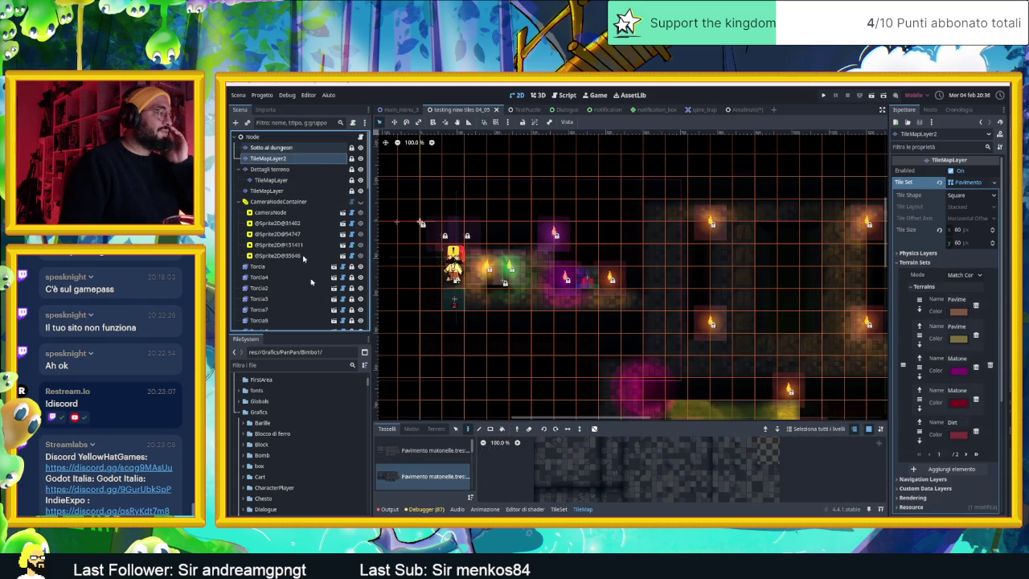
scroll(412, 468, "down", 3)
scroll(413, 468, "down", 5)
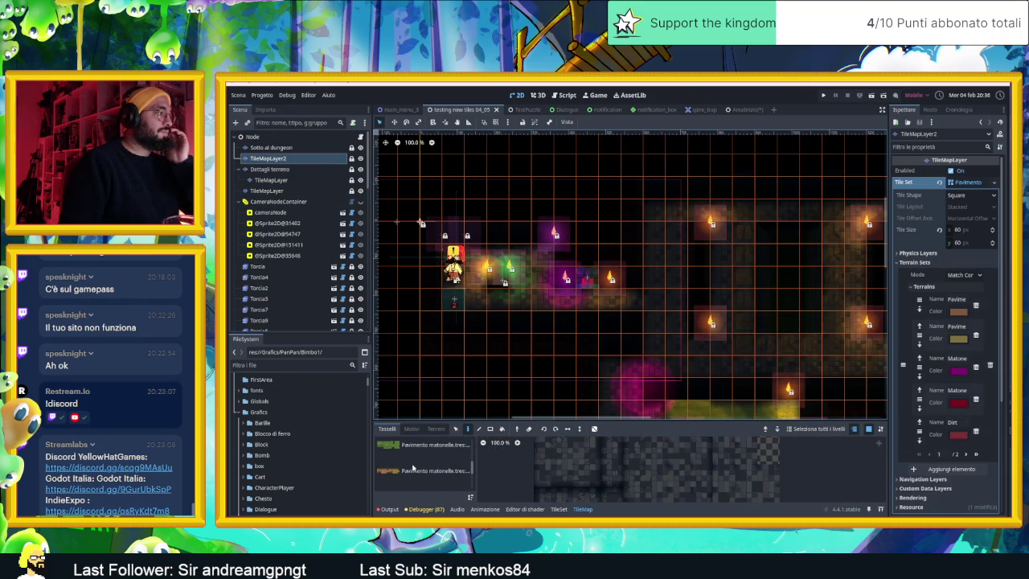
scroll(414, 466, "up", 5)
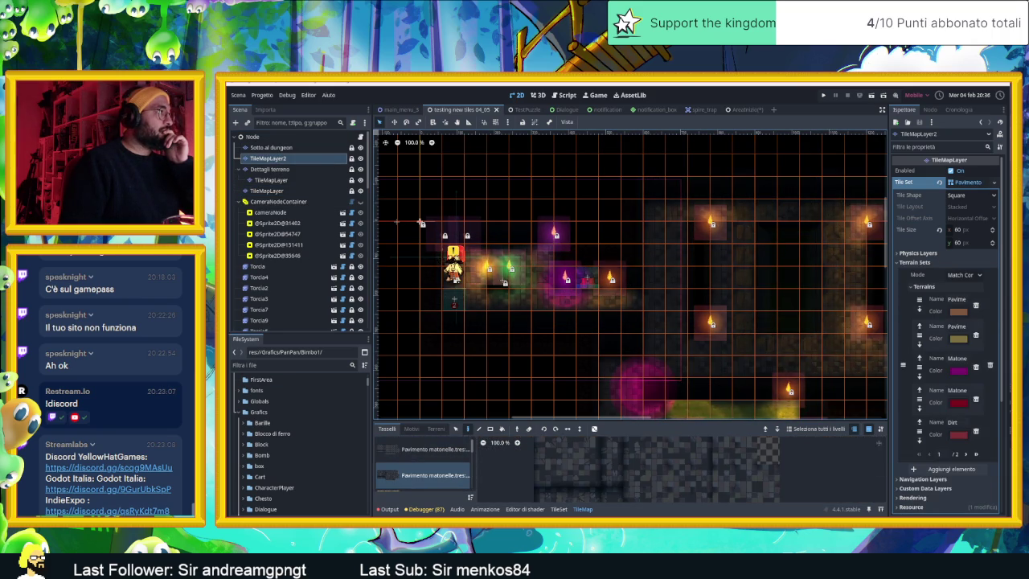
left_click(271, 148)
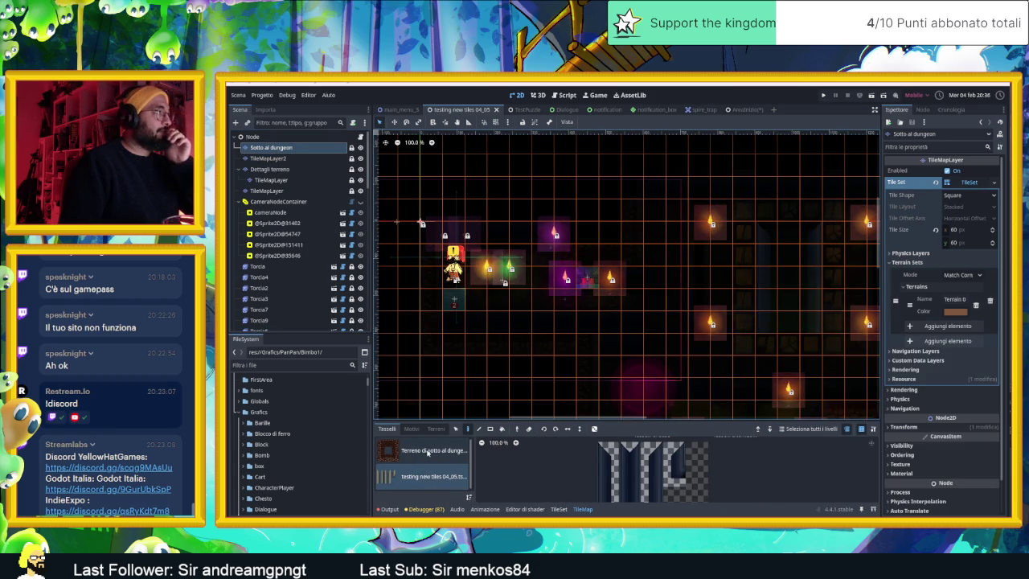
left_click(995, 183)
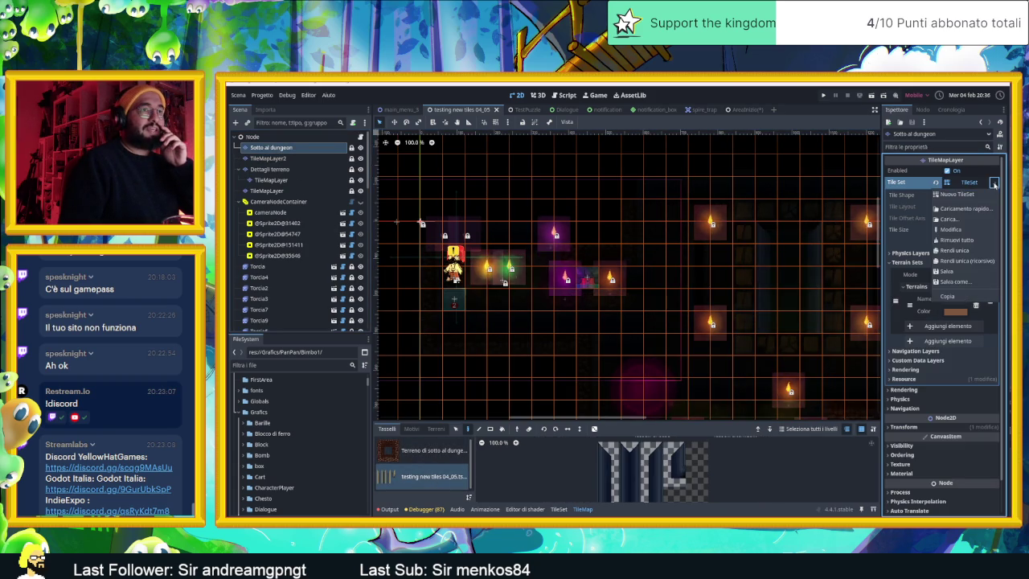
left_click(970, 184)
left_click(970, 184)
left_click(970, 184)
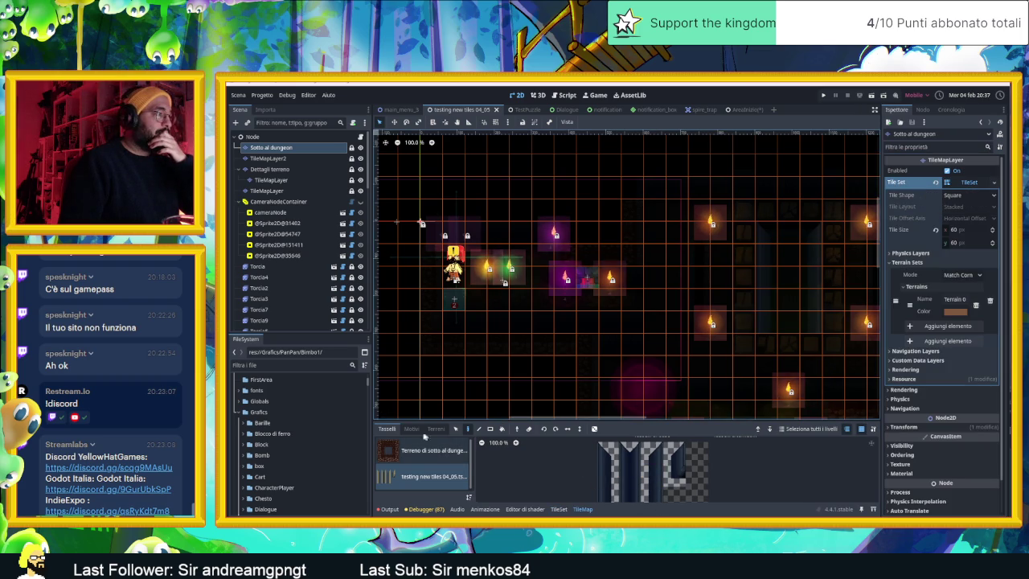
Open its TileSet in an enlarged TileSet editor and choose to save it as a new resource.
left_click(558, 509)
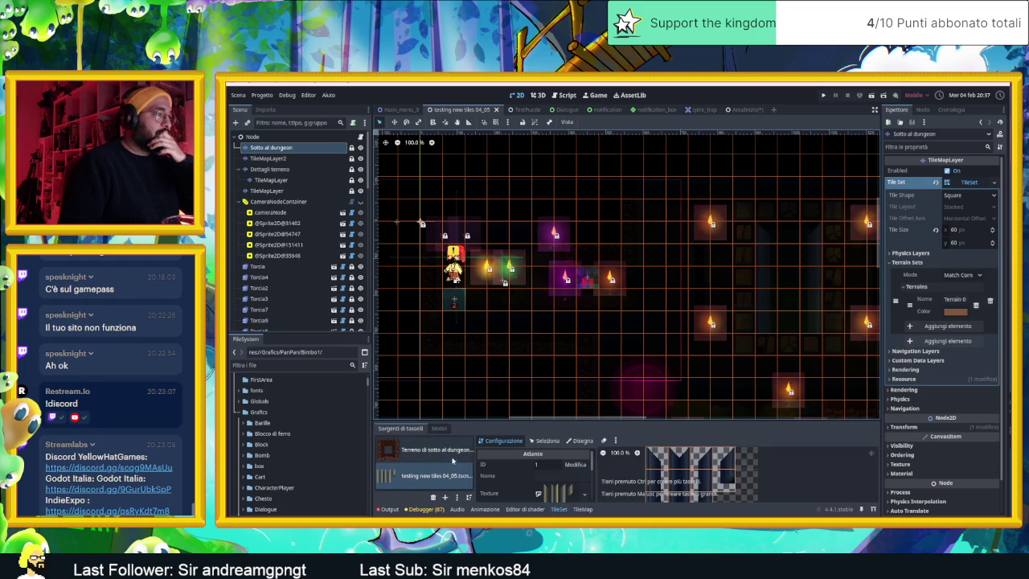
left_click_drag(626, 418, 644, 291)
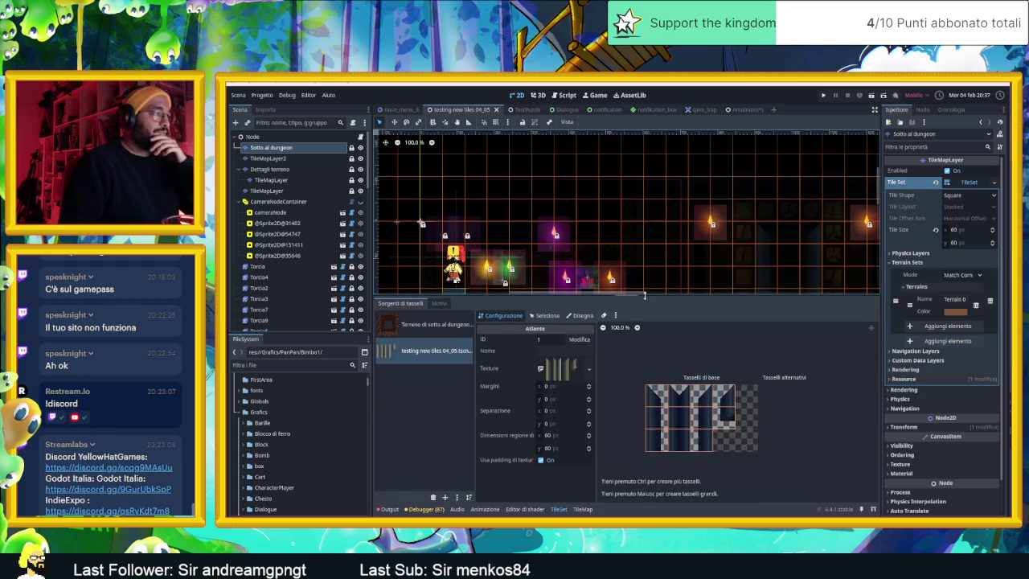
left_click(995, 183)
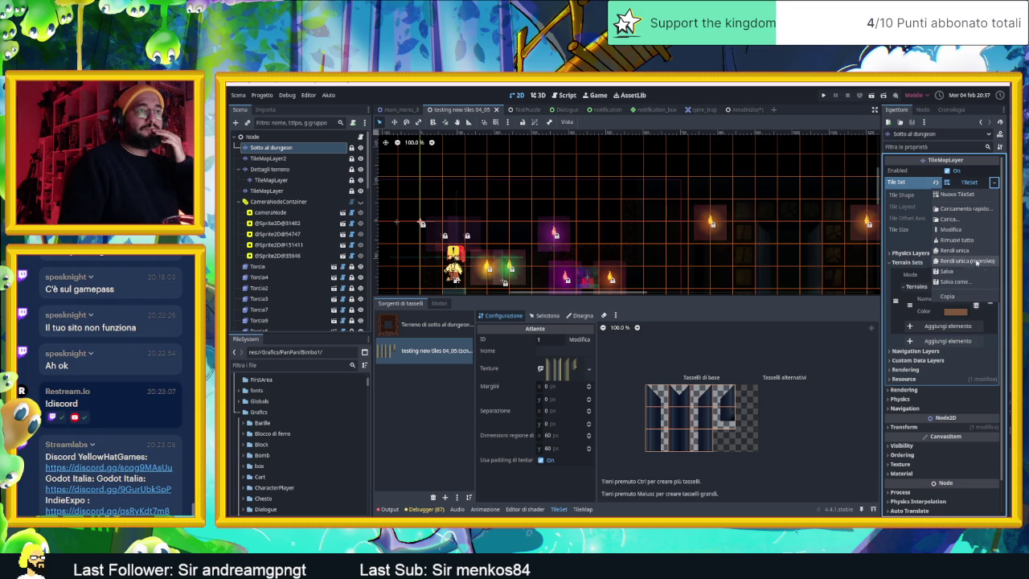
left_click(958, 281)
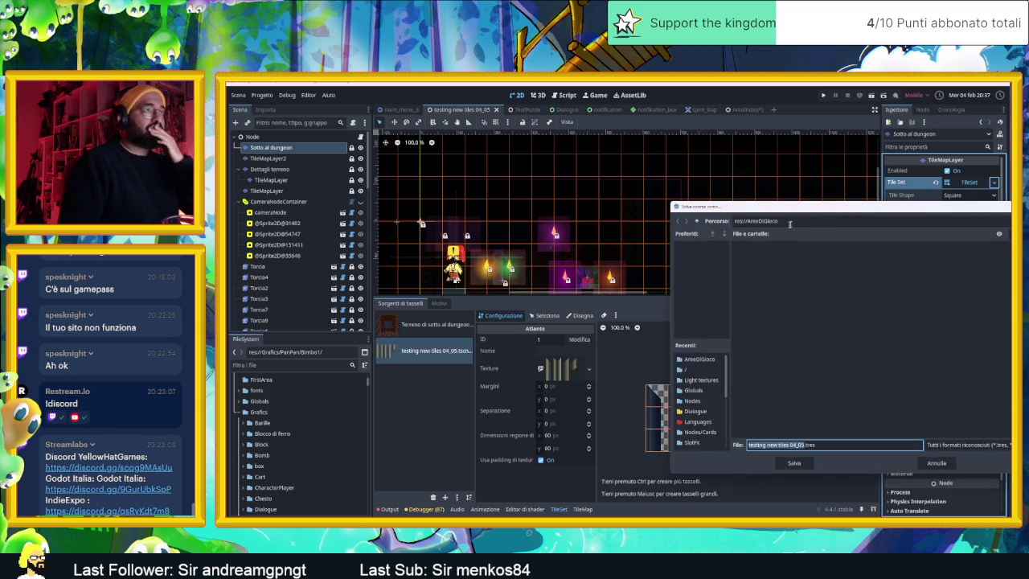
Save the TileSet as SottoAlPavimento.tres in a new res://TileSets folder.
left_click(698, 222)
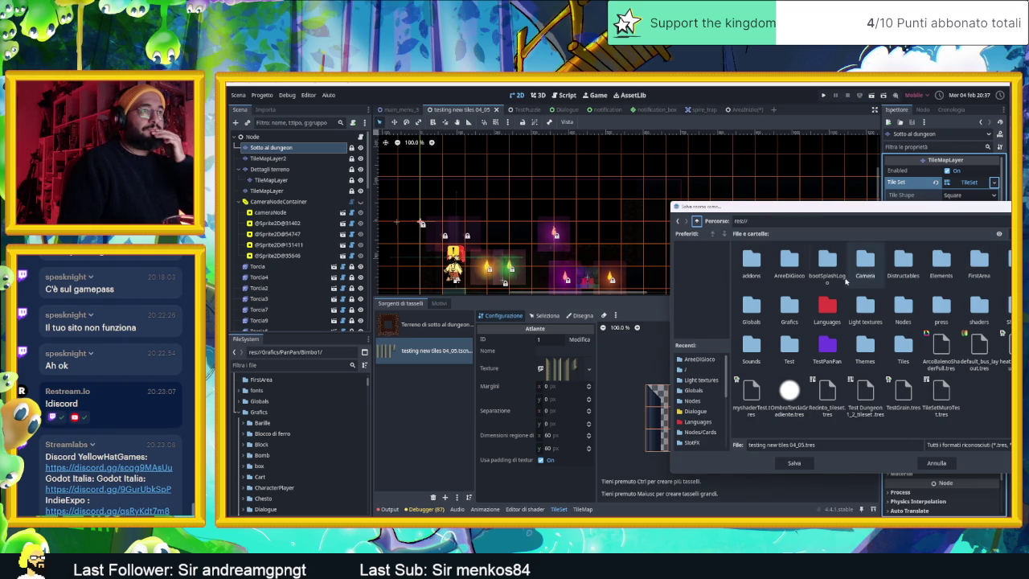
left_click(1005, 262)
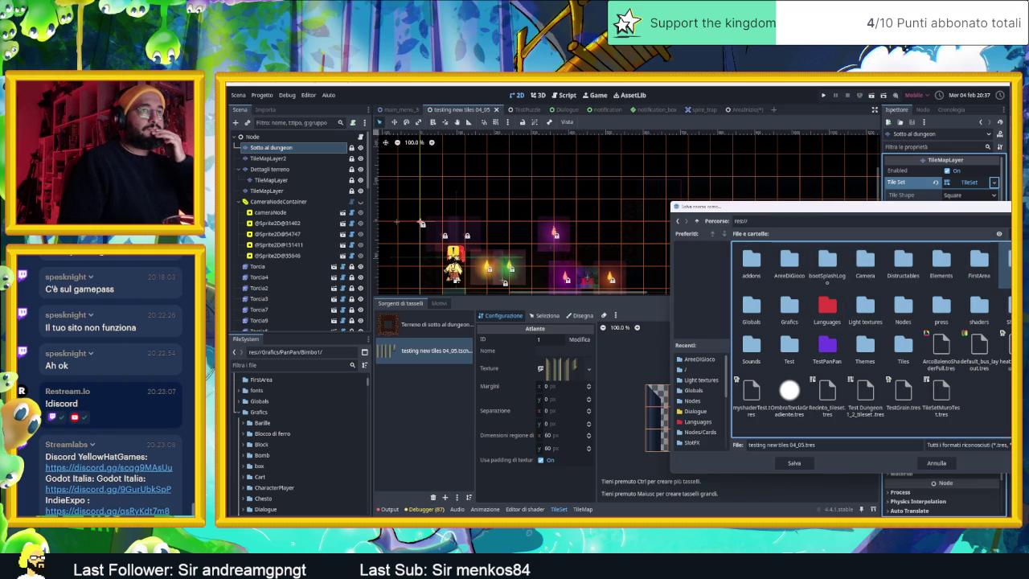
key("ctrl+n")
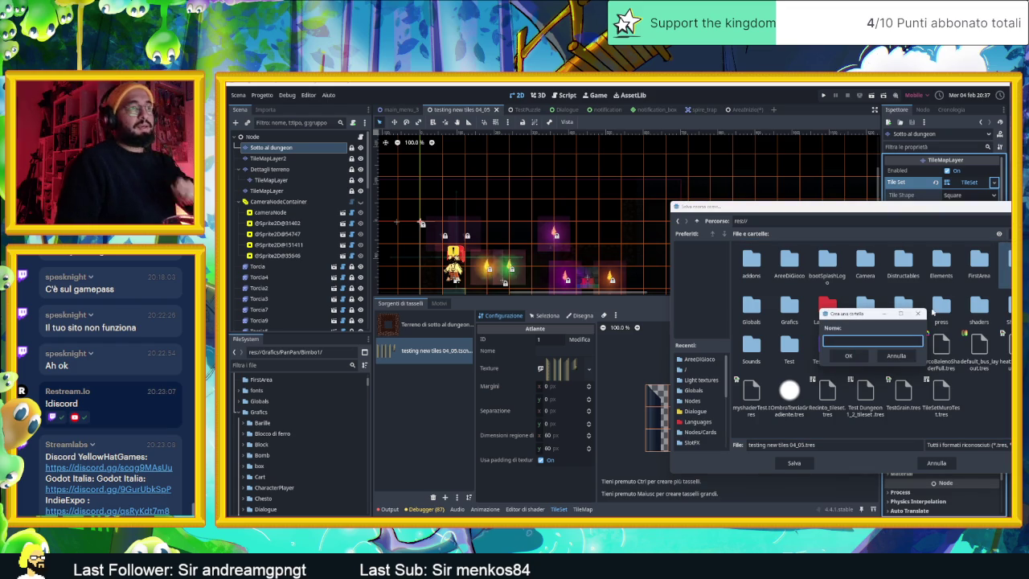
type("Tile")
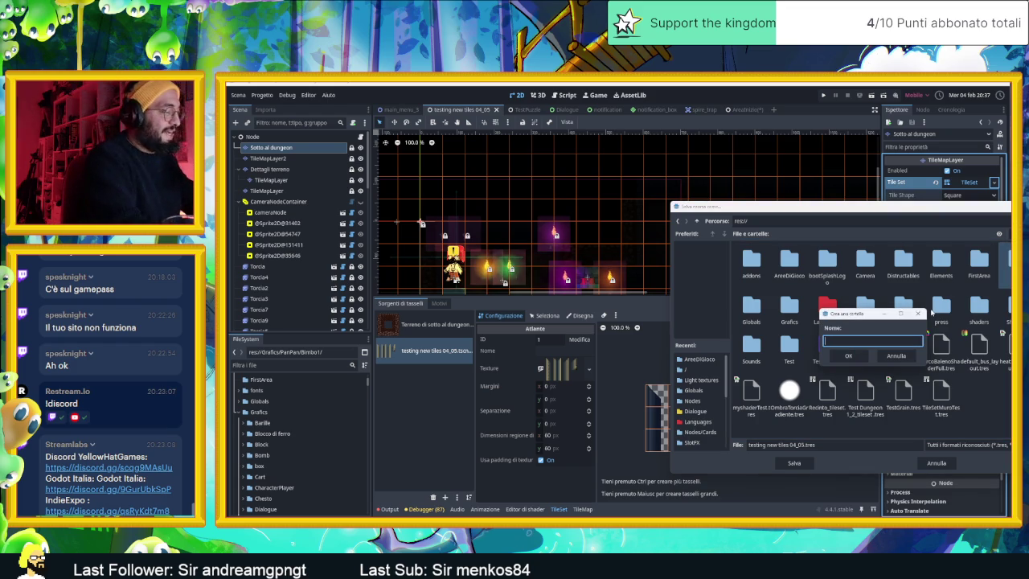
type("Sets")
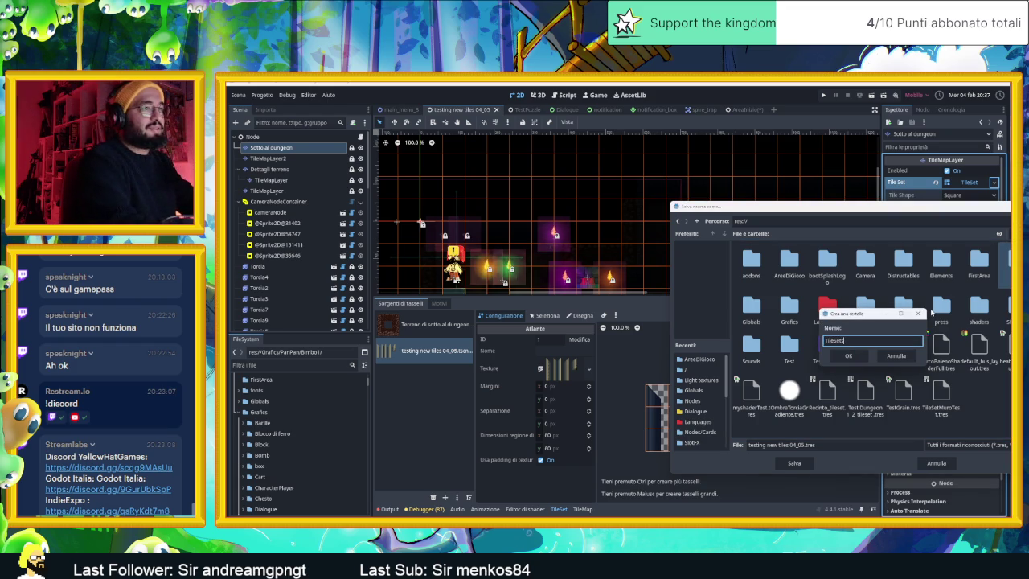
key("Return")
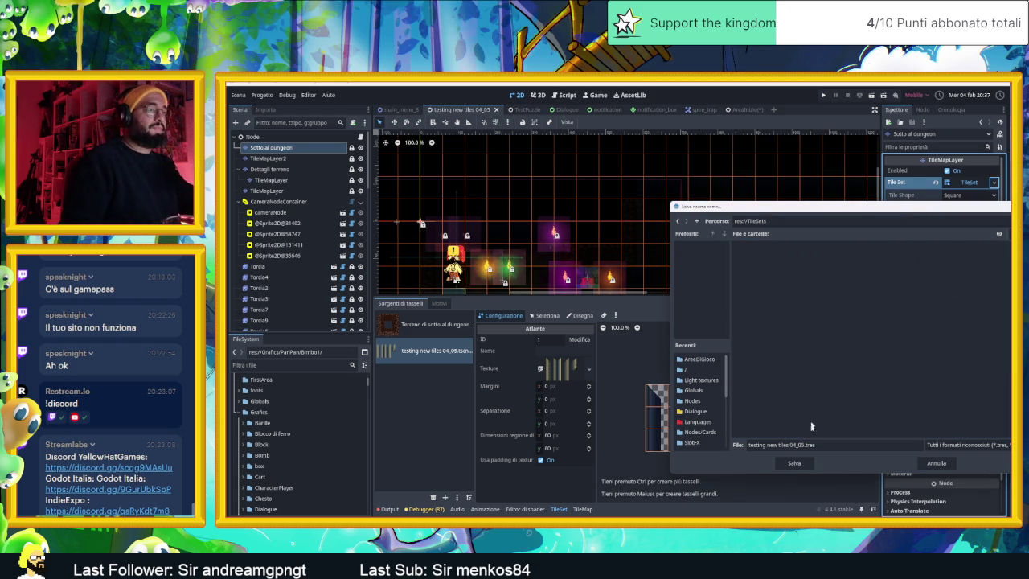
left_click_drag(805, 443, 744, 446)
type("SottoAlPavimento")
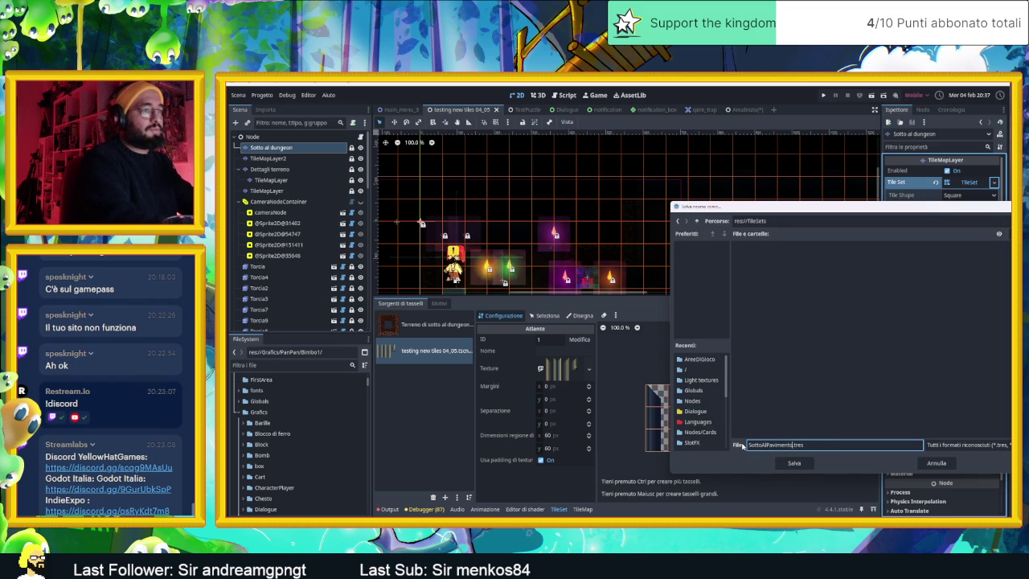
left_click(795, 463)
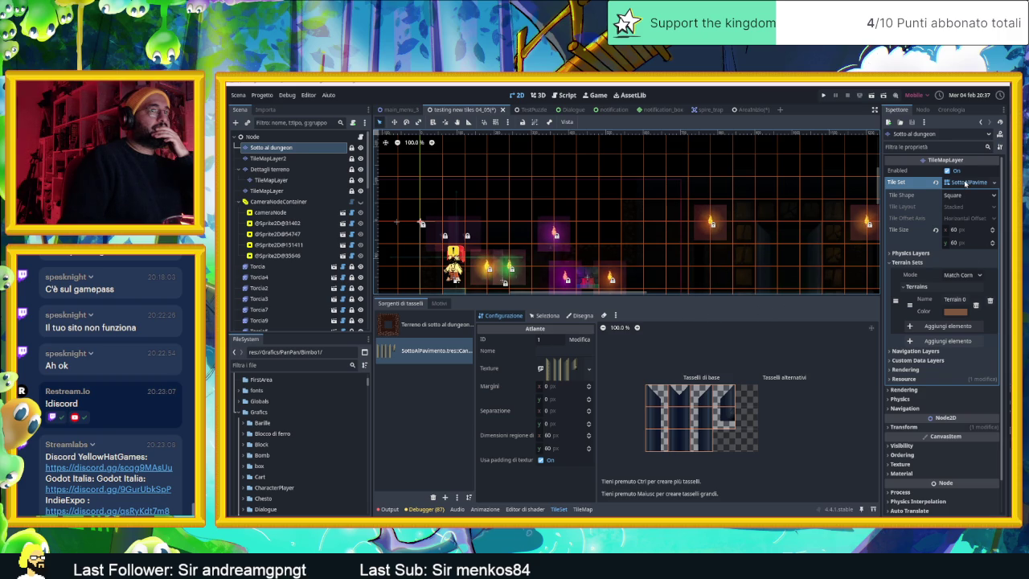
Check the under-dungeon terrain atlas source, then return to AreaInizio.
left_click(431, 325)
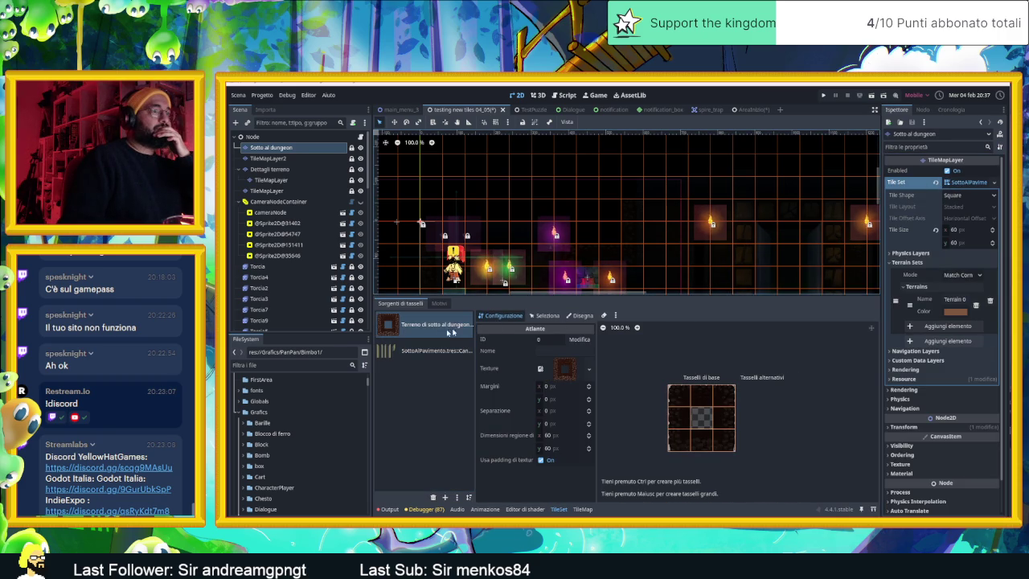
left_click(436, 350)
left_click(751, 109)
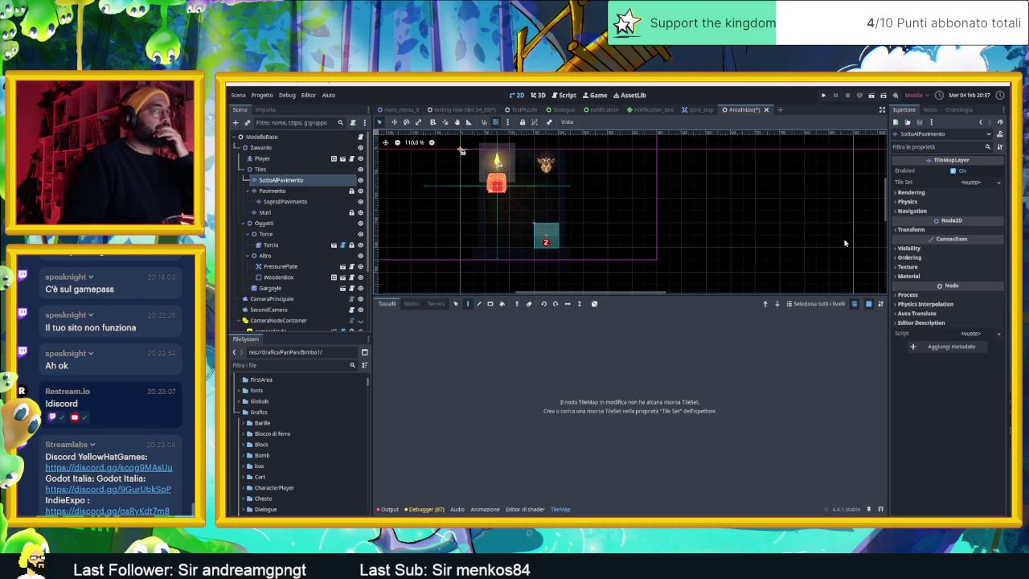
Quick-load SottoAlPavimento.tres as the SottoAlPavimento layer's TileSet.
left_click(999, 183)
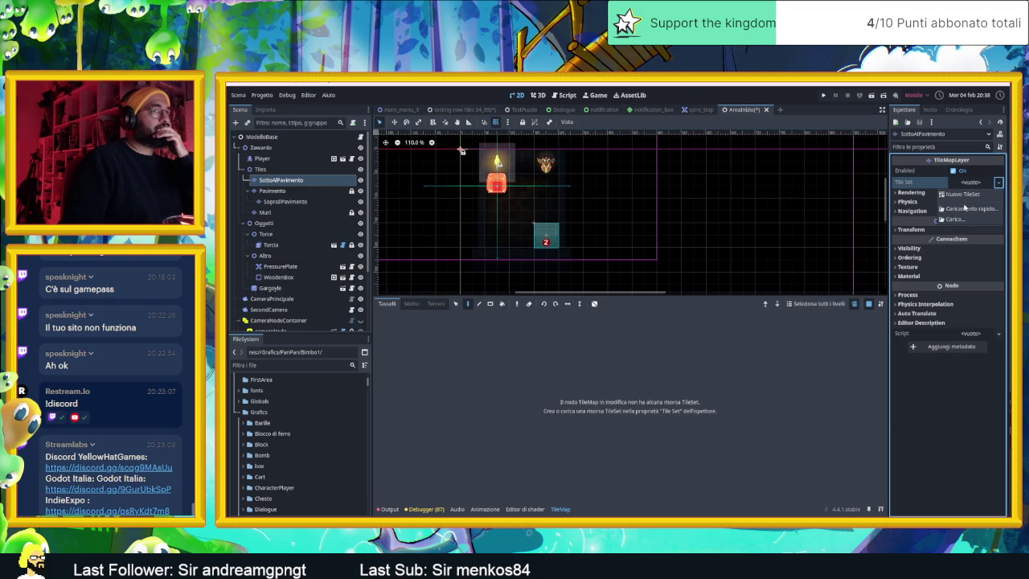
left_click(965, 209)
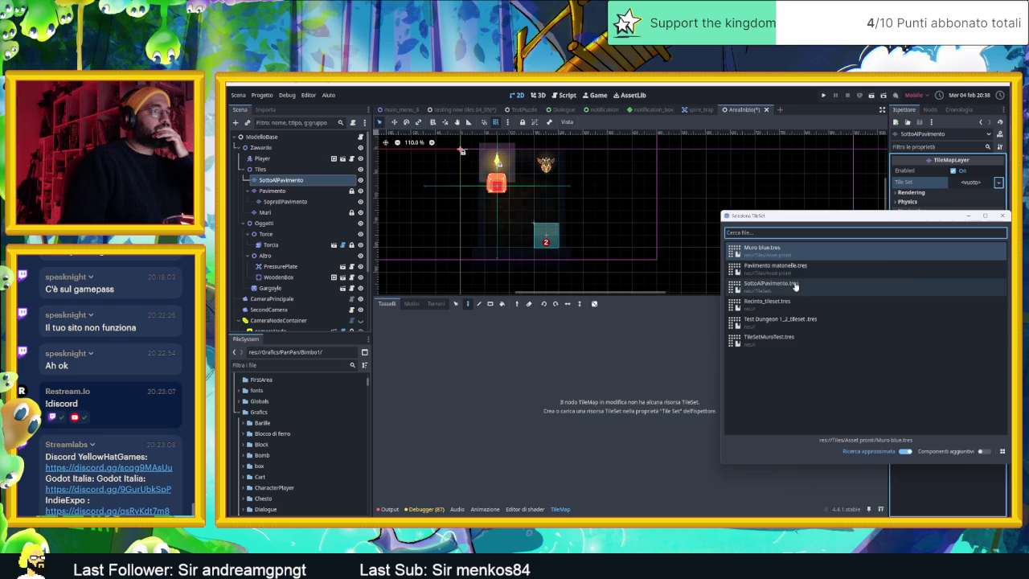
left_click(794, 285)
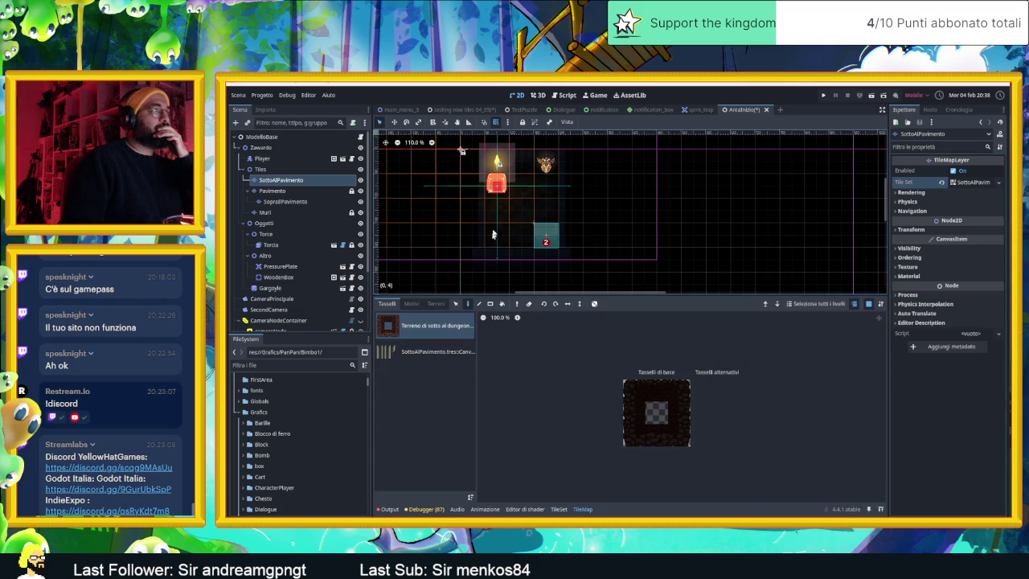
scroll(493, 234, "up", 1)
scroll(544, 216, "up", 1)
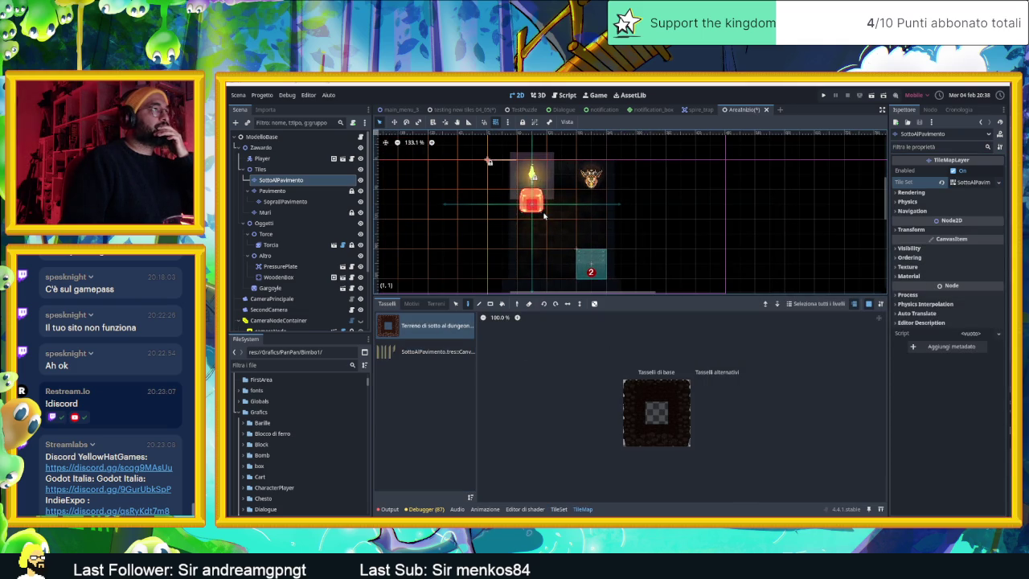
scroll(544, 211, "up", 1)
scroll(319, 302, "down", 4)
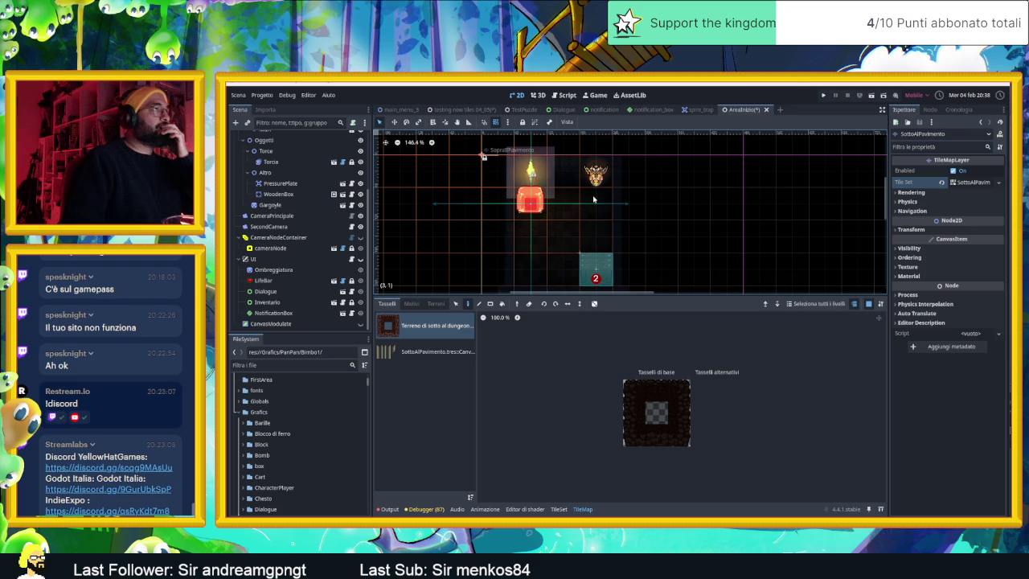
Enlarge the viewport, pick the top-left under-floor tile, and turn off selected-layer highlighting.
left_click_drag(649, 298, 648, 370)
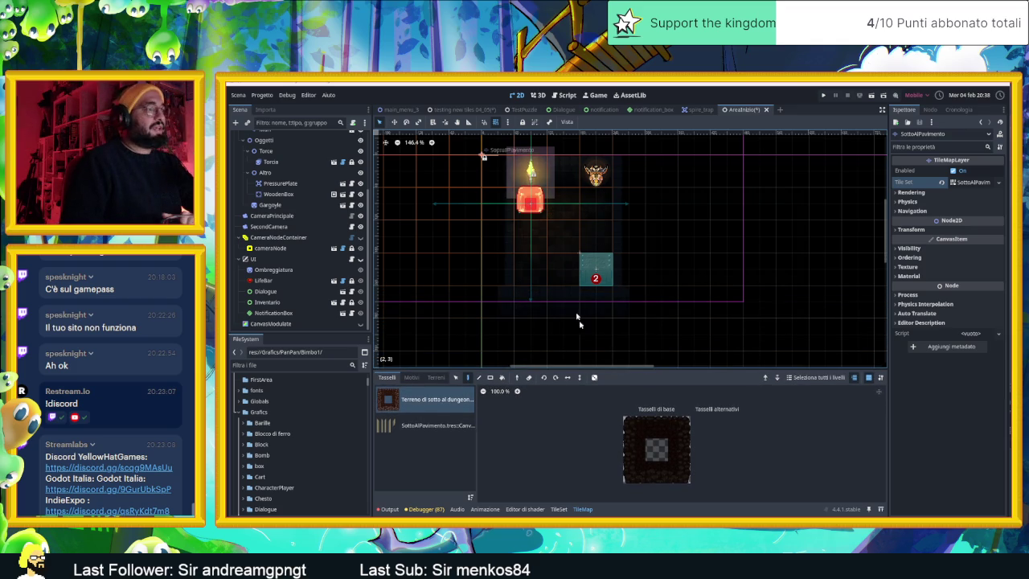
left_click(632, 434)
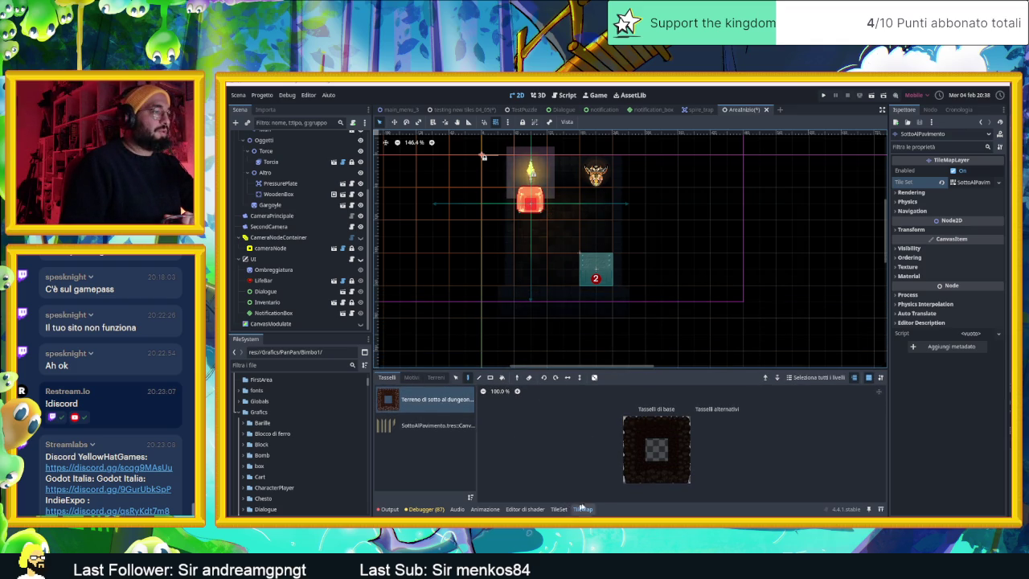
left_click(633, 427)
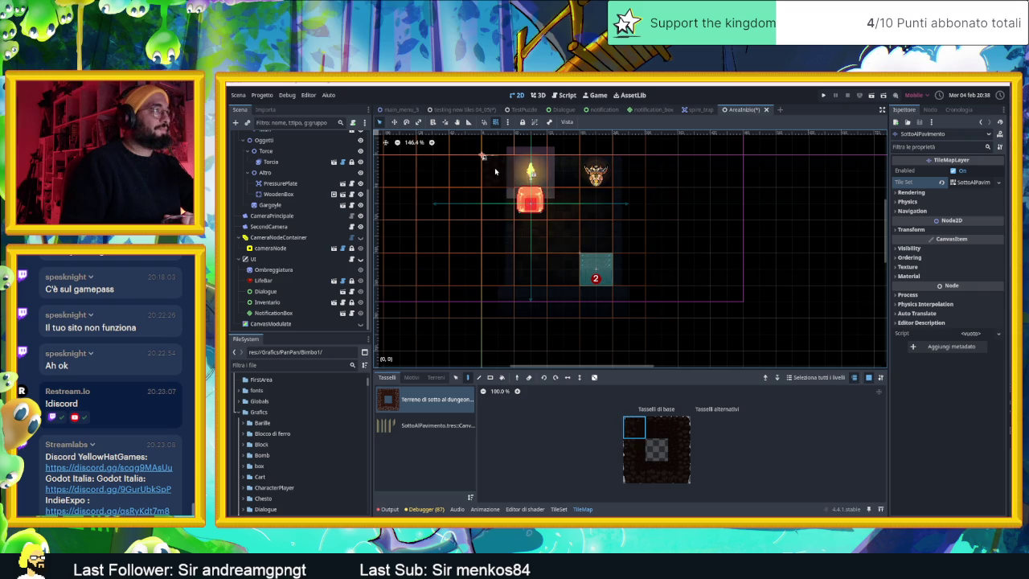
left_click_drag(482, 161, 486, 226)
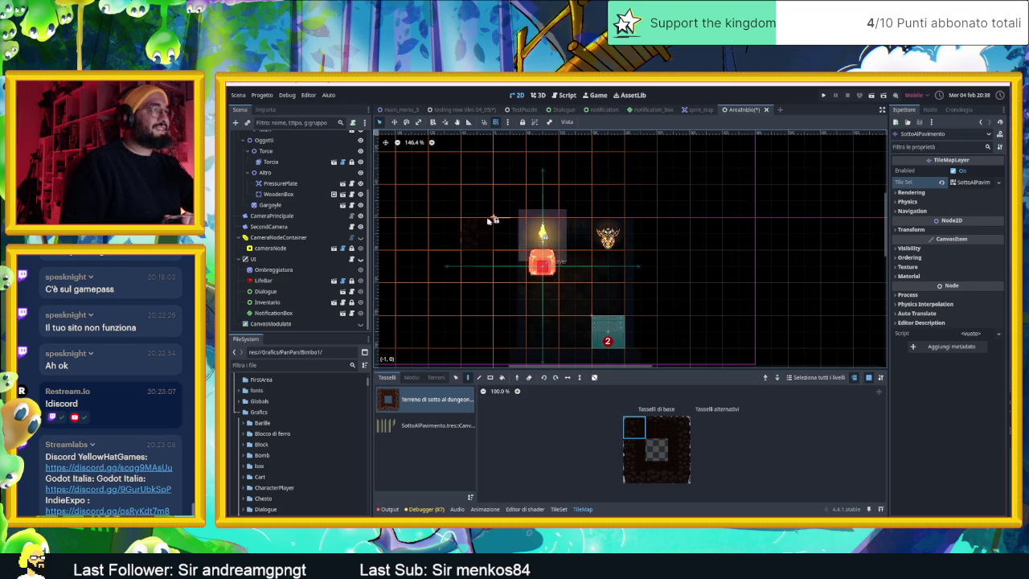
left_click(776, 379)
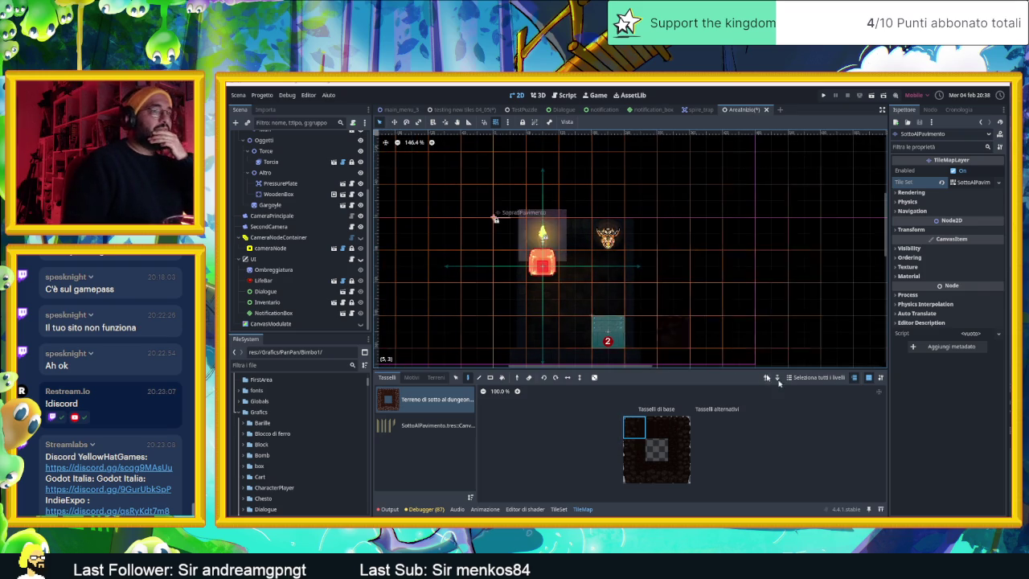
left_click(854, 381)
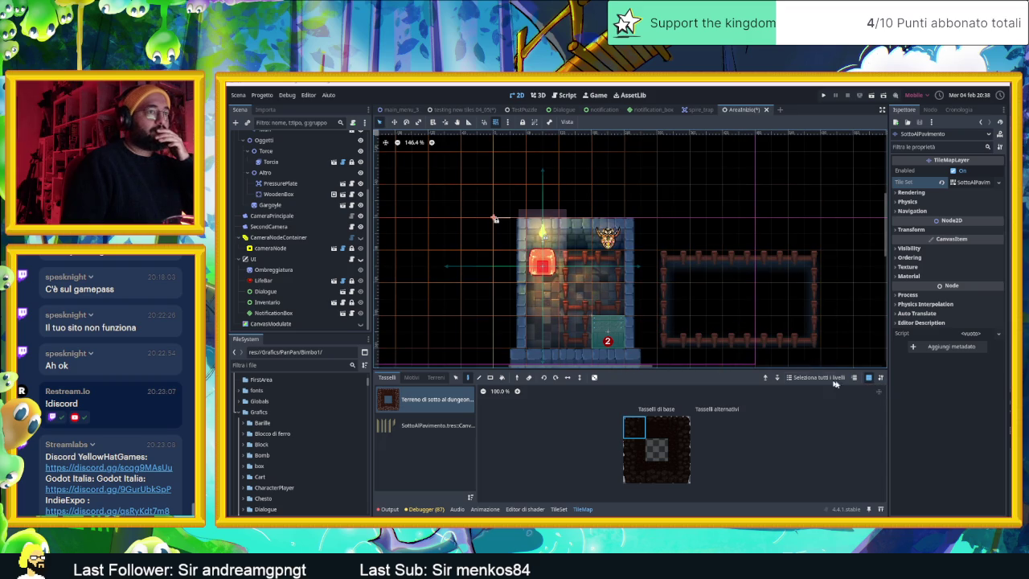
Toggle the grid display, then paint dark under-floor tiles down the room's left edge.
left_click(869, 378)
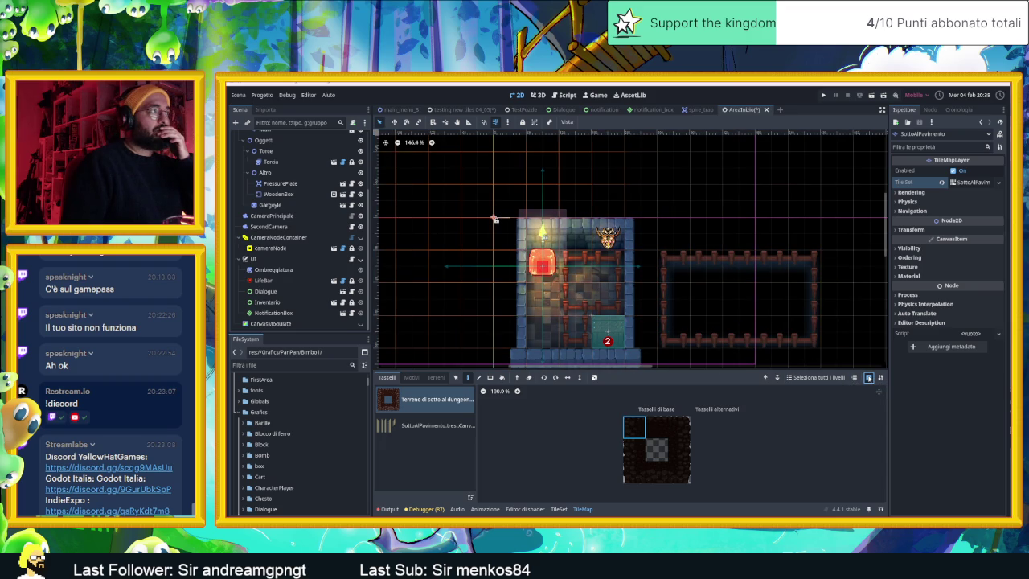
left_click(869, 378)
left_click(869, 378)
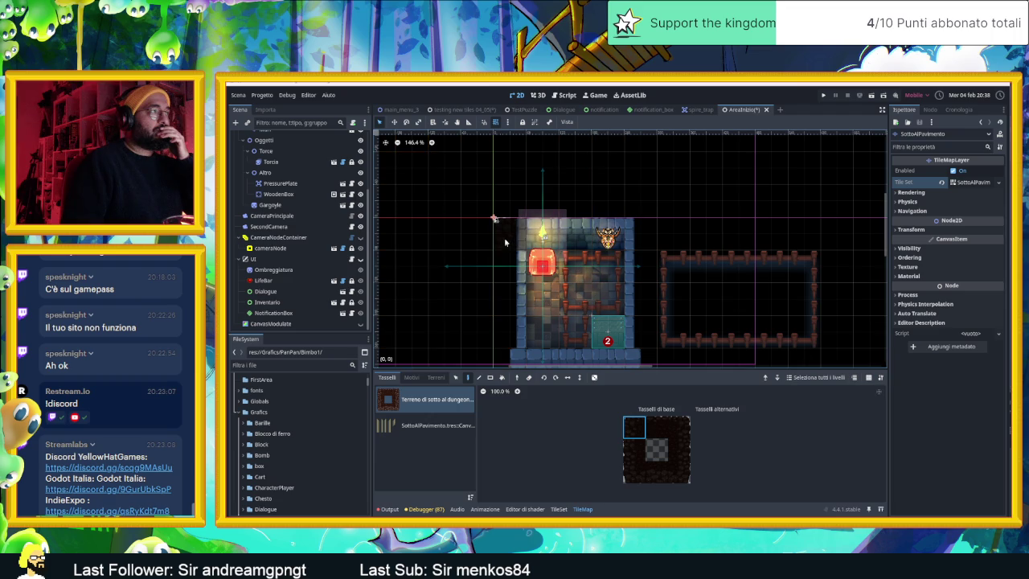
left_click(504, 240)
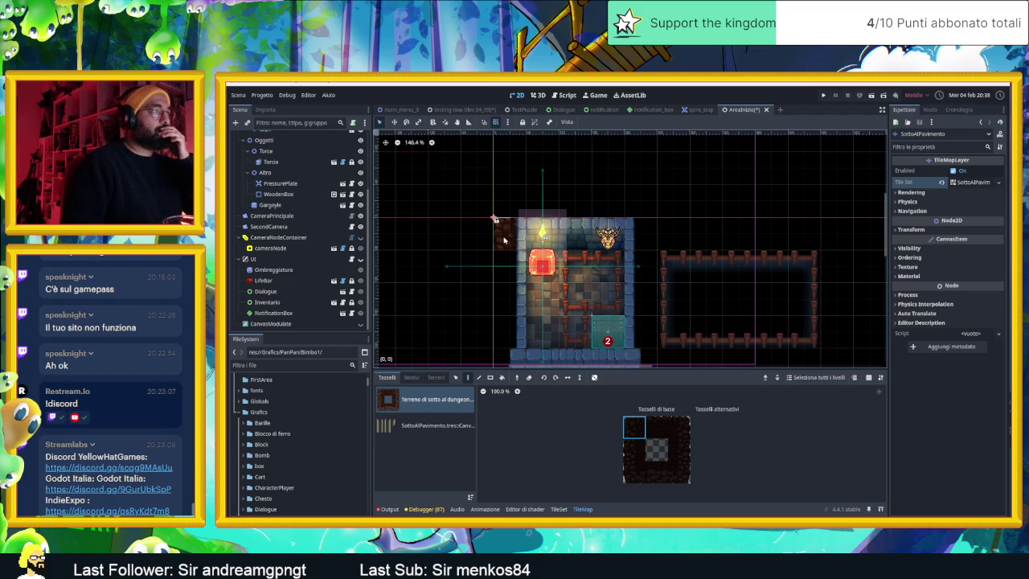
left_click(633, 450)
mouse_move(504, 251)
left_mouse_down()
mouse_move(504, 354)
mouse_move(516, 241)
left_mouse_up()
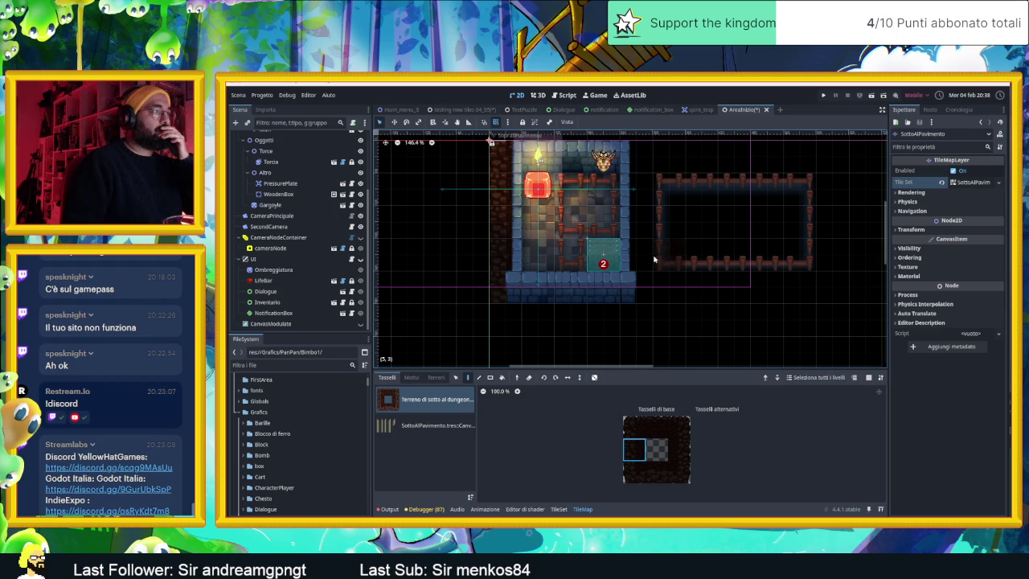
left_click_drag(646, 272, 643, 296)
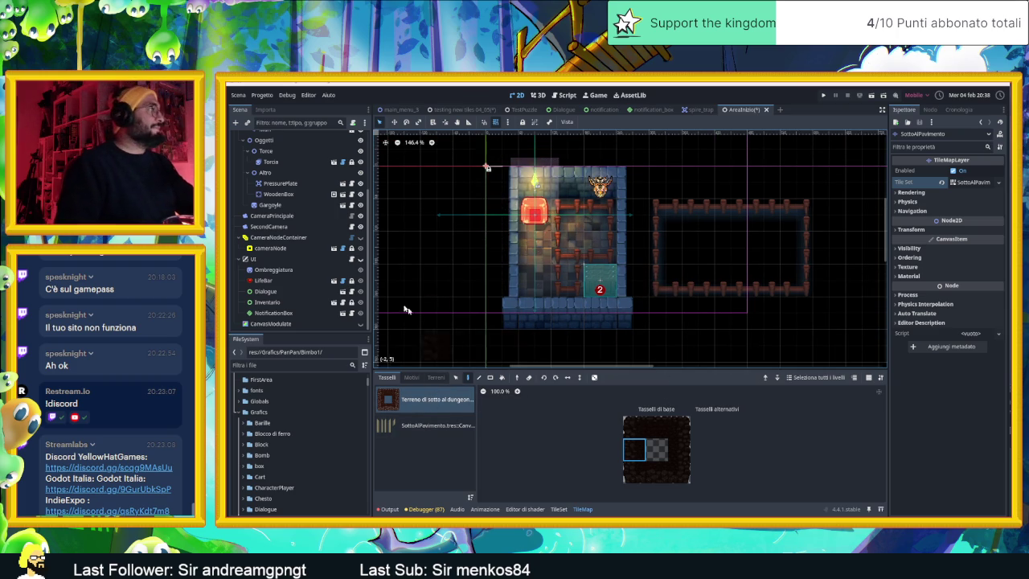
scroll(297, 238, "up", 3)
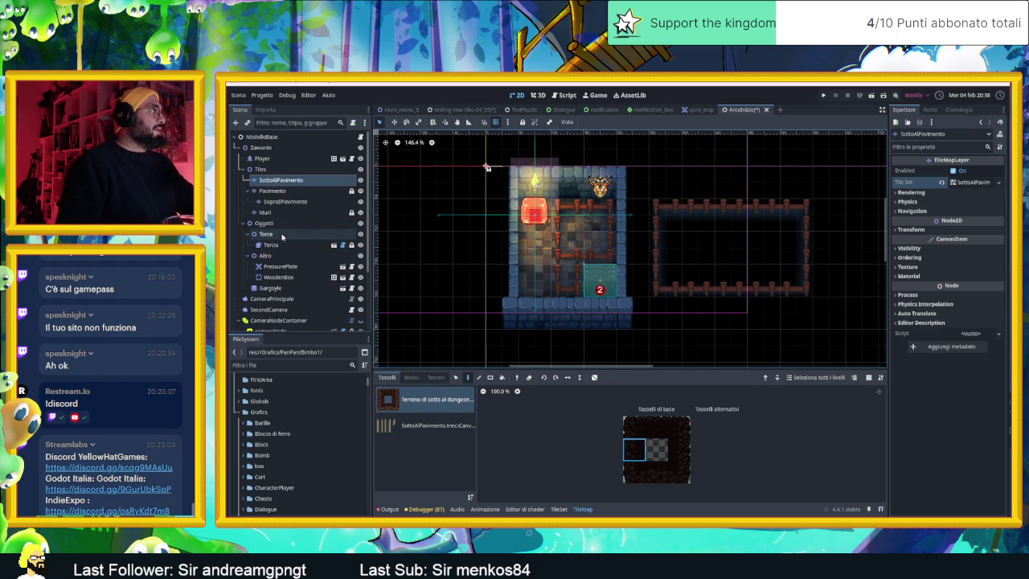
Select the SopraIlPavimento layer after comparing it with Pavimento in the Scene tree.
left_click(294, 191)
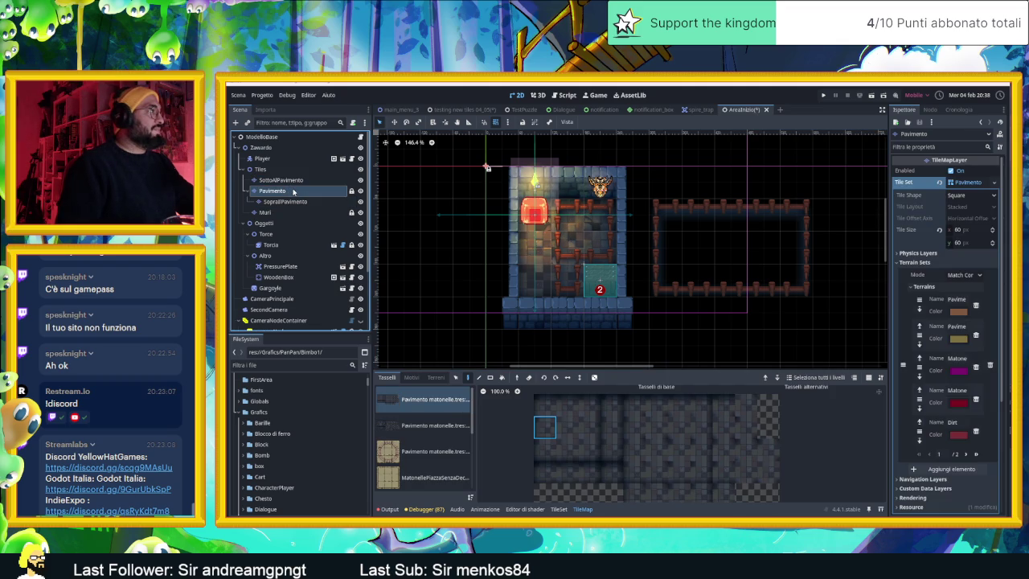
scroll(437, 477, "down", 1)
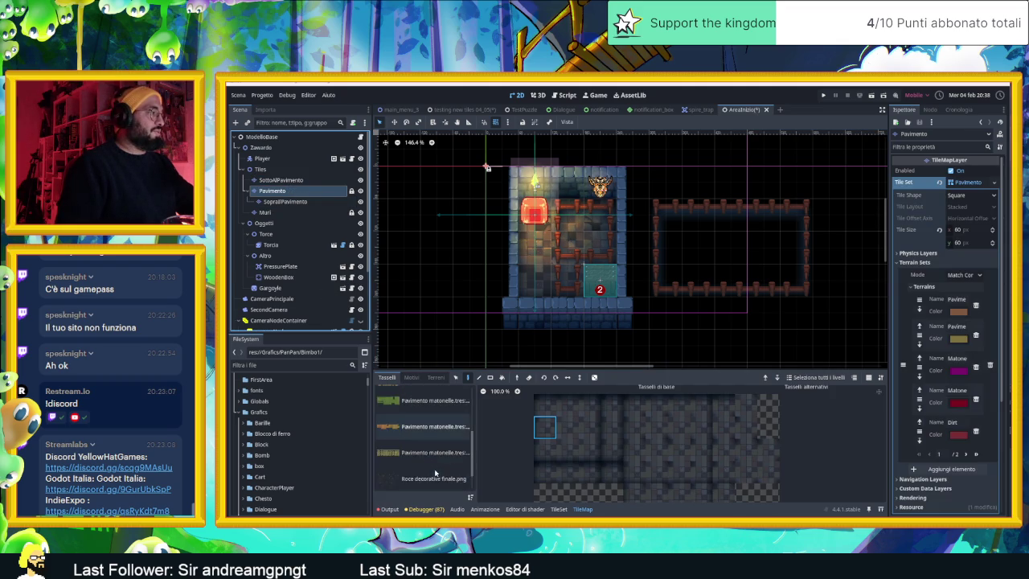
scroll(435, 468, "up", 2)
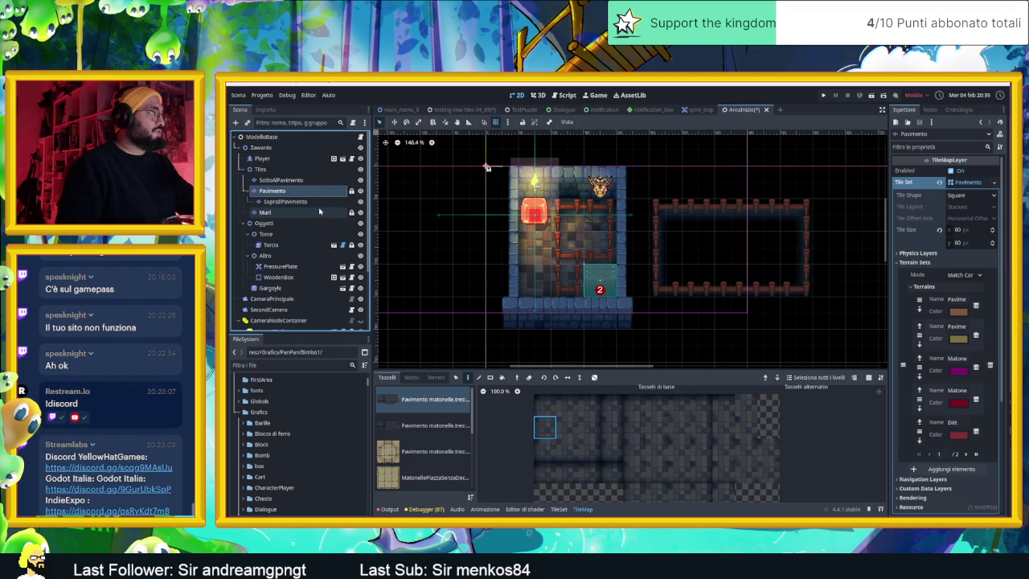
left_click(318, 206)
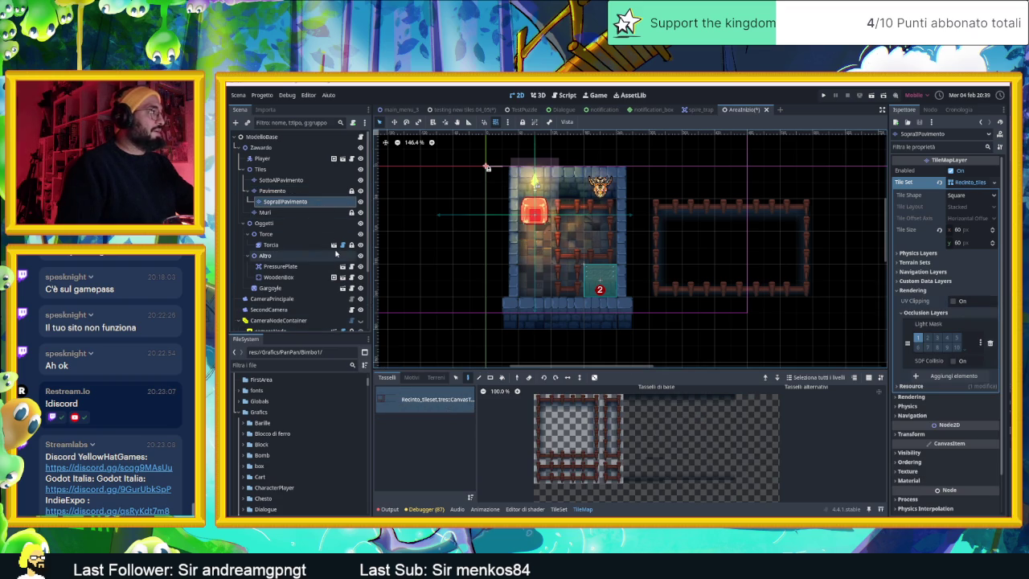
left_click(275, 191)
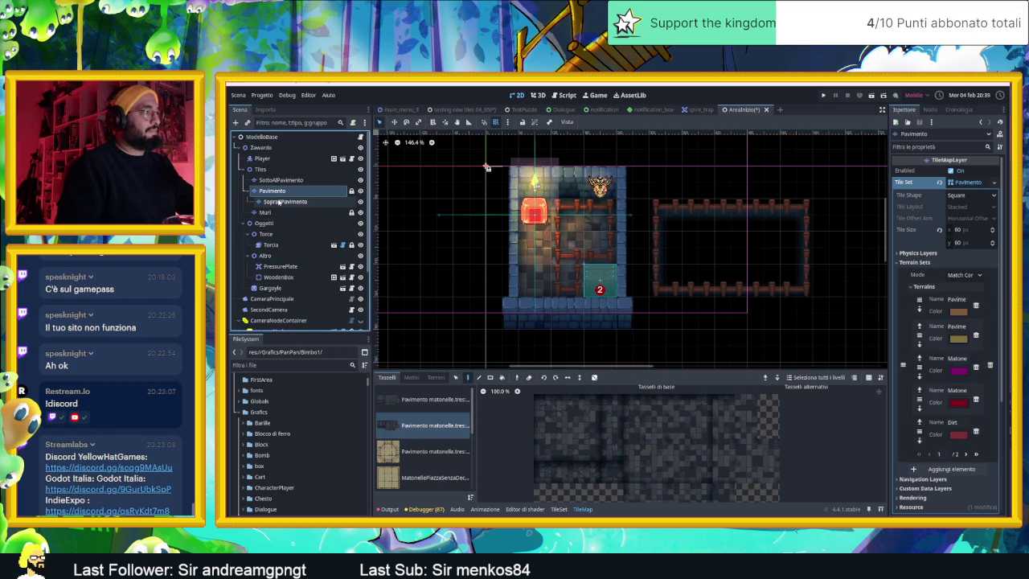
left_click(279, 201)
right_click(278, 202)
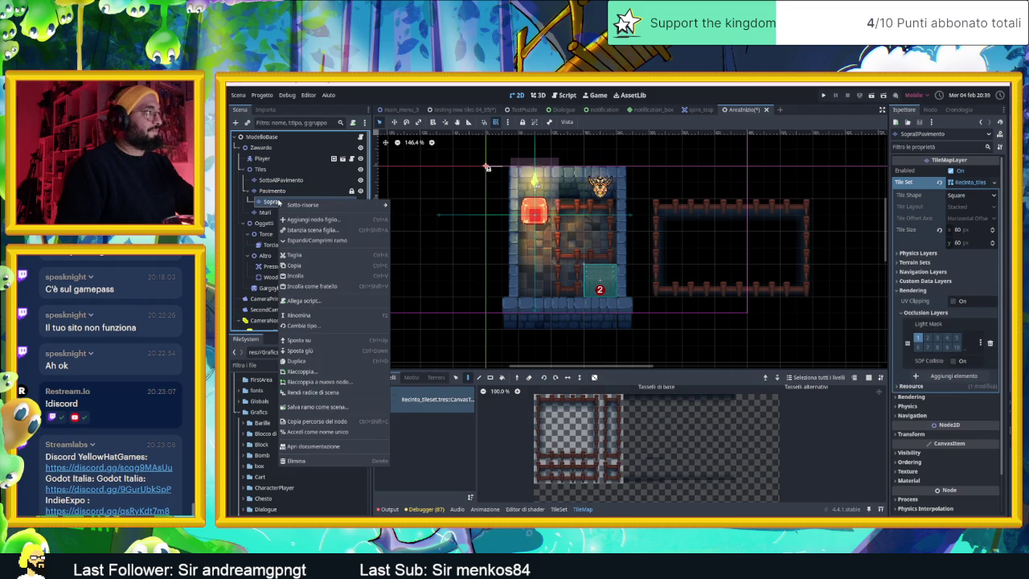
key("Escape")
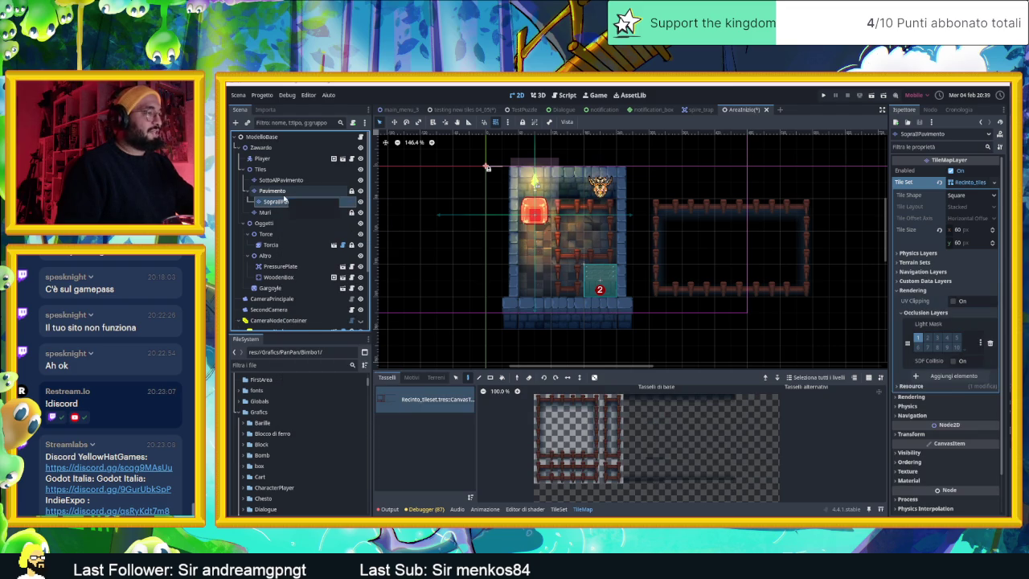
left_click(282, 193)
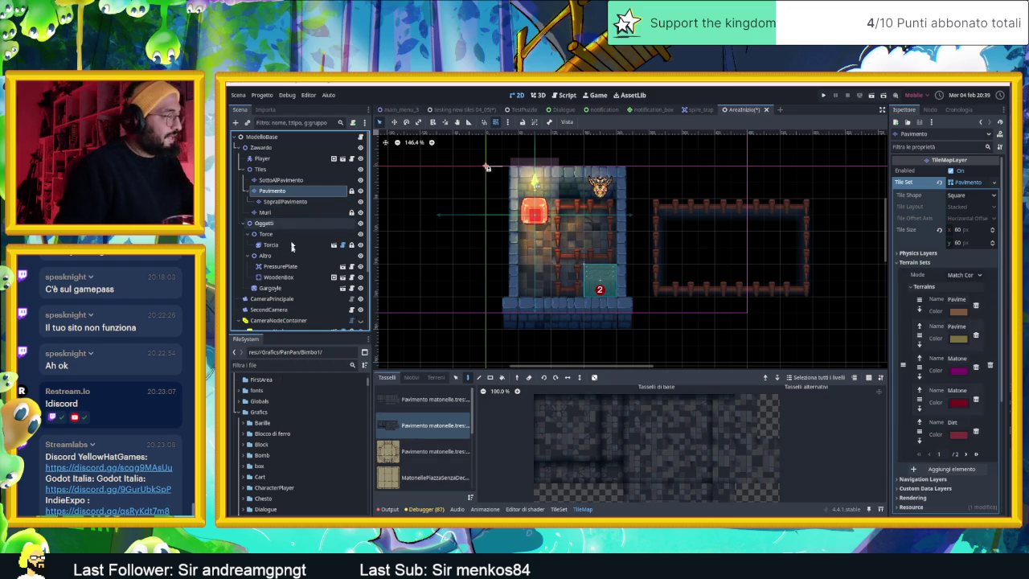
left_click(288, 203)
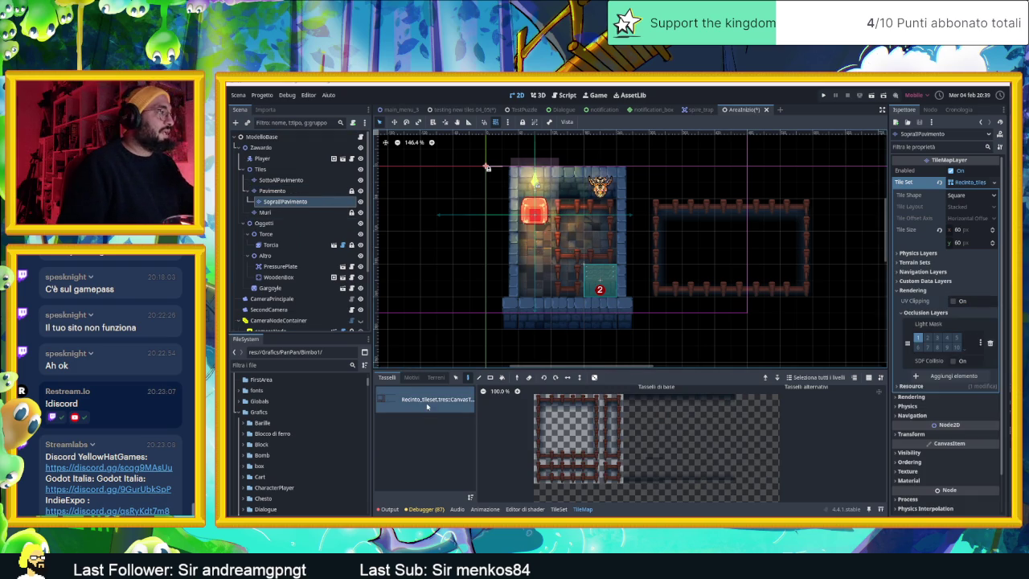
Open Recinto_tileset in the TileSet editor and widen the tile-source list.
left_click(398, 400)
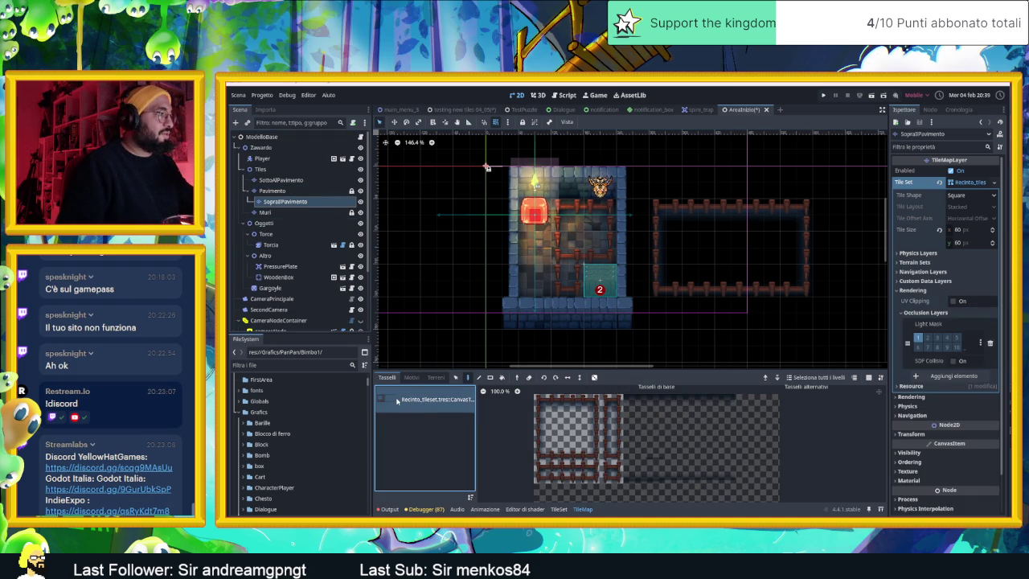
left_click(557, 509)
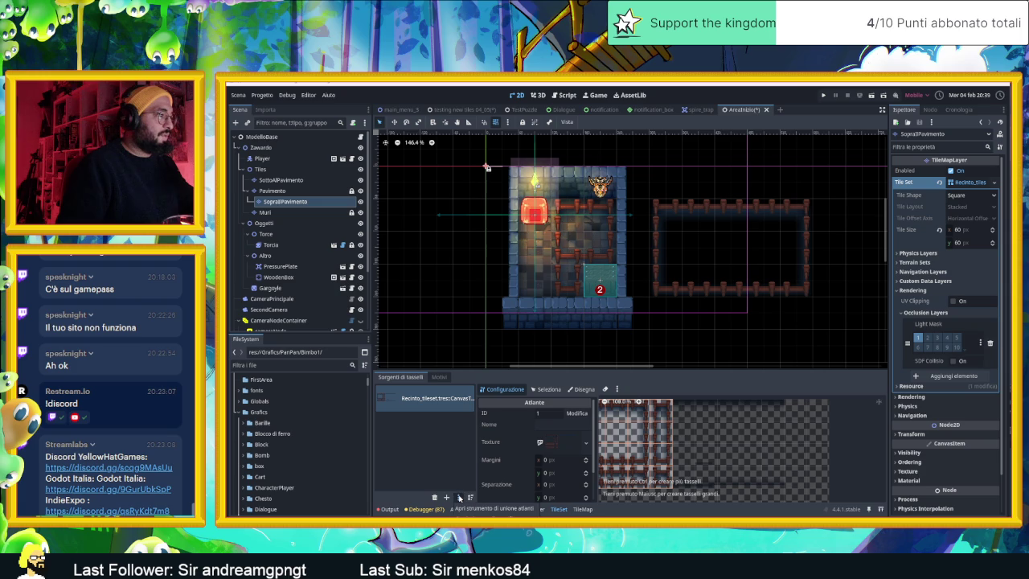
left_click_drag(476, 435, 589, 442)
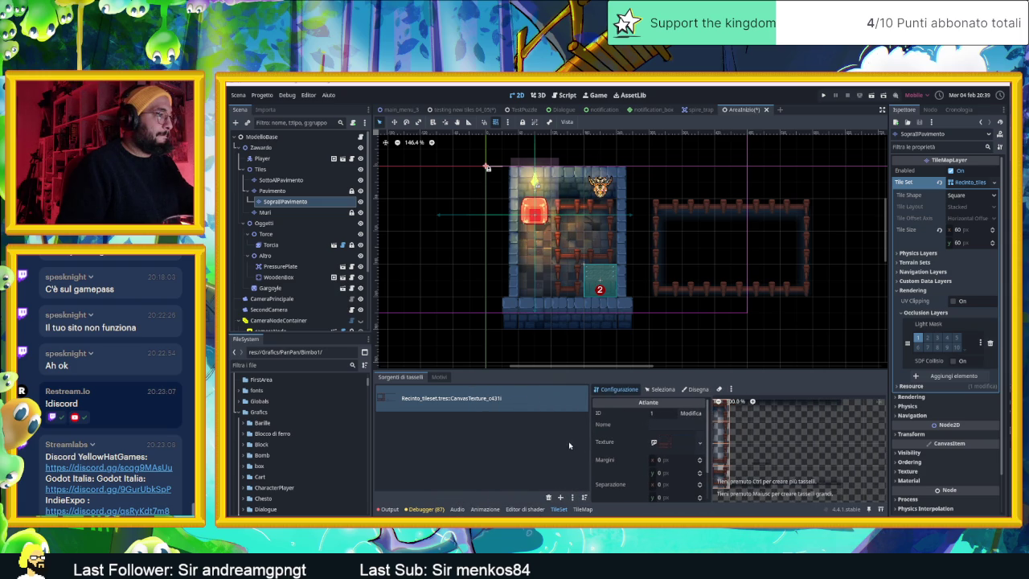
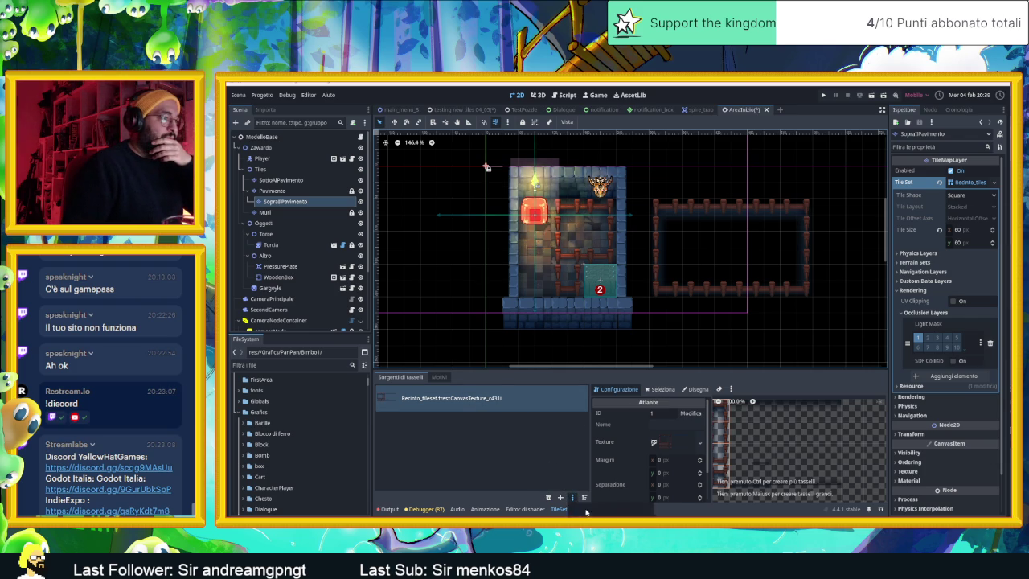
Dismiss the atlas-merge dialog, then duplicate the SopraIlPavimento layer twice with Ctrl+D.
left_click(585, 497)
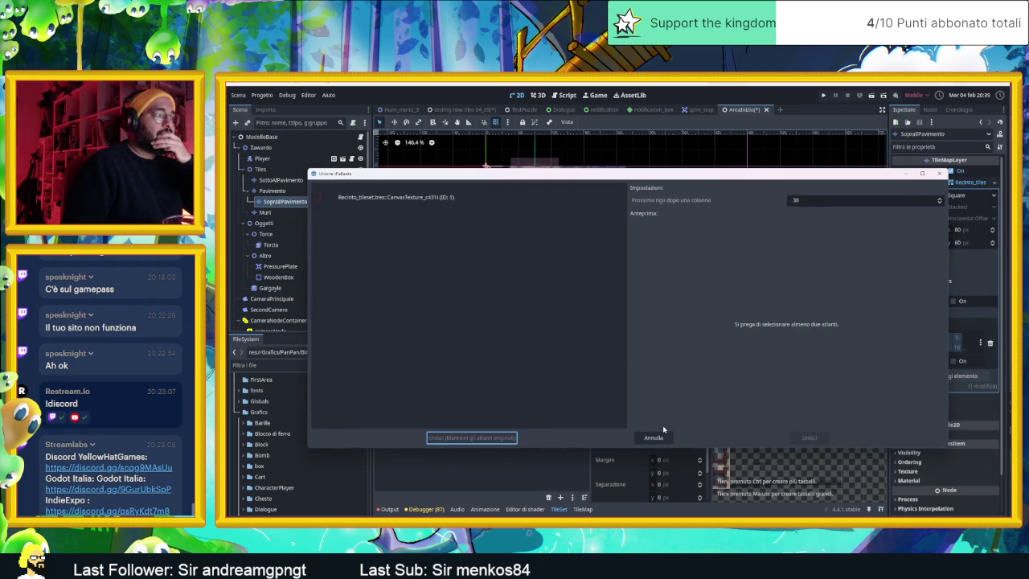
left_click(656, 436)
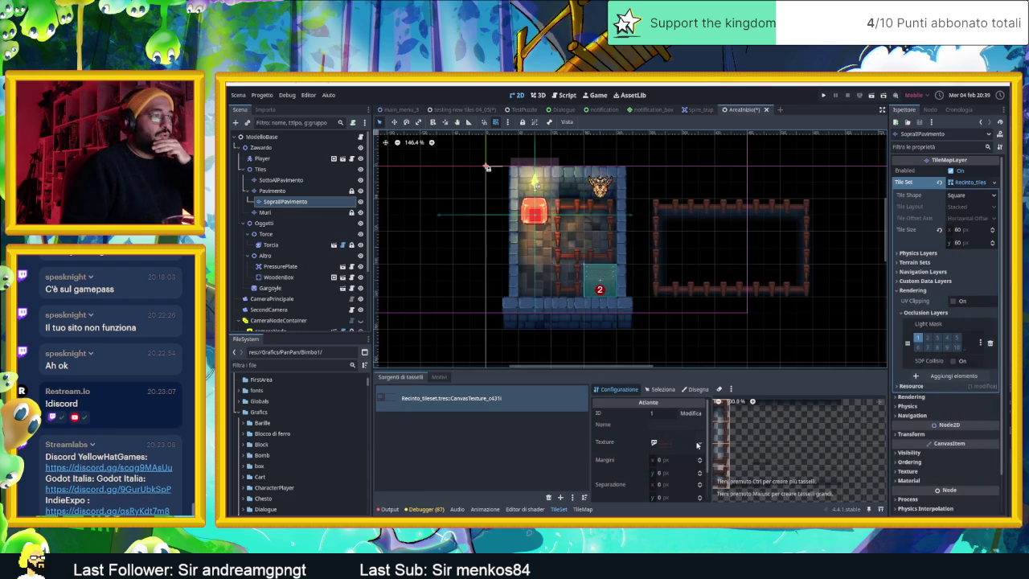
left_click(288, 201)
key("ctrl+d")
key("ctrl+d")
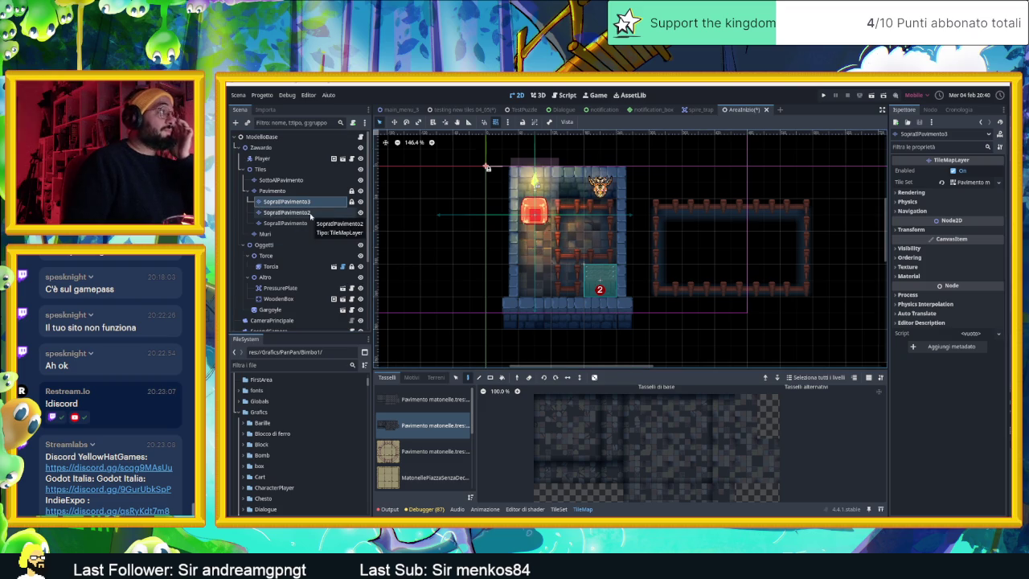
Compare the floor-detail layers, then cut SopraIlPavimento2 out of the scene.
left_click(310, 212)
left_click(303, 202)
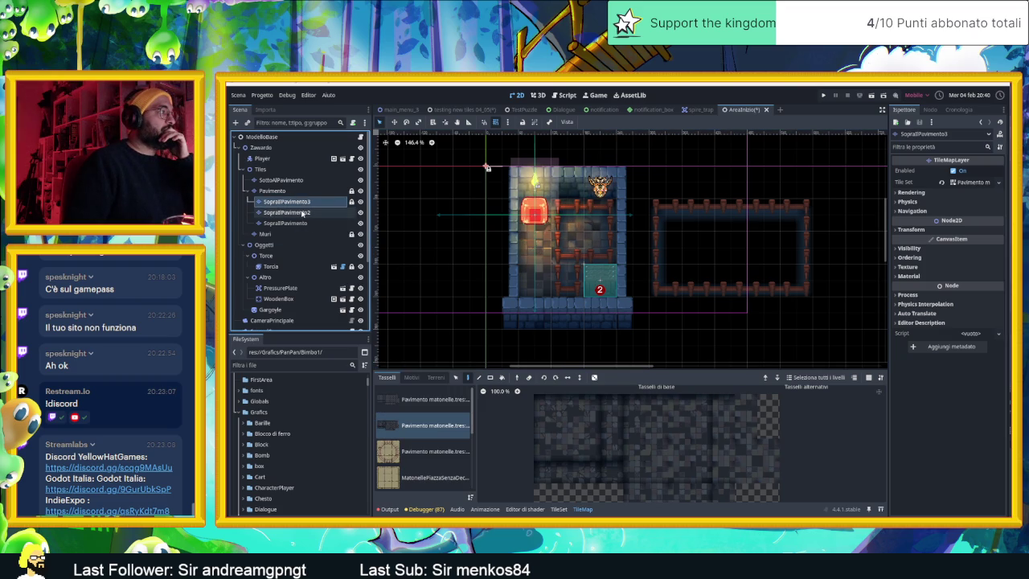
left_click(304, 212)
left_click(297, 224)
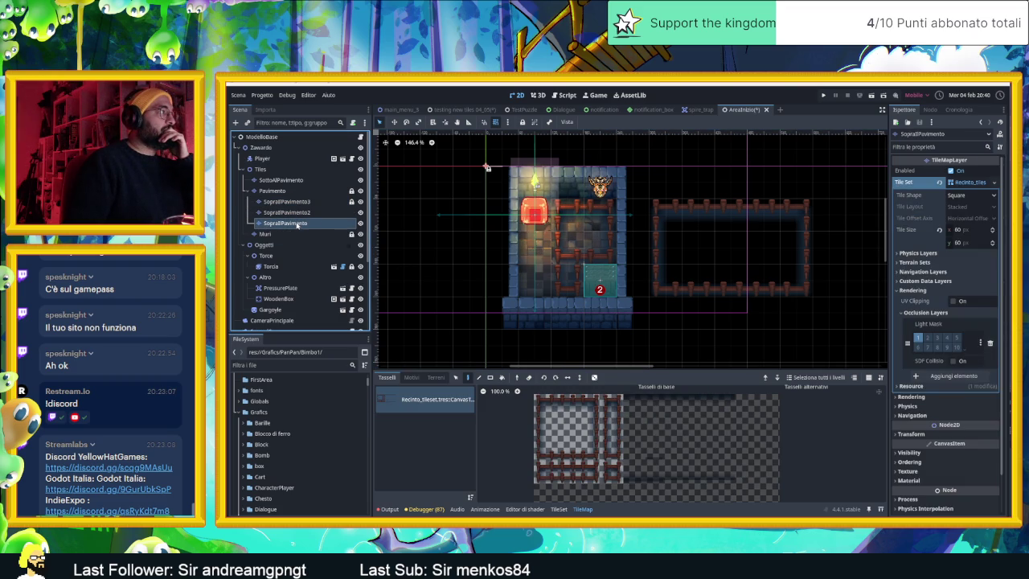
left_click(303, 213)
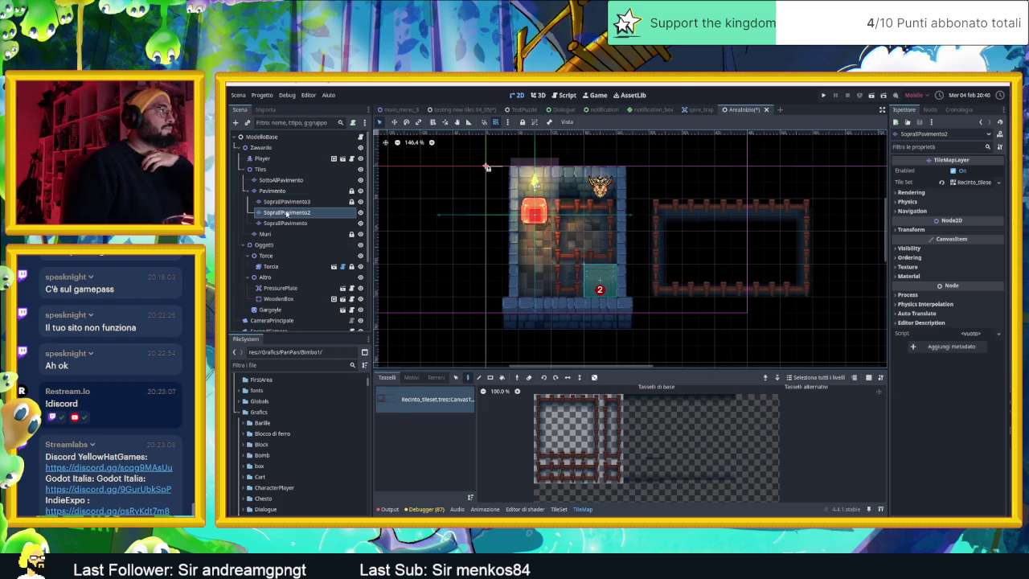
right_click(287, 213)
left_click(301, 266)
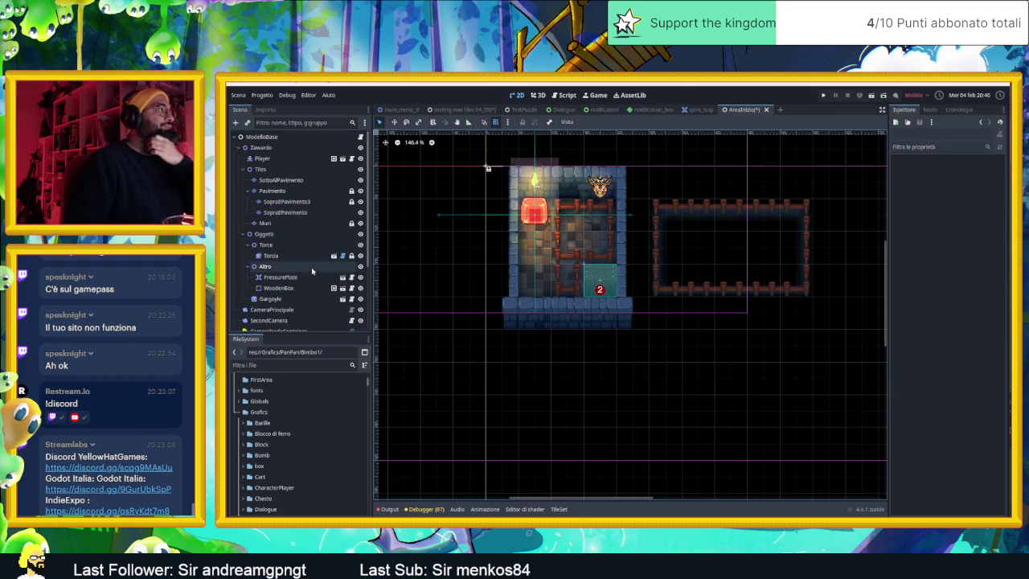
Inspect the Pavimento, Oggetti, Torcia, Altro and Torce nodes in the Scene dock.
left_click(293, 202)
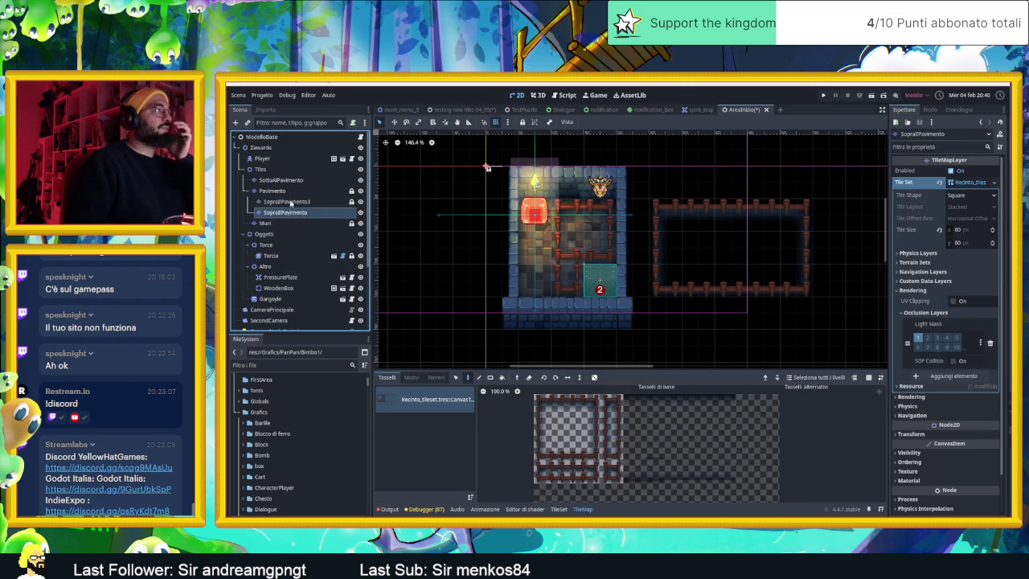
left_click(286, 192)
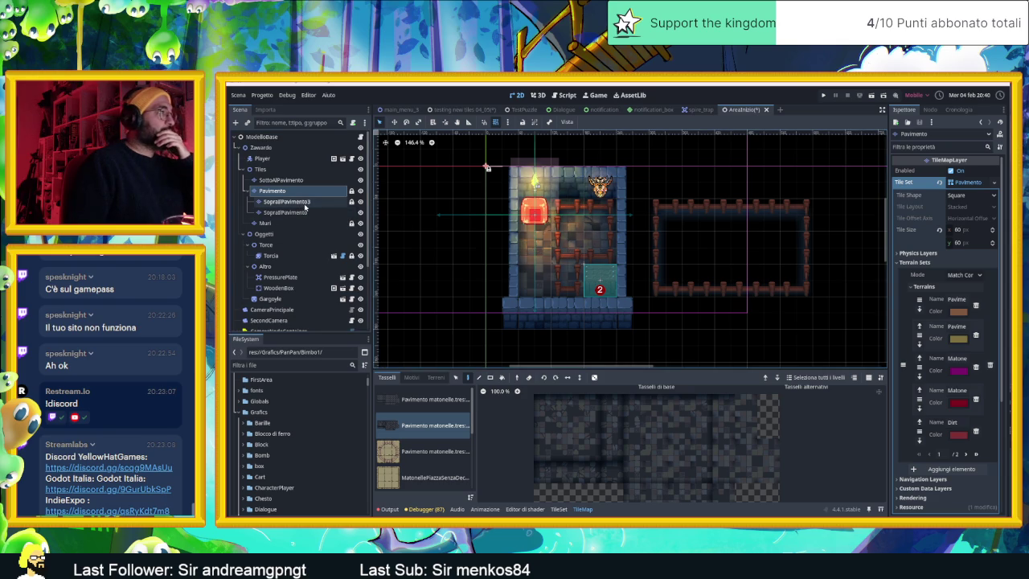
scroll(322, 205, "down", 2)
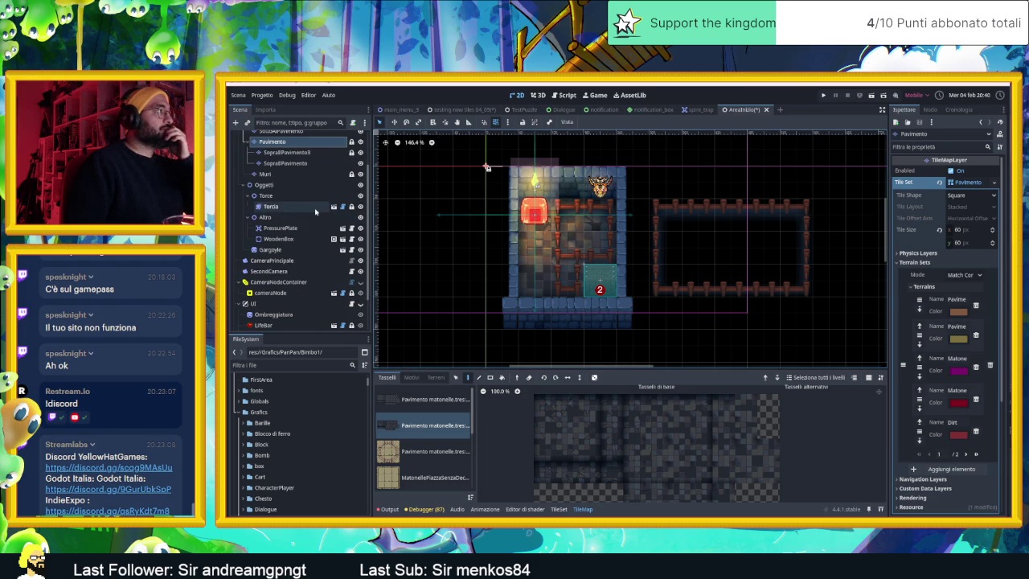
left_click(283, 187)
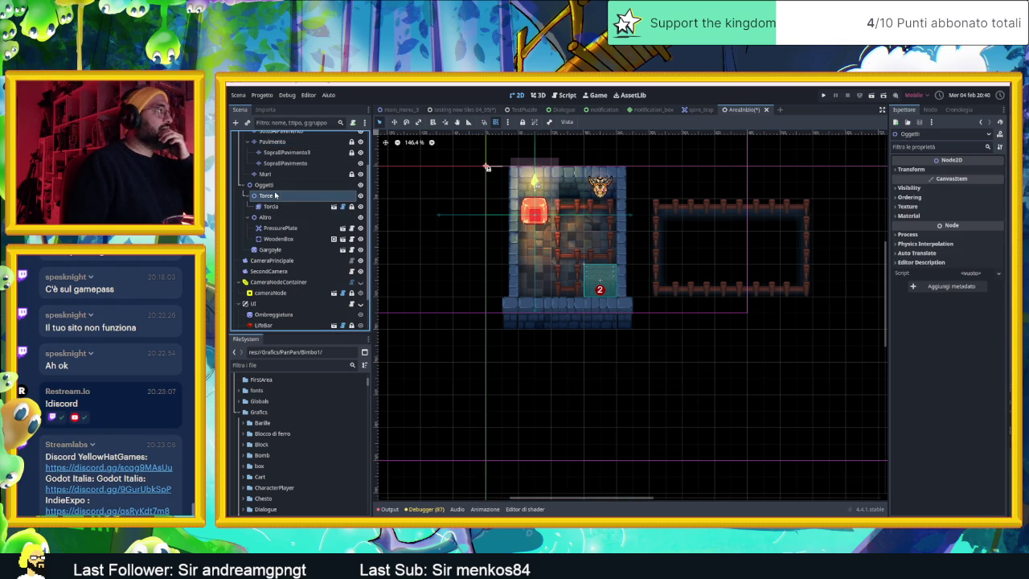
left_click(270, 207)
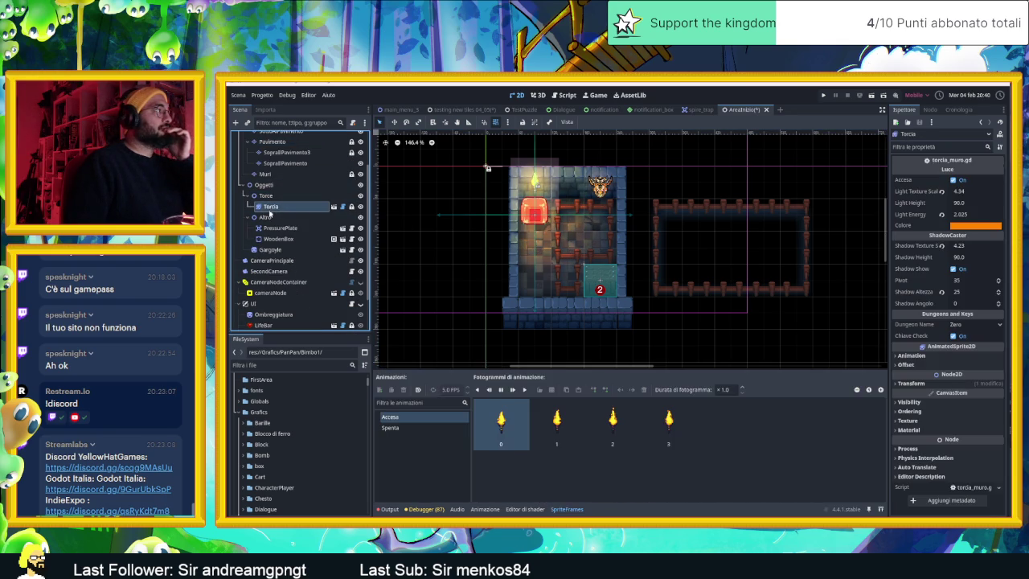
left_click(277, 218)
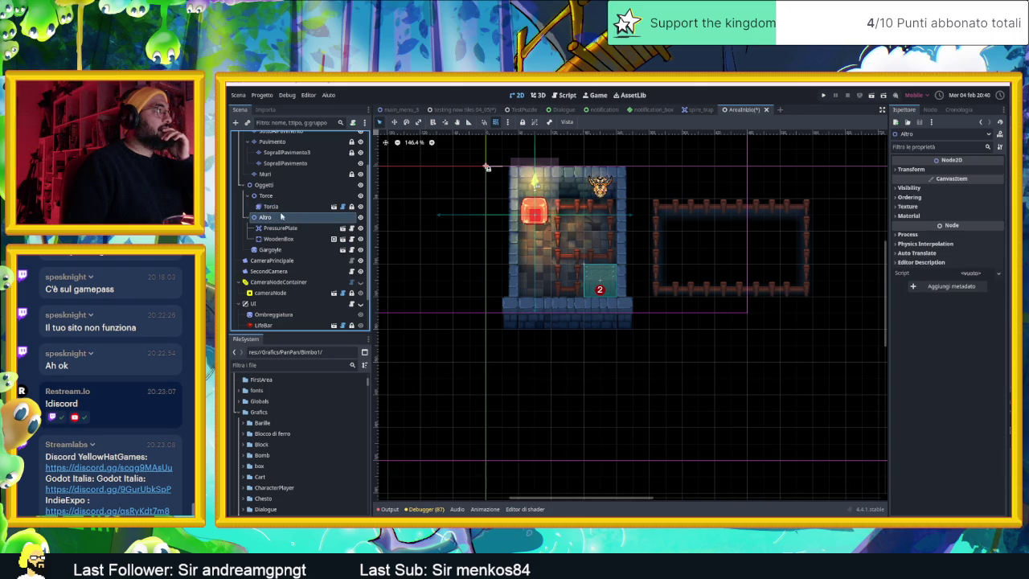
left_click(274, 198)
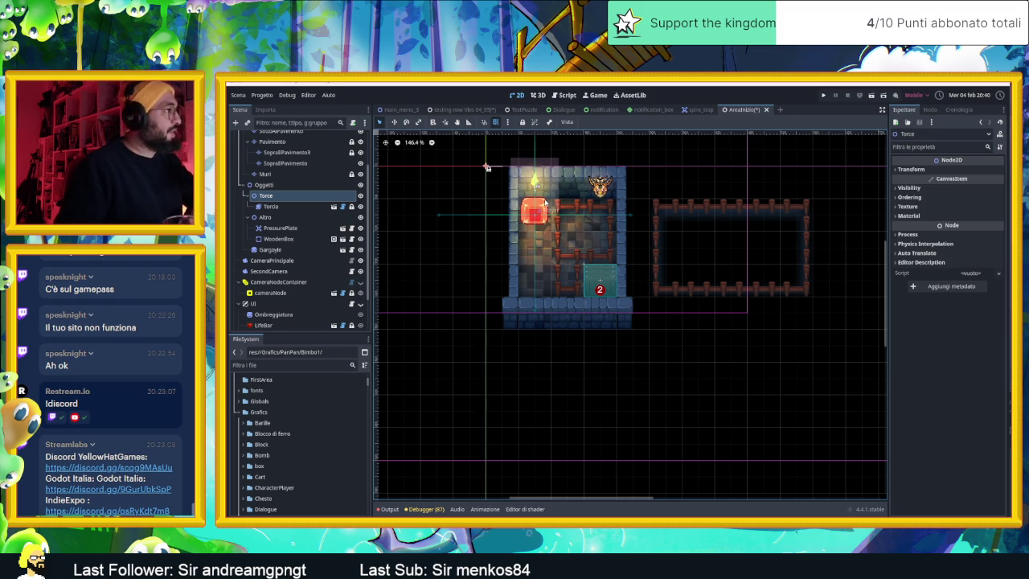
scroll(614, 263, "down", 4)
Frame the room and fence, select the Muri layer and load the Muro blue tile sheet.
mouse_move(645, 247)
left_mouse_down()
mouse_move(501, 244)
mouse_move(565, 256)
left_mouse_up()
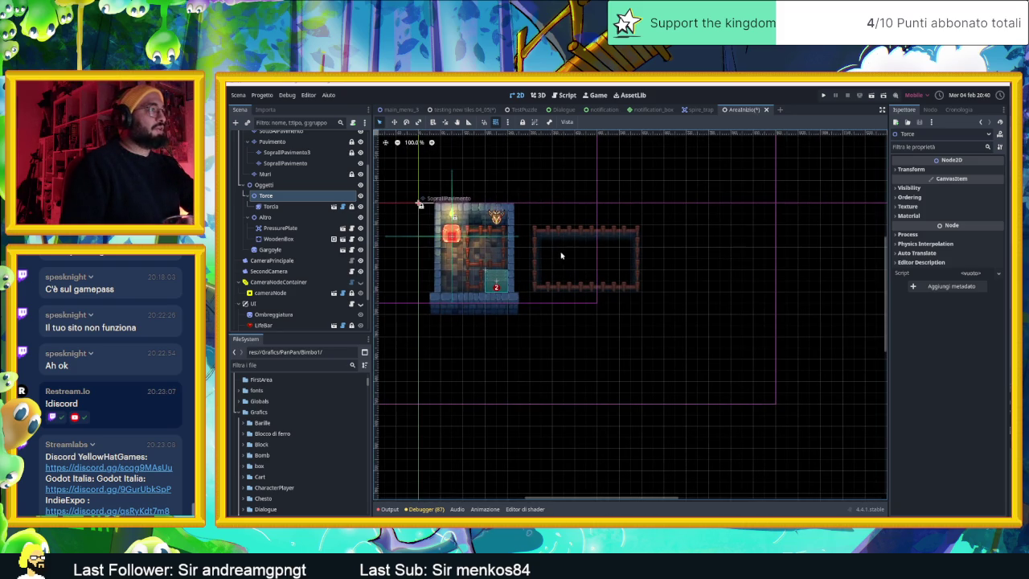
scroll(273, 193, "up", 3)
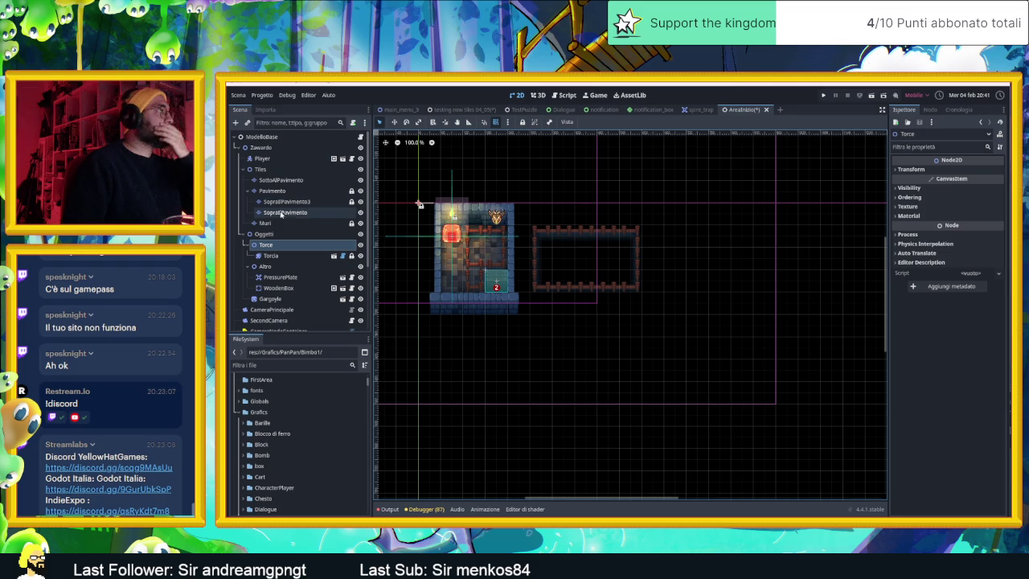
left_click(282, 223)
left_click(431, 399)
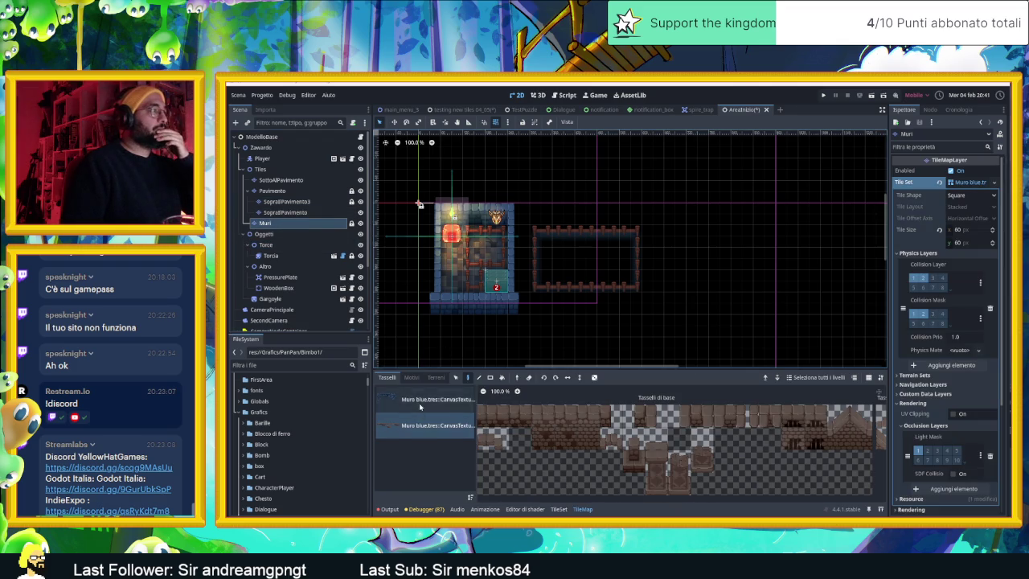
scroll(656, 456, "down", 4)
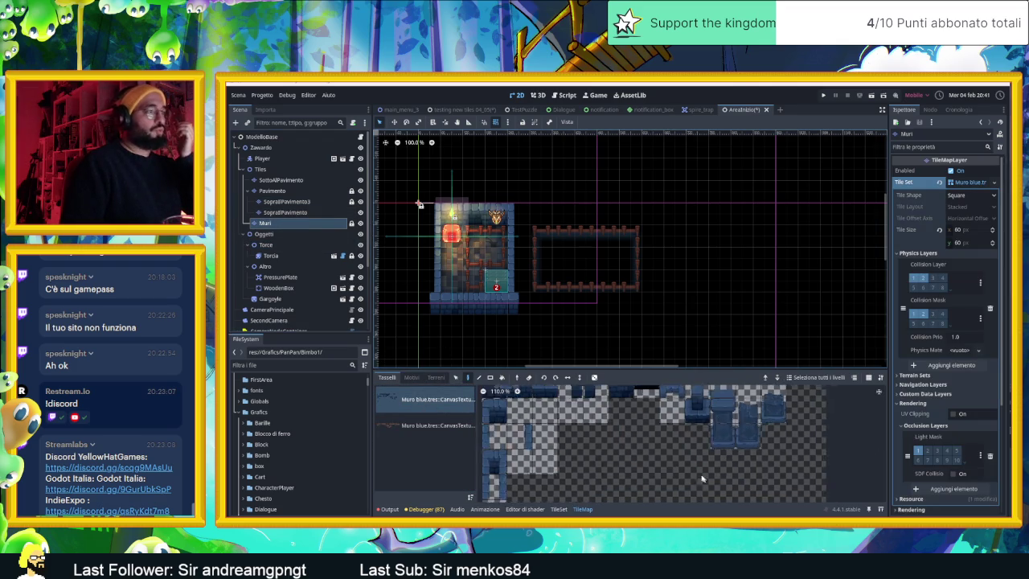
scroll(724, 454, "up", 3)
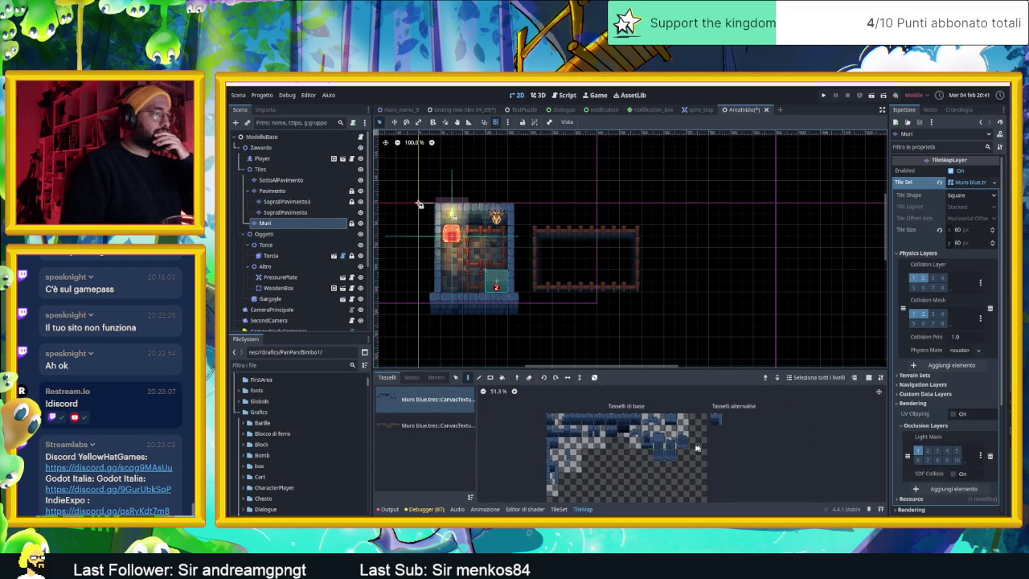
scroll(578, 416, "up", 1)
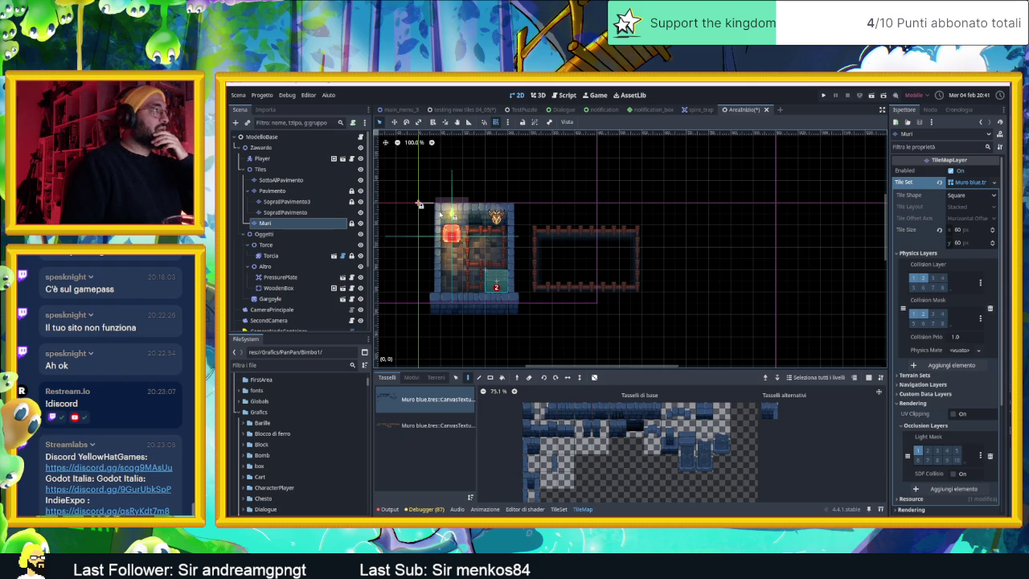
Erase the room's wall tiles on Muri and its floor and fence tiles on SopraIlPavimento and SopraIlPavimento3.
mouse_move(509, 295)
left_mouse_down()
mouse_move(428, 296)
mouse_move(431, 226)
left_mouse_up()
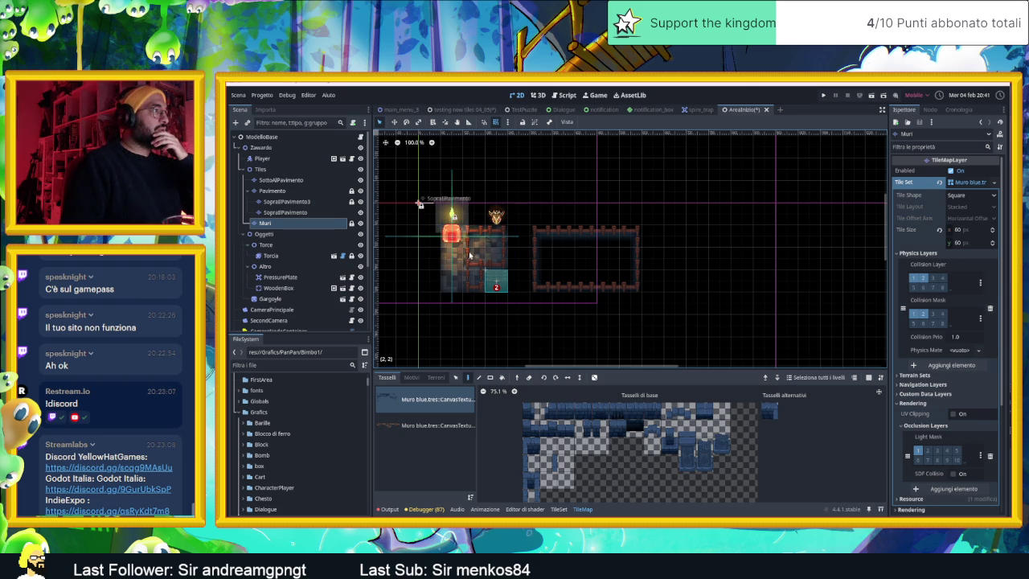
left_click(285, 212)
mouse_move(425, 259)
left_mouse_down()
mouse_move(465, 258)
mouse_move(494, 240)
mouse_move(565, 239)
mouse_move(629, 281)
mouse_move(541, 247)
left_mouse_up()
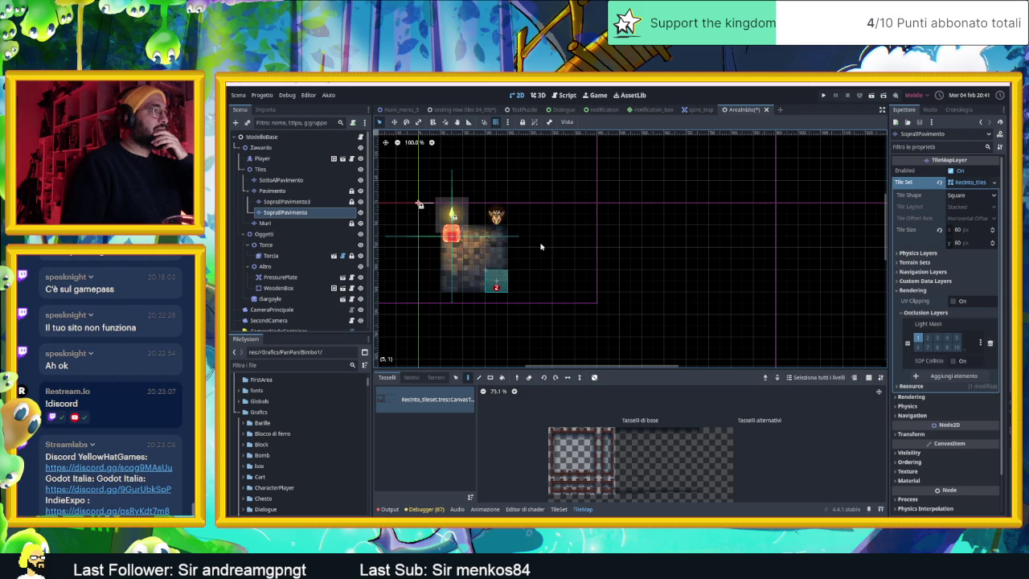
left_click(306, 202)
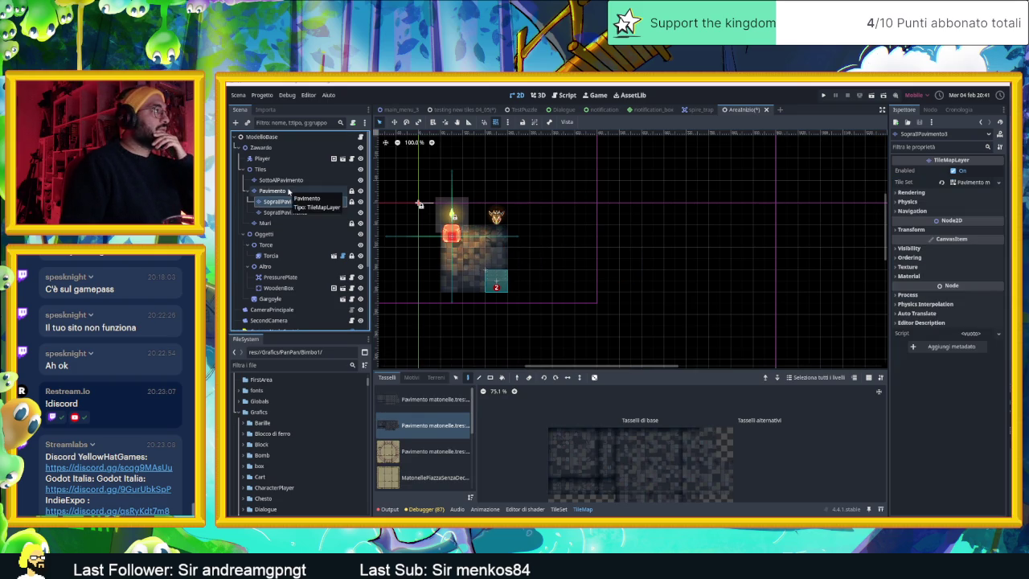
key("Up")
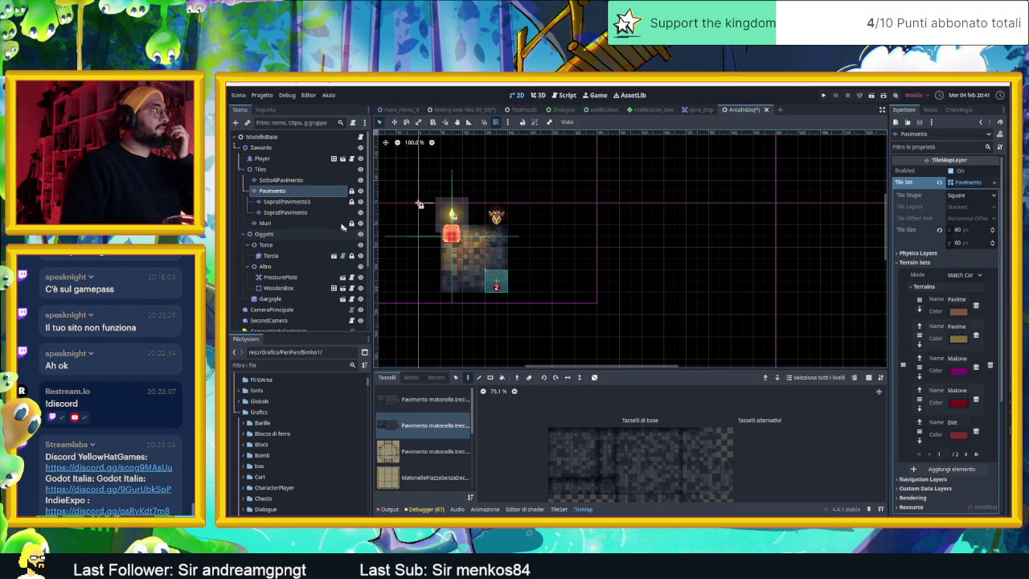
left_click(311, 202)
mouse_move(465, 251)
left_mouse_down()
mouse_move(497, 252)
mouse_move(432, 252)
mouse_move(471, 274)
mouse_move(444, 280)
left_mouse_up()
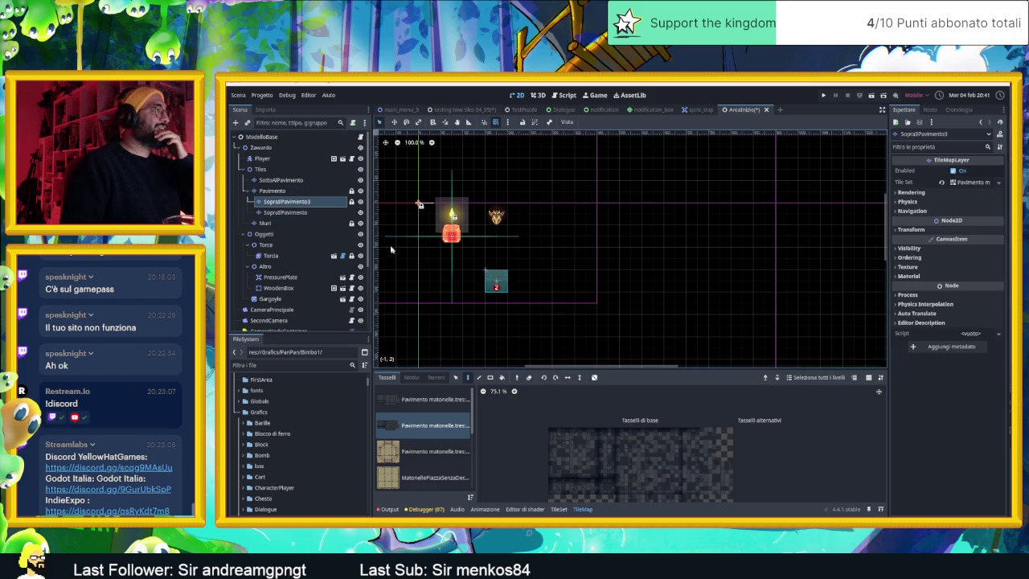
Rename the SopraIlPavimento3 layer to SopraIlPavimento2.
left_click(308, 204)
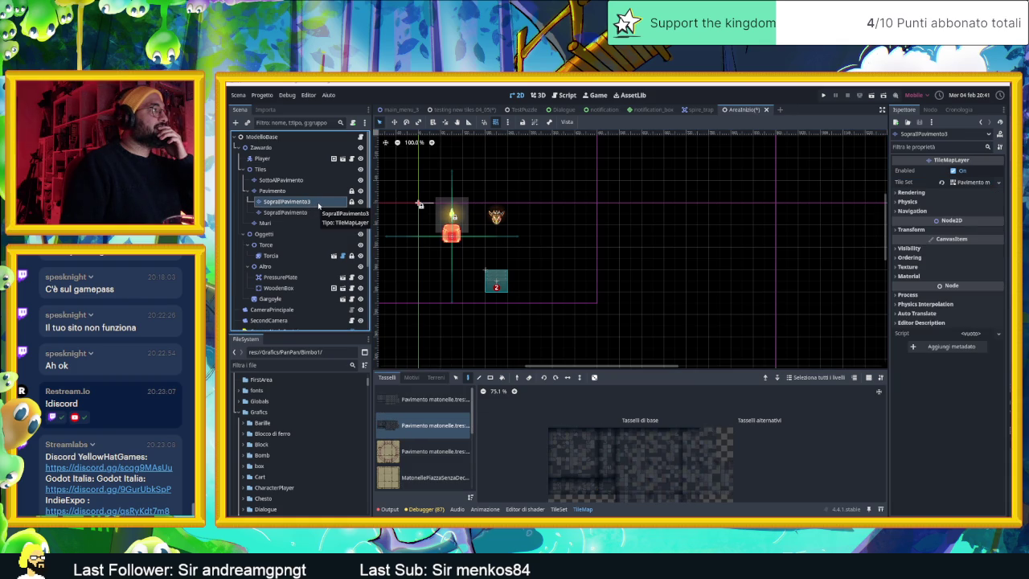
double_click(318, 205)
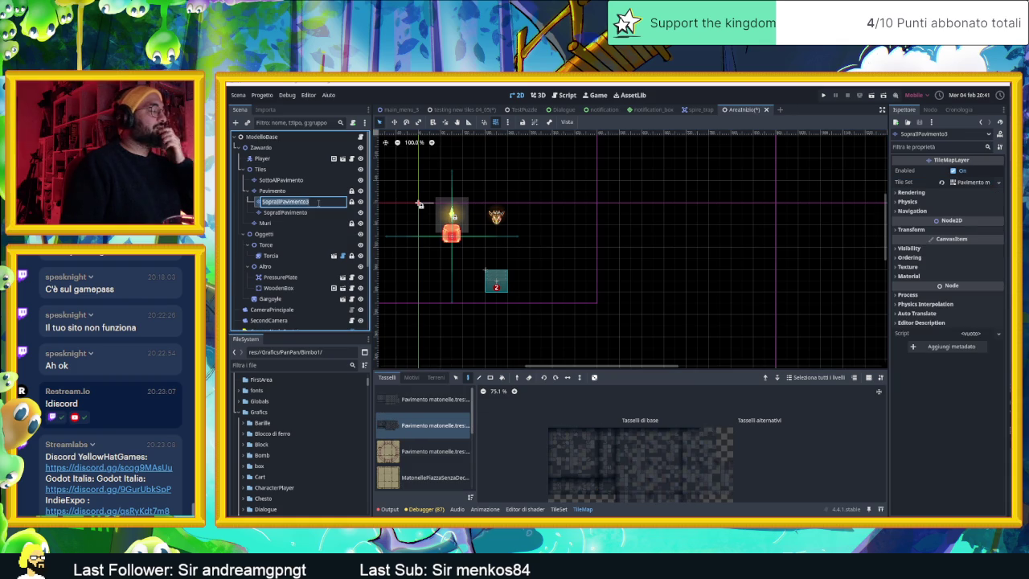
left_click(278, 191)
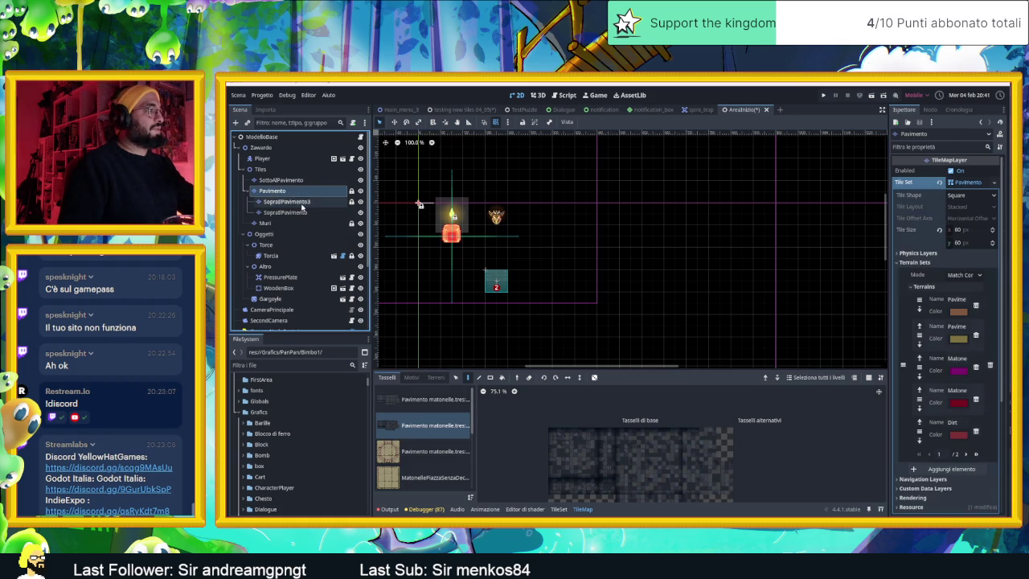
left_click(304, 202)
left_click(304, 201)
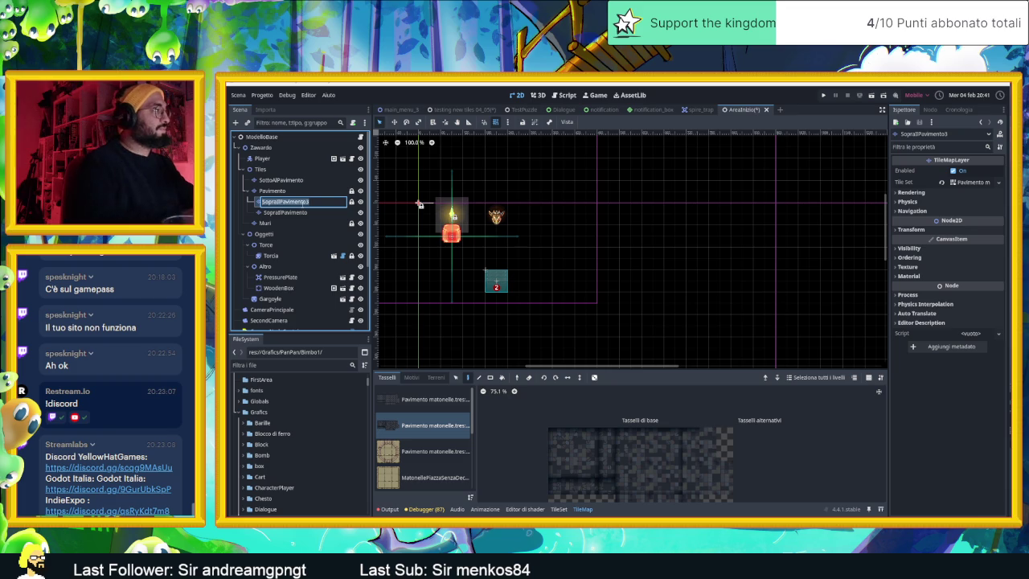
type("s")
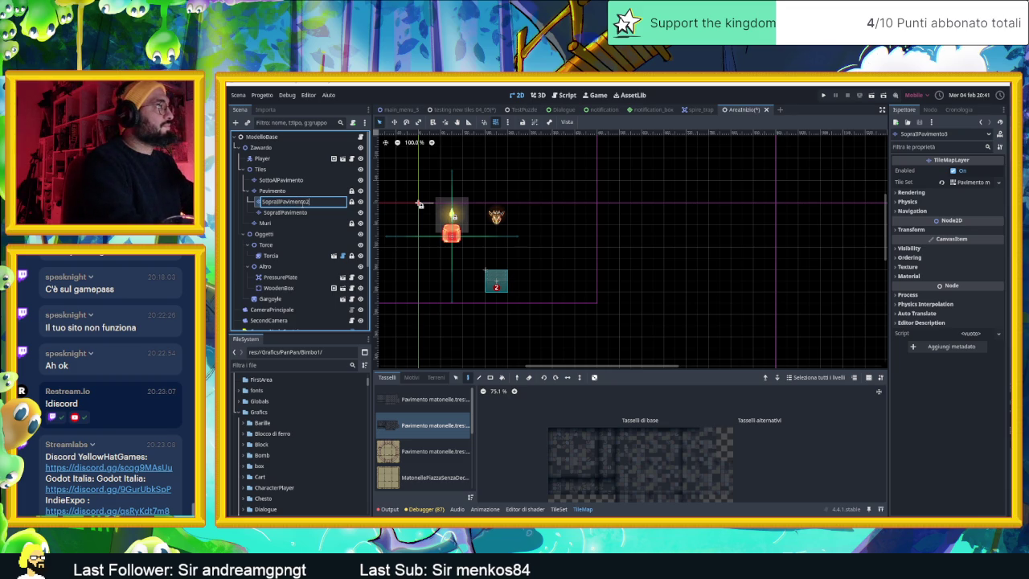
key("Return")
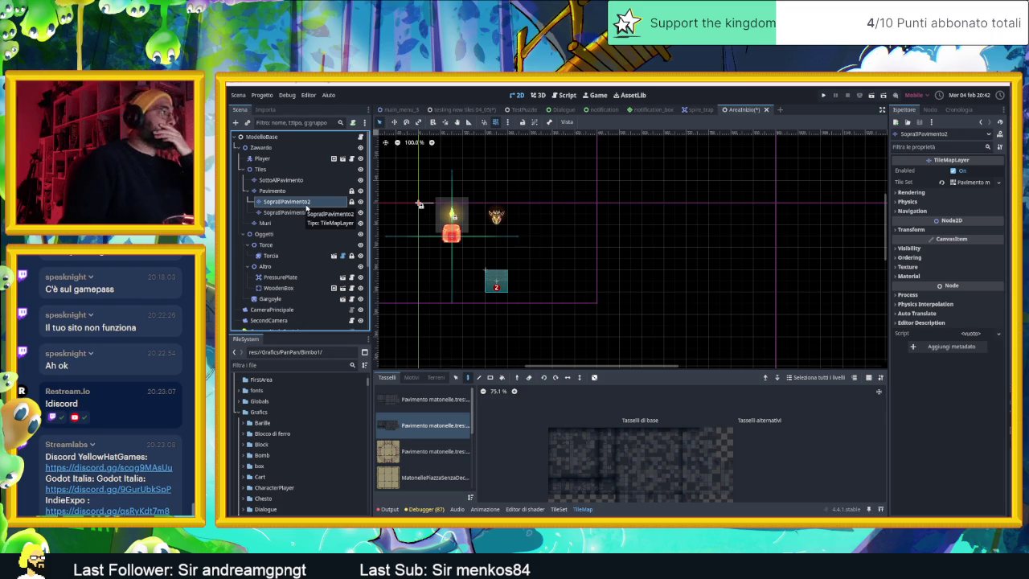
Check the Pavimento and SottoAlPavimento layers, then select the Muri wall layer.
left_click(304, 212)
left_click(298, 202)
left_click(290, 193)
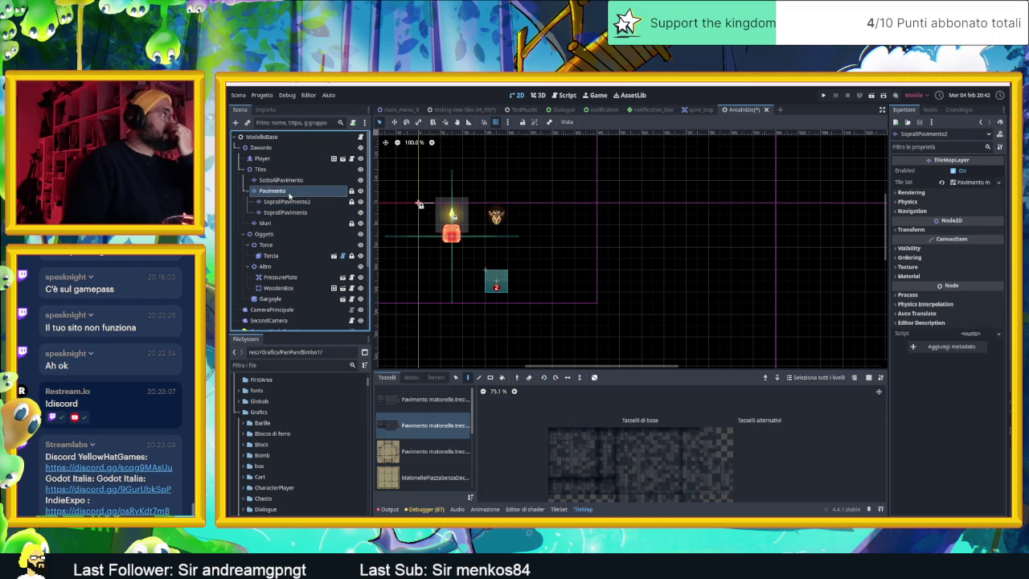
left_click(289, 180)
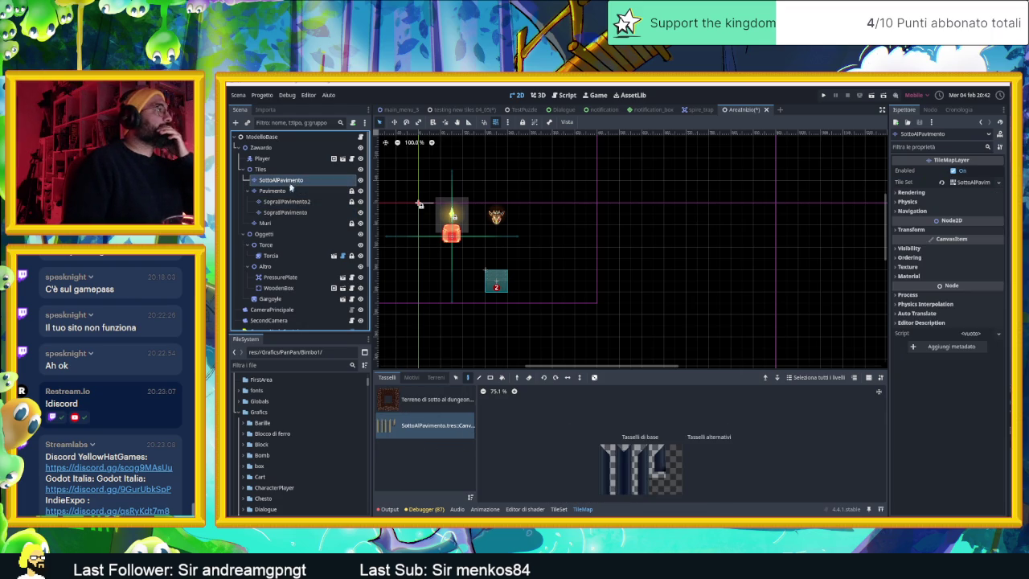
left_click(270, 223)
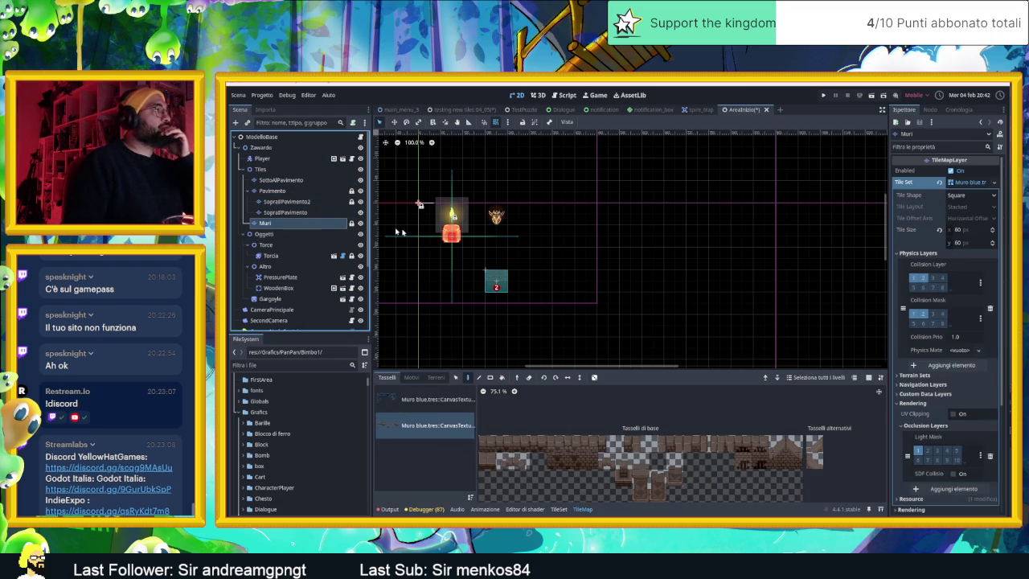
Paint the first Muro blue wall tiles along the corridor, with a raised section to the right.
left_click(428, 402)
mouse_move(568, 316)
left_mouse_down()
mouse_move(545, 288)
mouse_move(555, 309)
left_mouse_up()
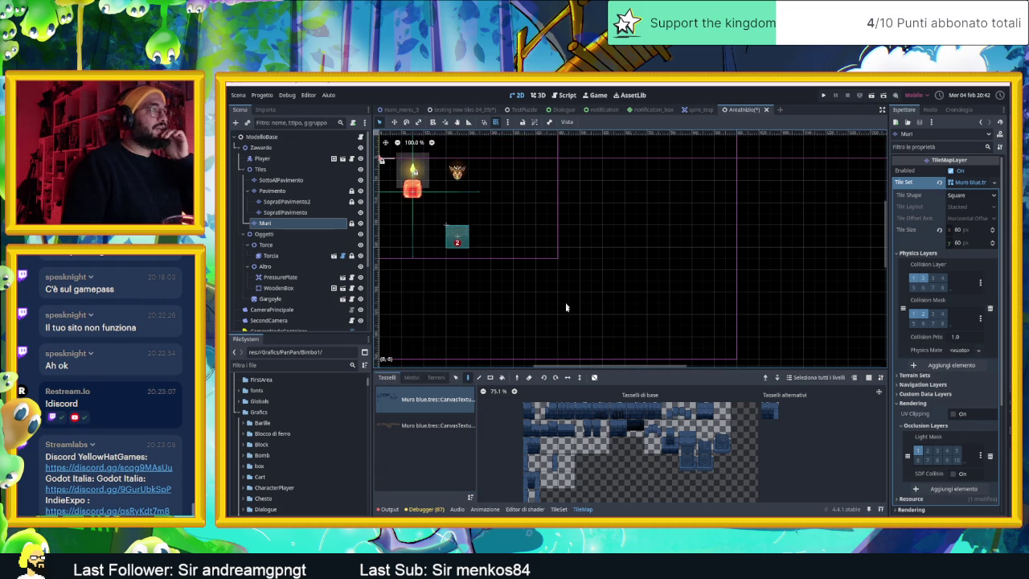
left_click(579, 413)
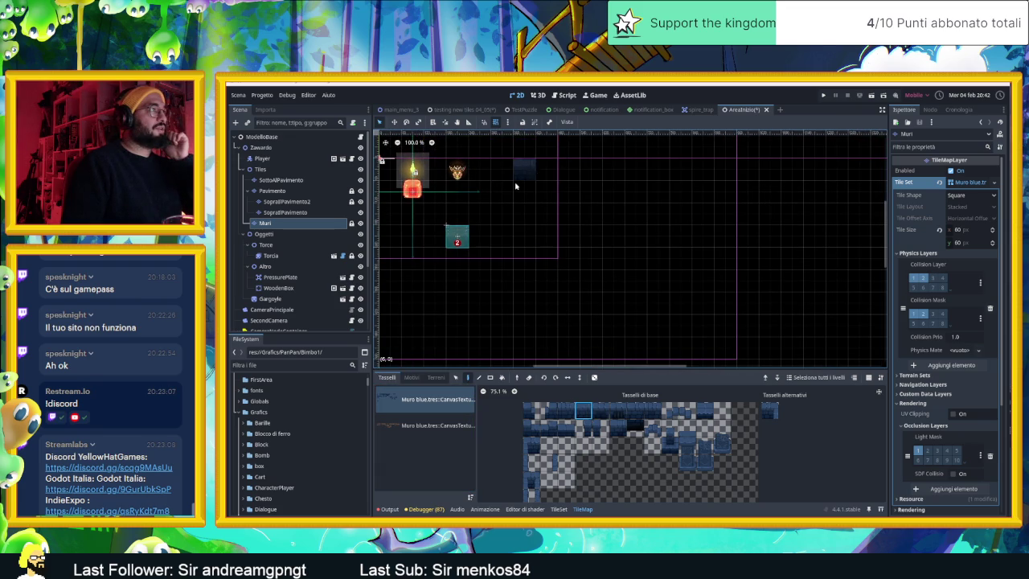
left_click_drag(508, 212, 518, 211)
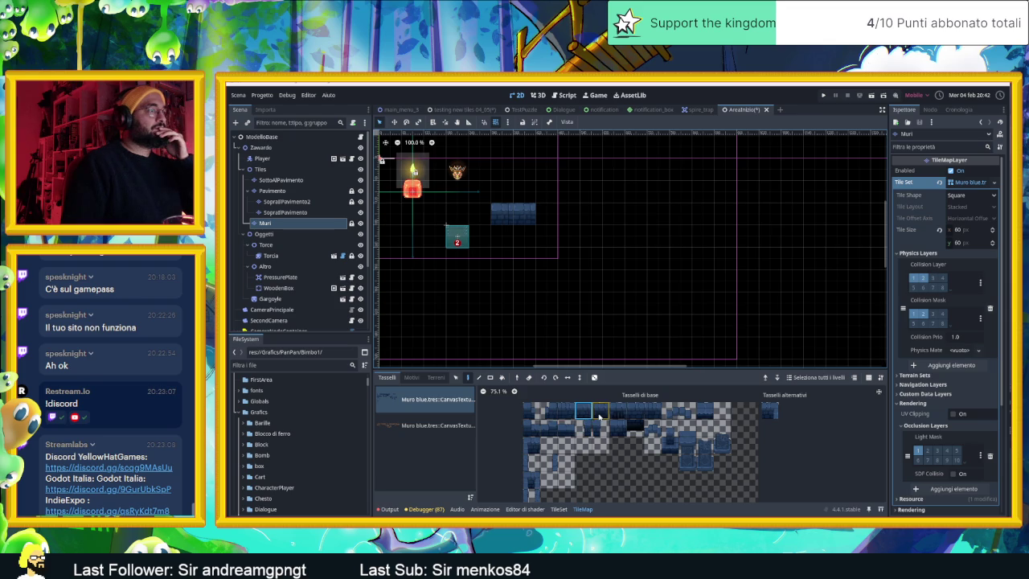
left_click(601, 410)
left_click_drag(543, 187, 587, 195)
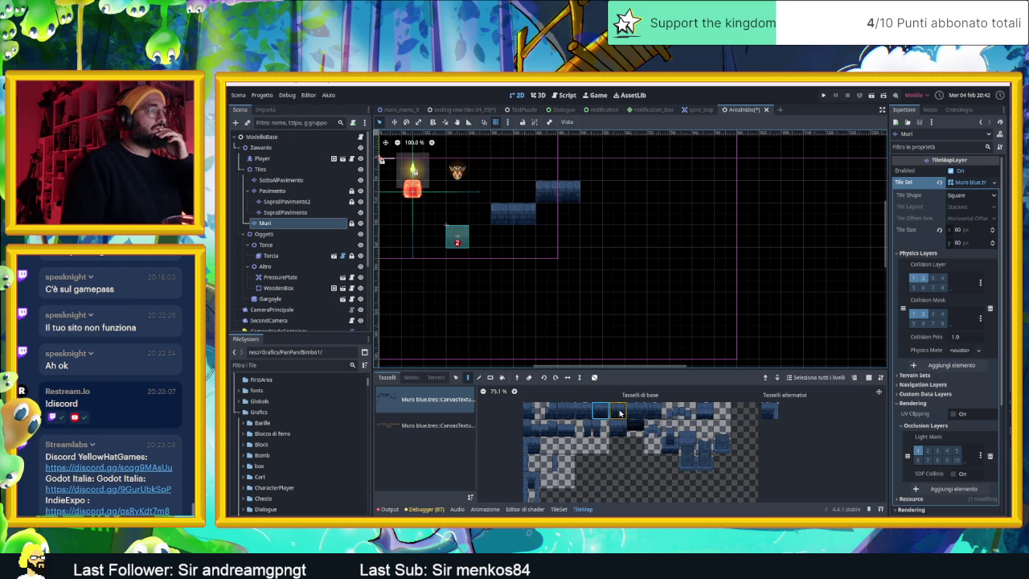
left_click(630, 413)
left_click(590, 214)
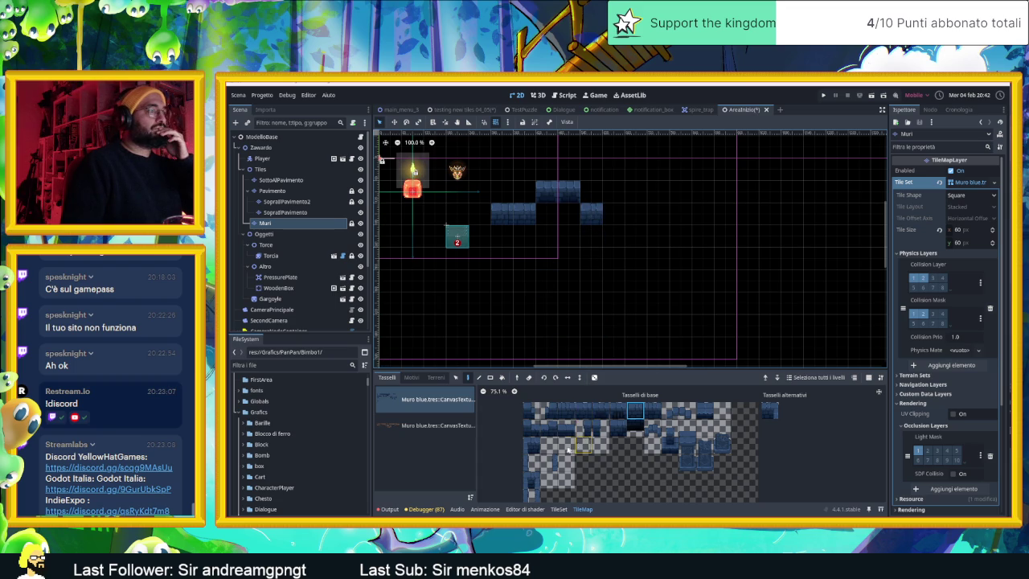
Extend the upper wall row leftward along the corridor.
left_click(548, 465)
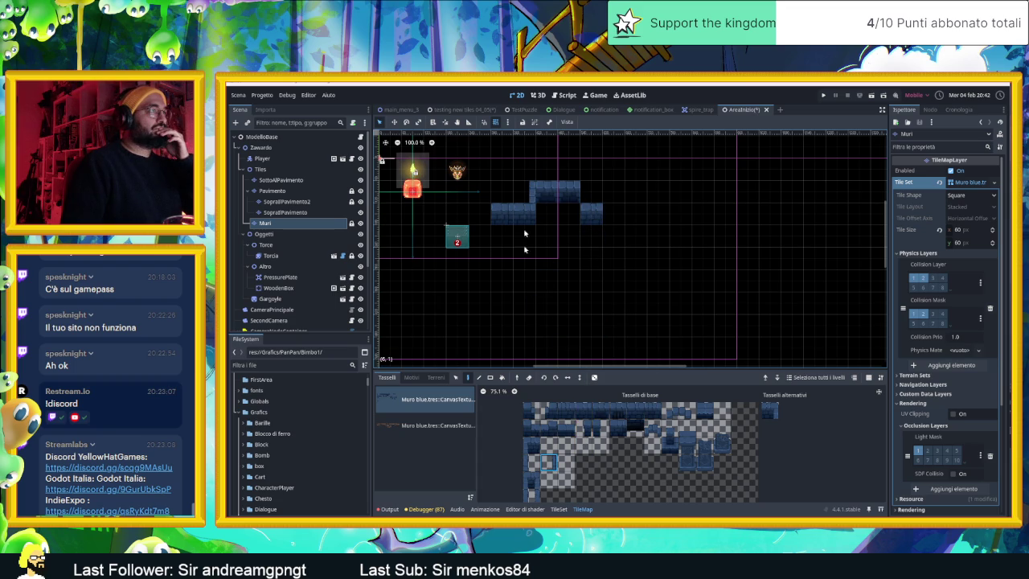
left_click(531, 460)
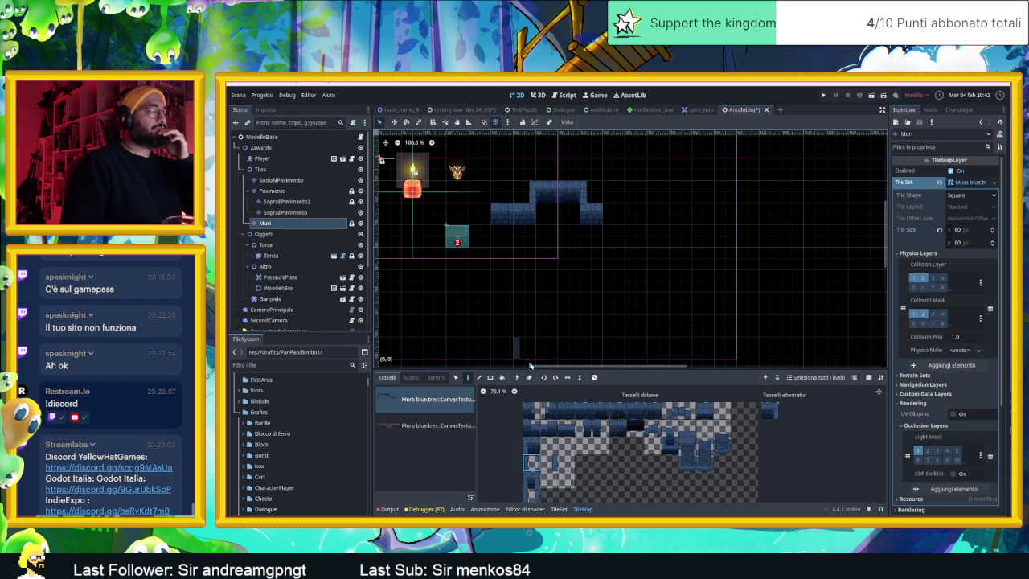
left_click(583, 410)
left_click(476, 212)
mouse_move(474, 212)
left_mouse_down()
mouse_move(404, 213)
mouse_move(488, 206)
mouse_move(406, 206)
left_mouse_up()
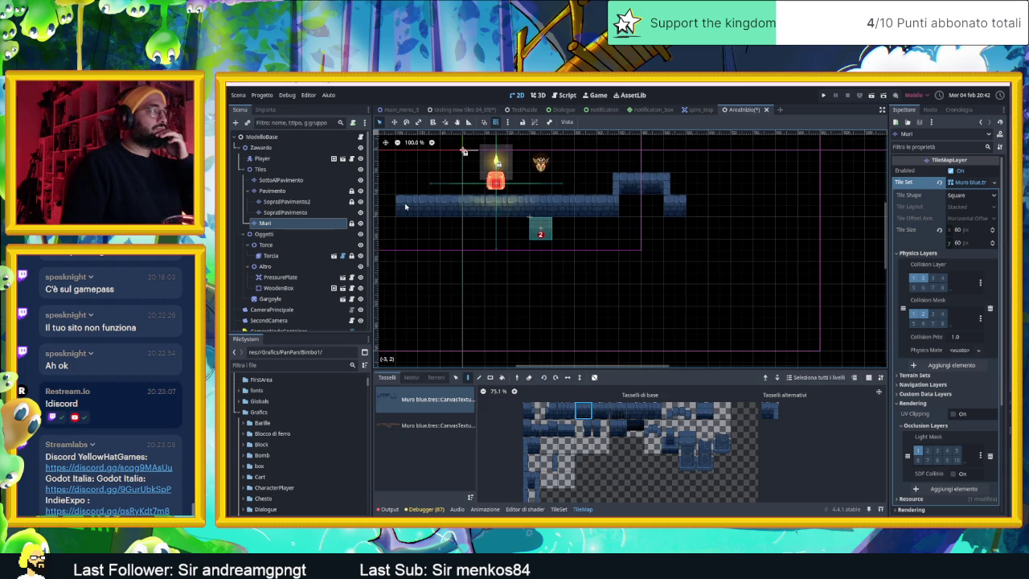
scroll(442, 215, "down", 2)
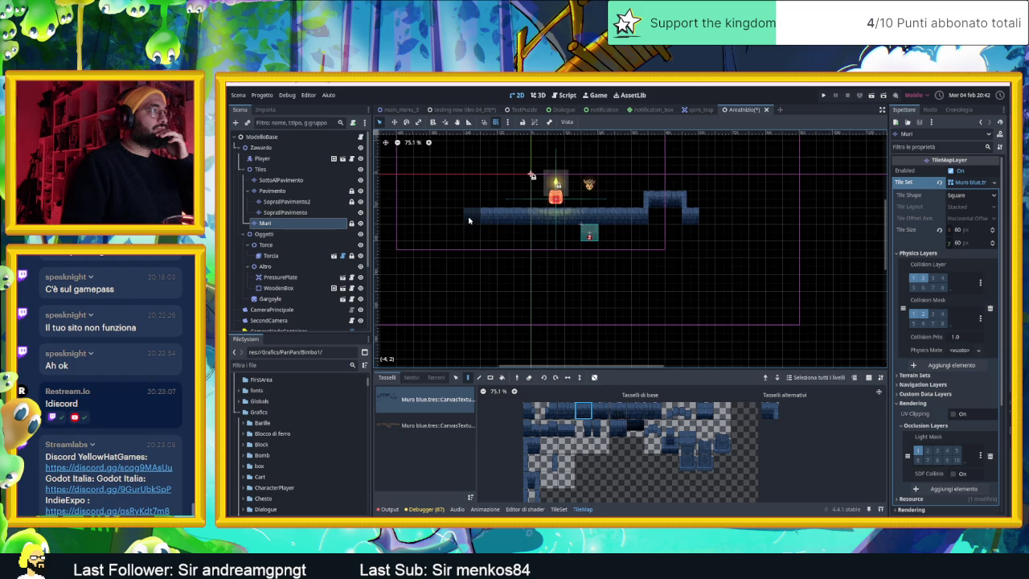
left_click_drag(467, 219, 432, 219)
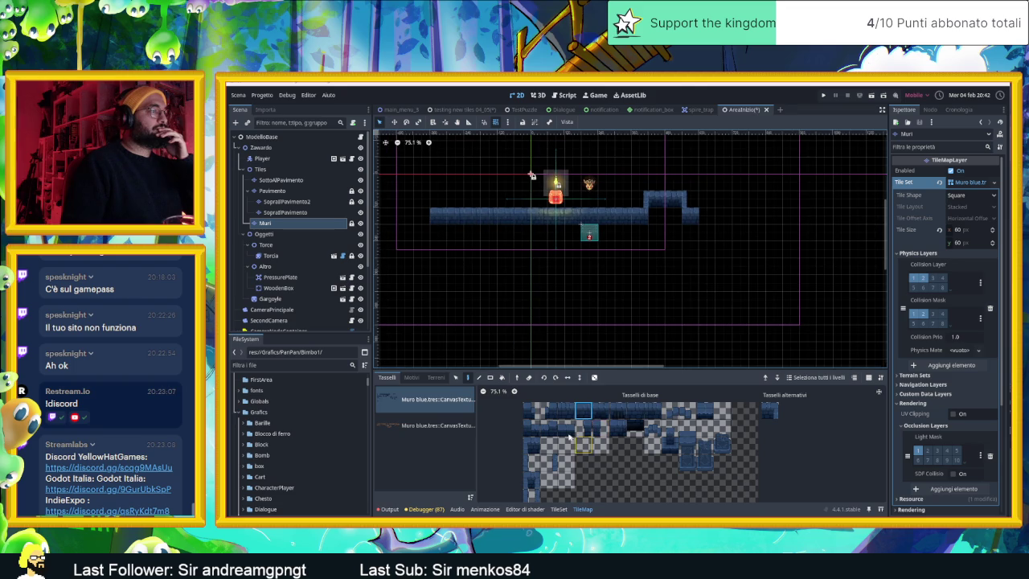
Cap the left end of the wall row and paint a lower wall row on the left.
left_click(611, 412)
left_click(600, 411)
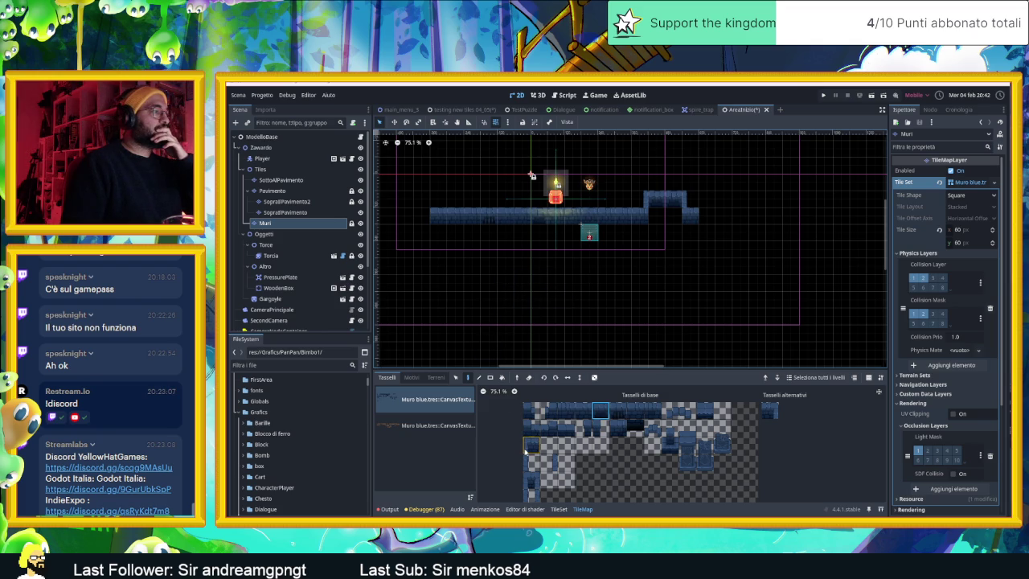
left_click(527, 448)
left_click(423, 217)
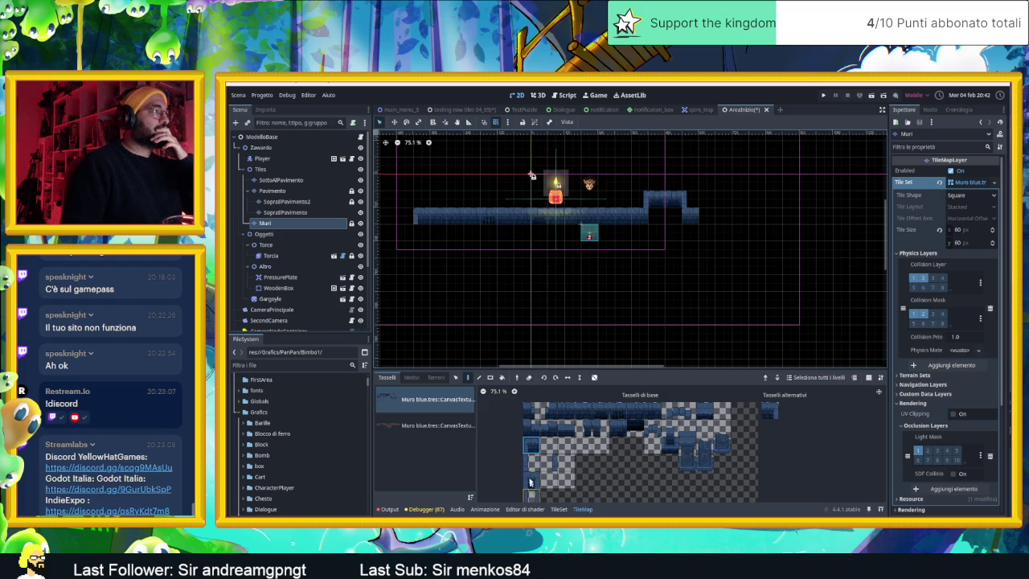
left_click(566, 411)
left_click_drag(419, 245, 467, 250)
Place a small narrow wall piece below the corridor.
left_click(549, 462)
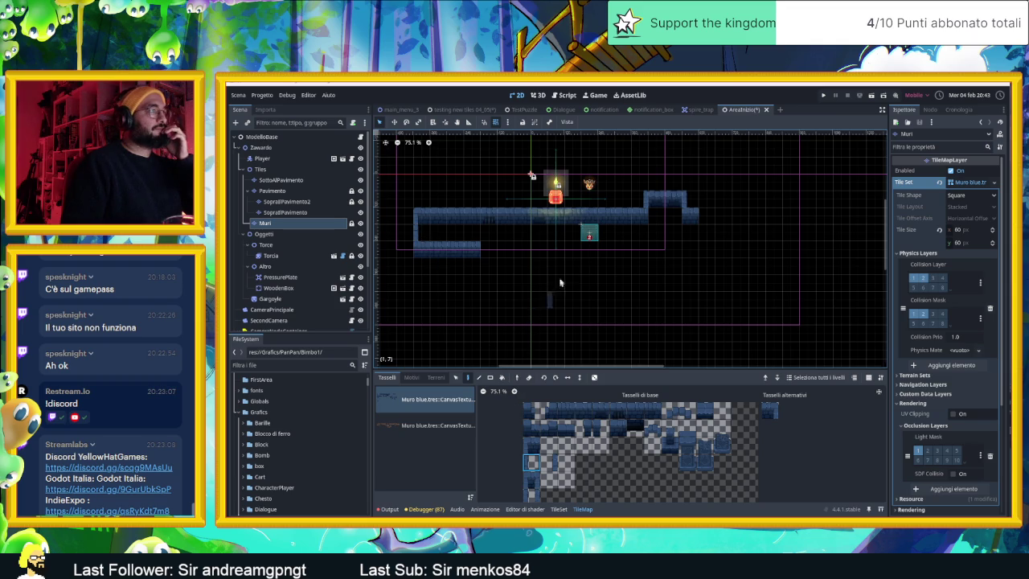
left_click(552, 251)
scroll(558, 255, "up", 1)
scroll(559, 255, "up", 1)
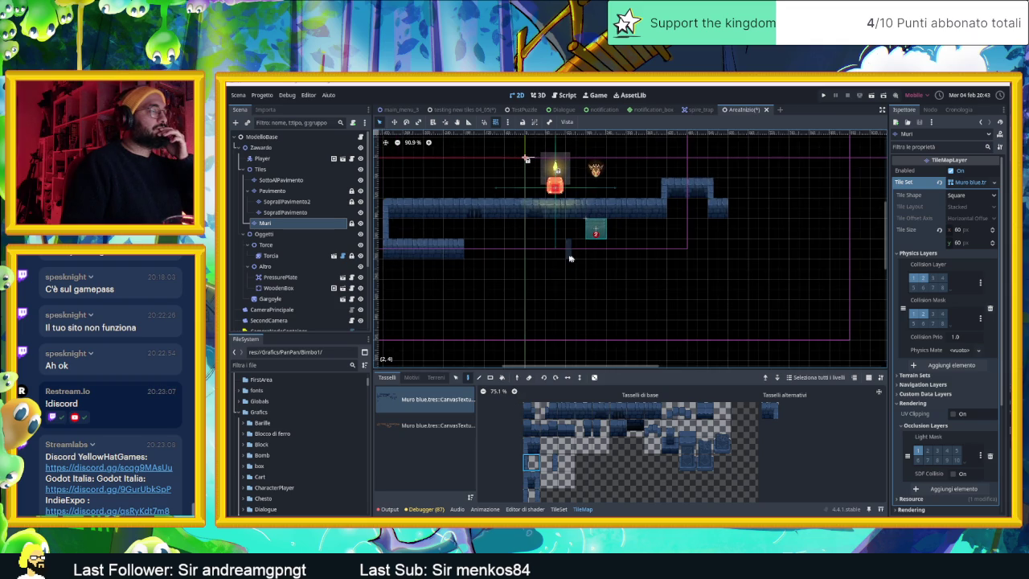
scroll(554, 259, "right", 1)
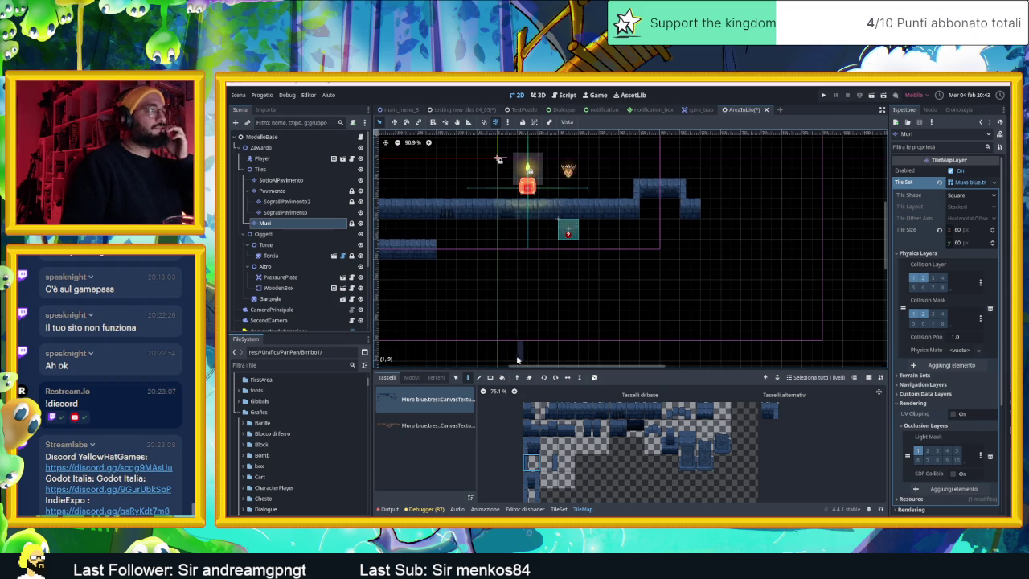
left_click(566, 411)
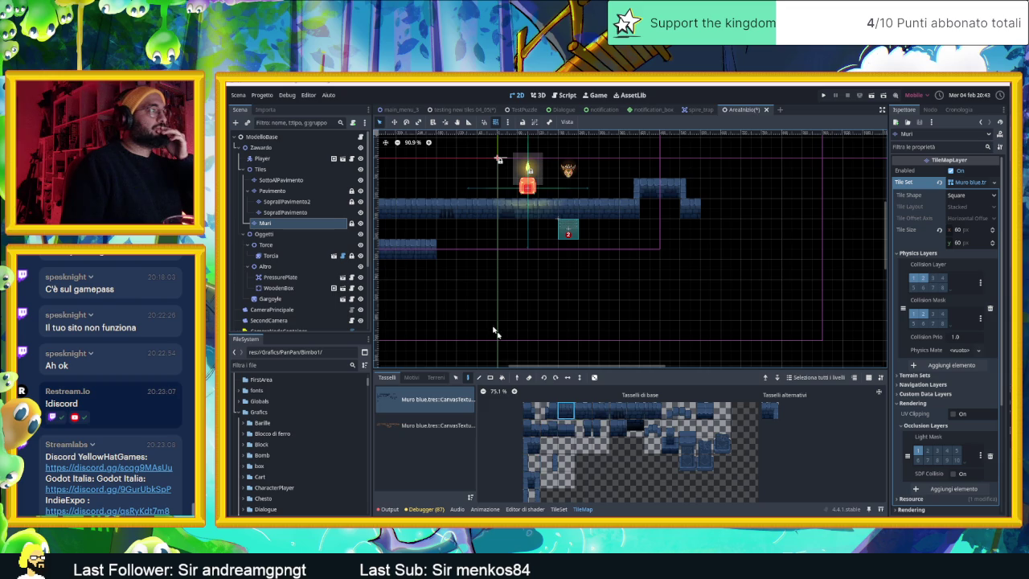
Place narrow vertical wall pieces below the right end of the lower wall row.
scroll(449, 278, "down", 2)
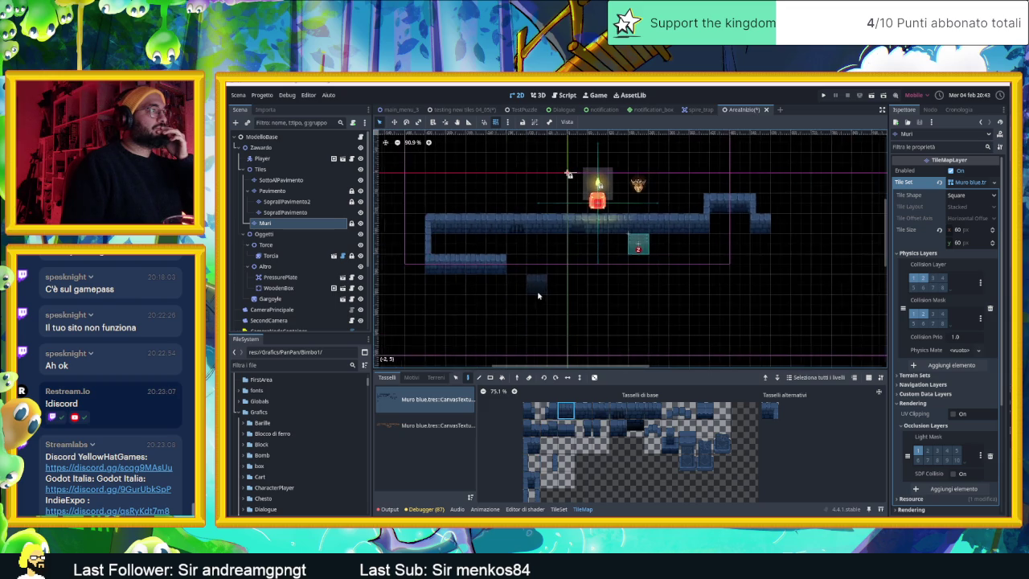
scroll(448, 274, "down", 1)
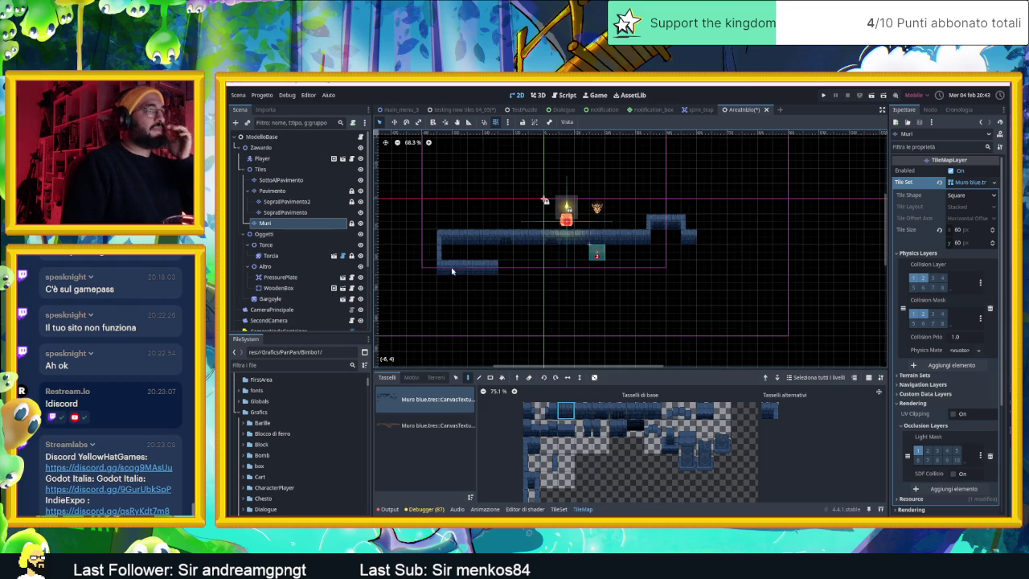
mouse_move(563, 280)
left_mouse_down()
mouse_move(488, 269)
mouse_move(519, 271)
left_mouse_up()
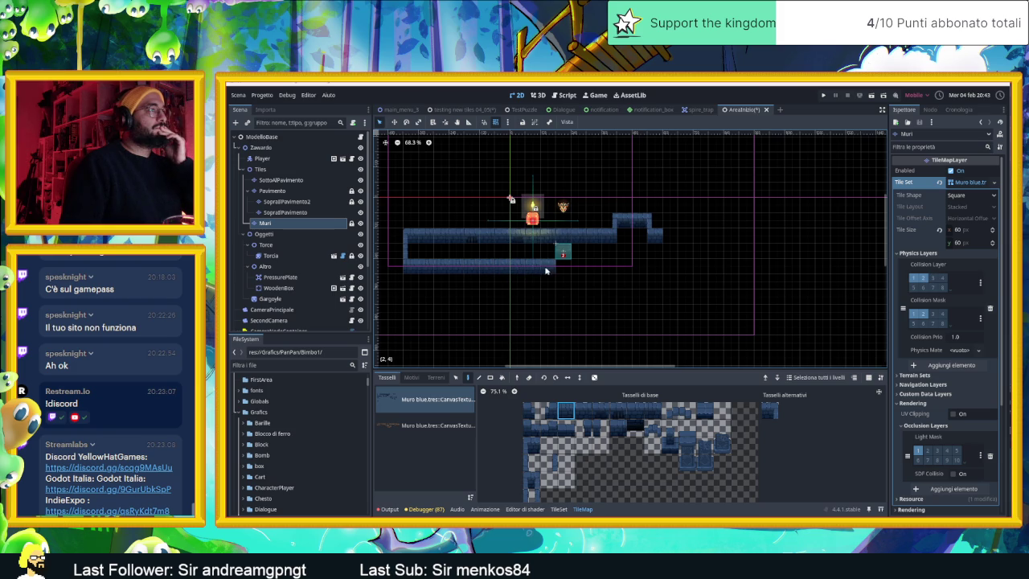
scroll(565, 271, "up", 2)
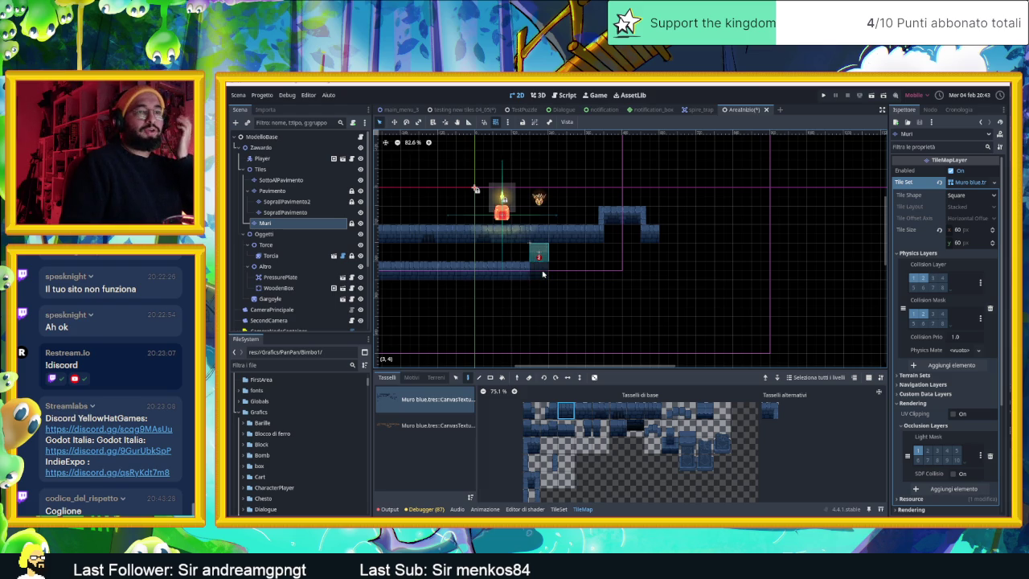
scroll(570, 262, "up", 2)
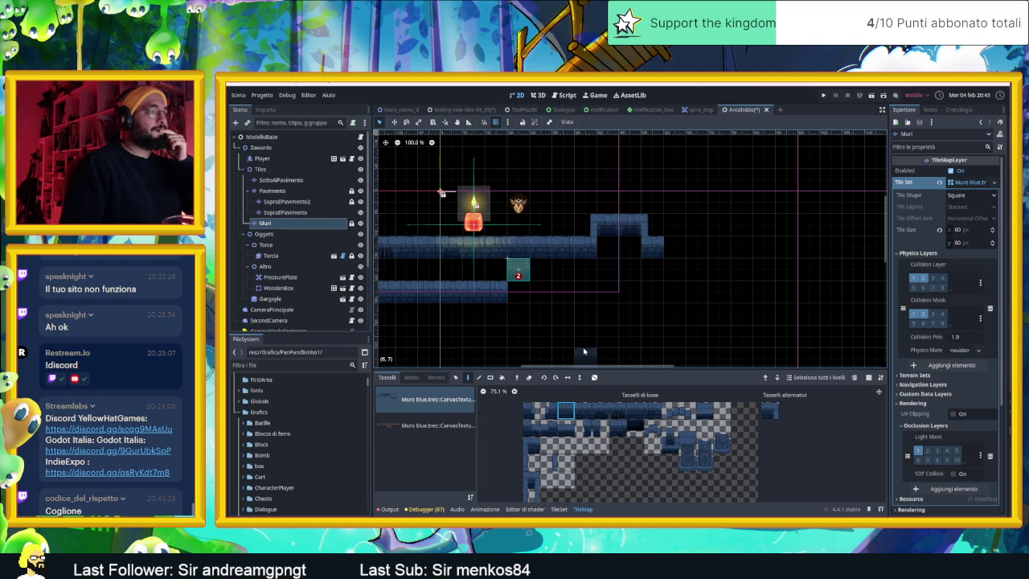
left_click(652, 410)
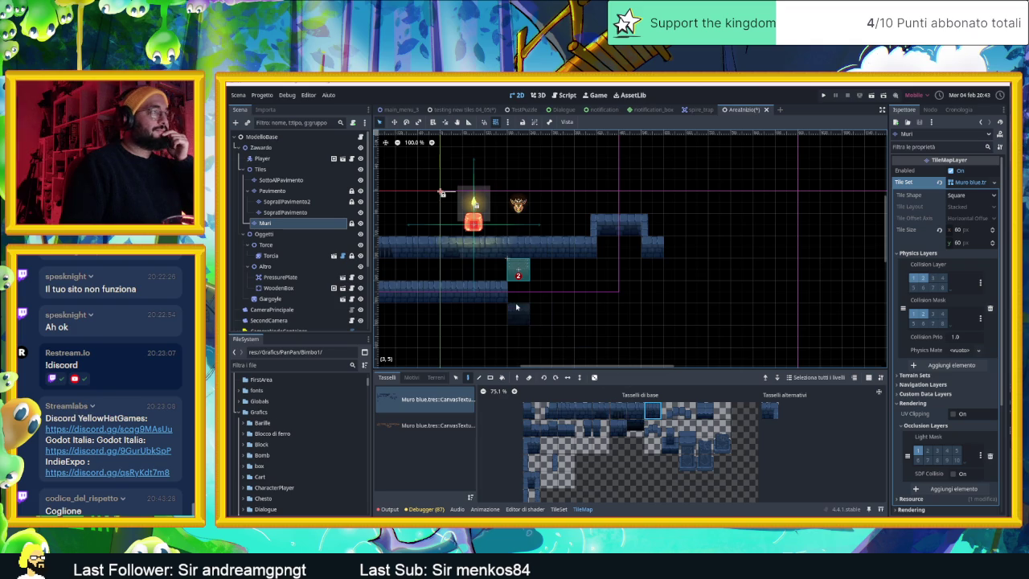
left_click(532, 463)
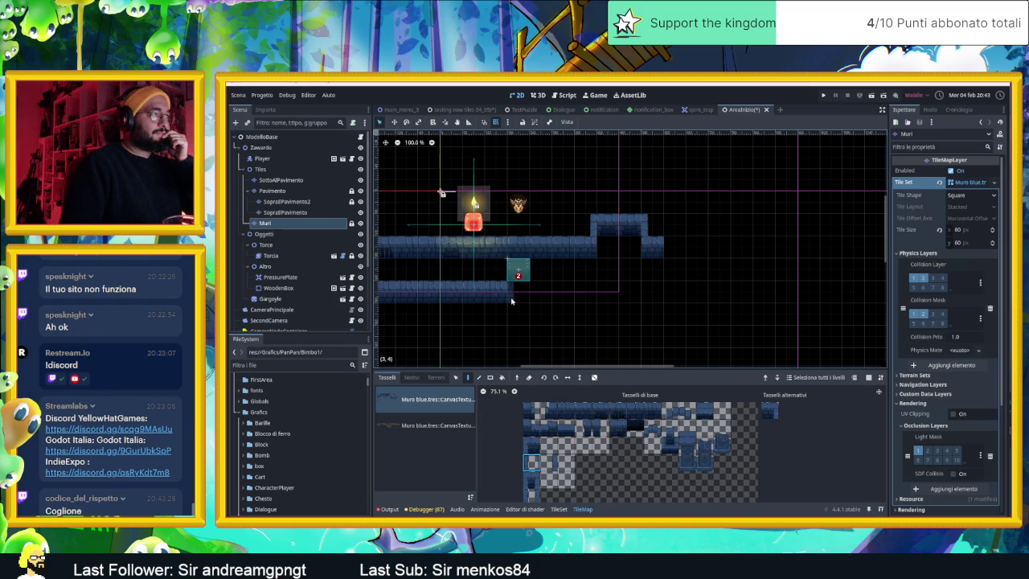
left_click(548, 463)
left_click(532, 463)
left_click(511, 313)
scroll(514, 301, "right", 3)
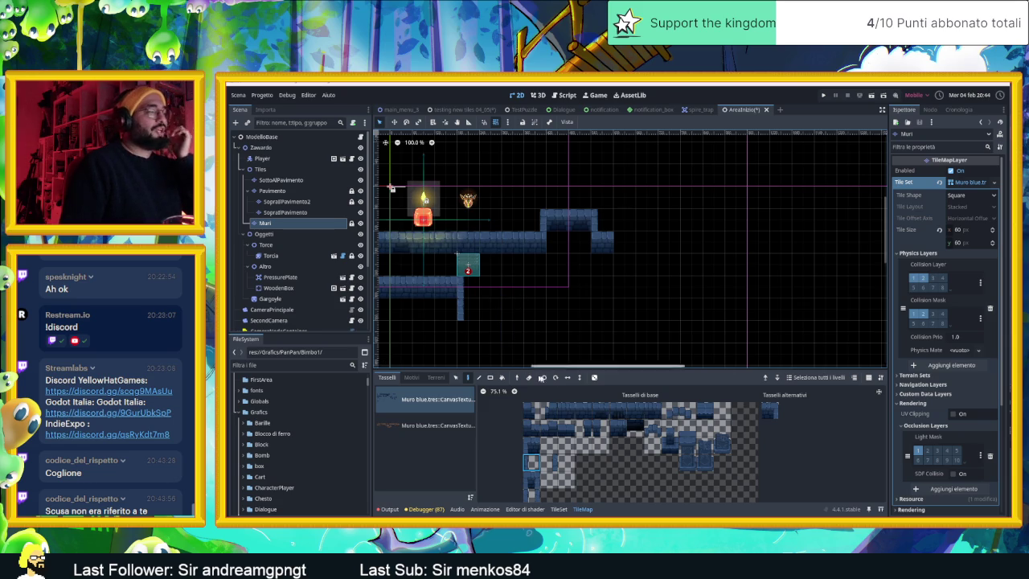
Place a wide four-tile wall segment below the corridor, then try out single wall tiles.
left_click_drag(583, 411, 636, 412)
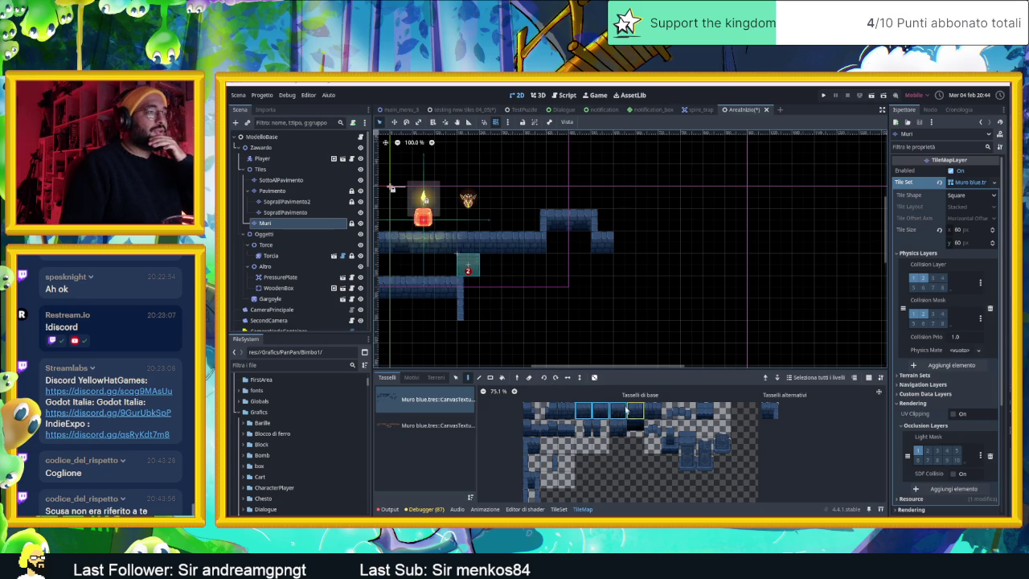
left_click(500, 331)
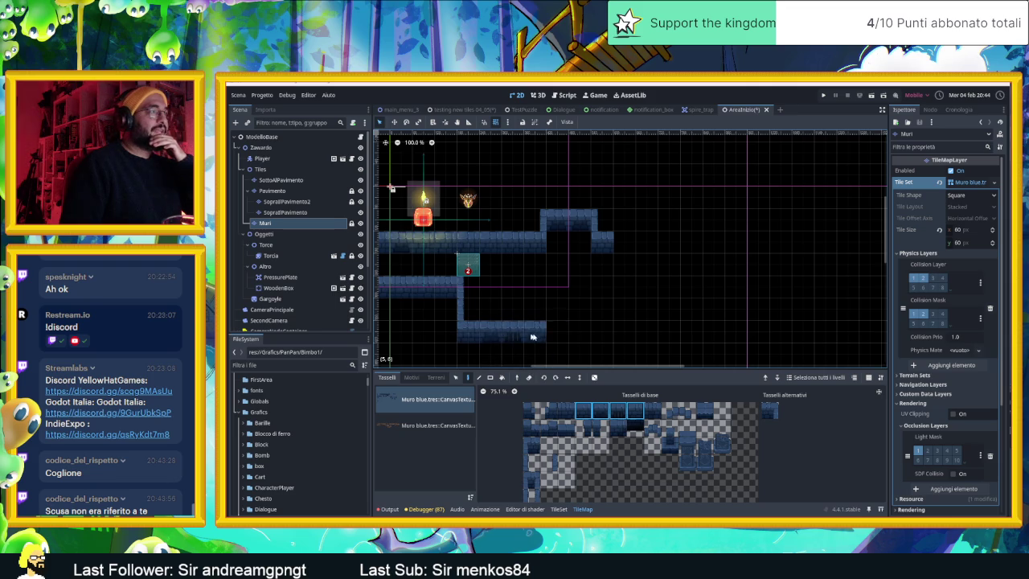
left_click(596, 336)
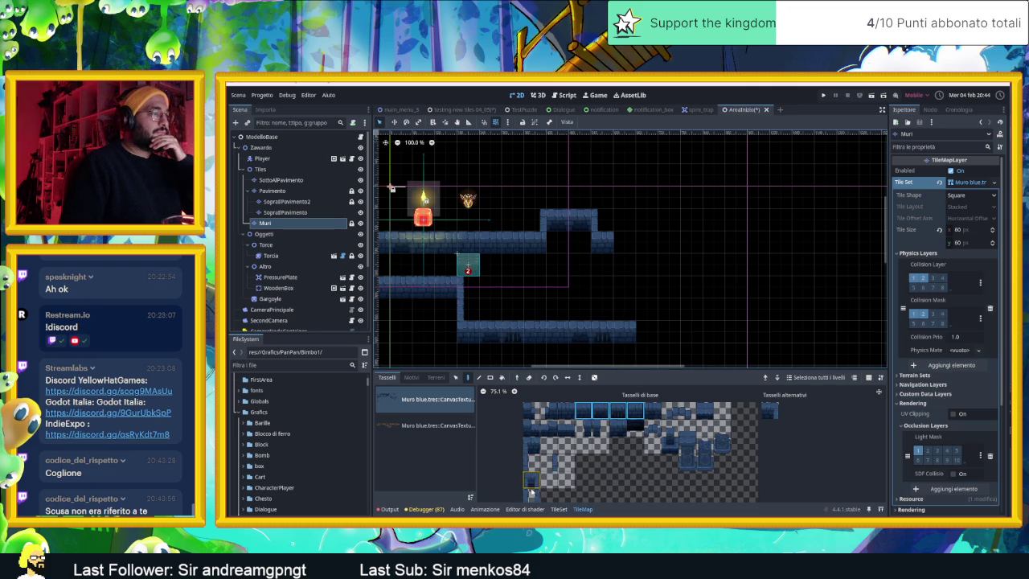
left_click(550, 462)
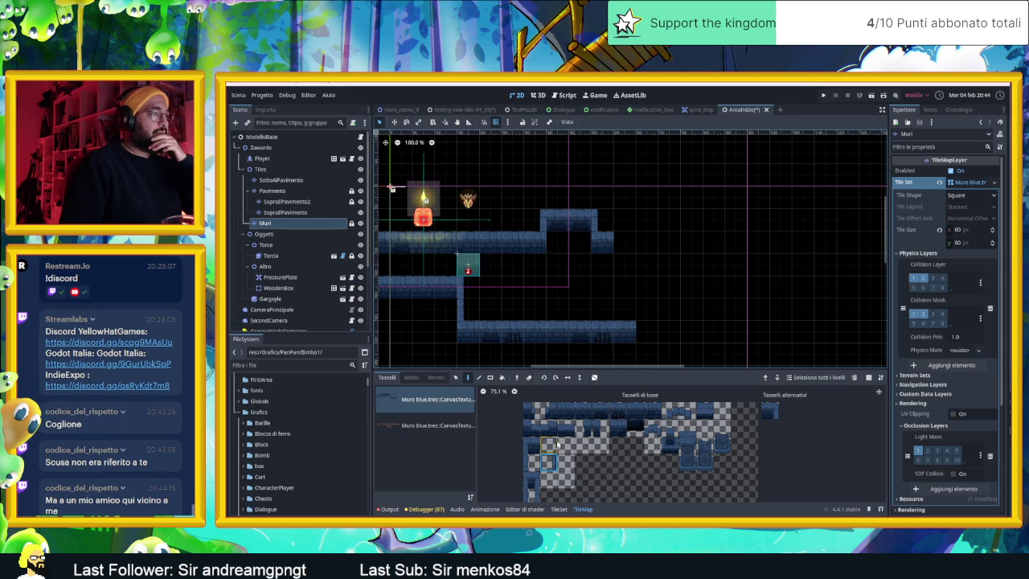
left_click(532, 463)
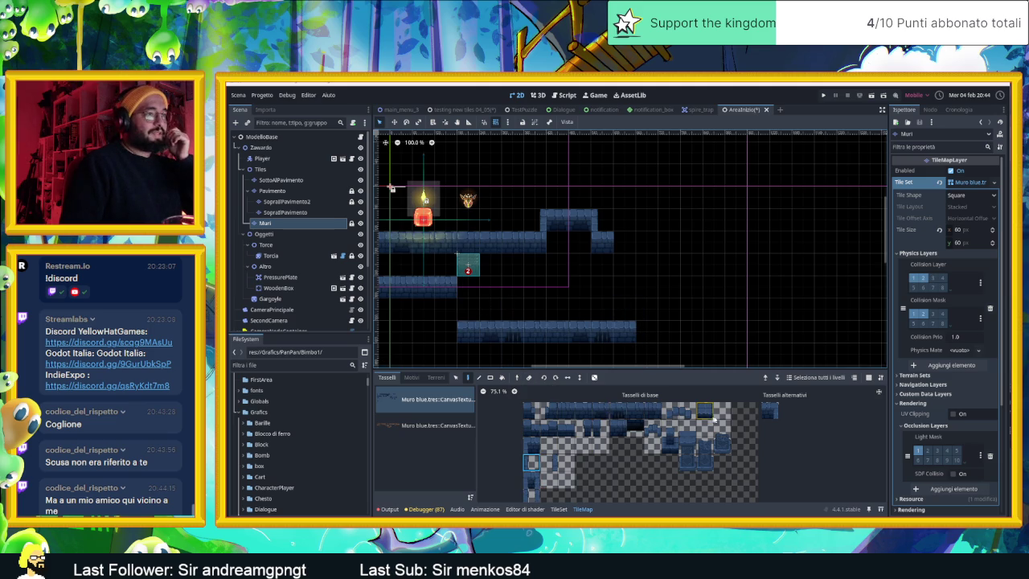
left_click(767, 411)
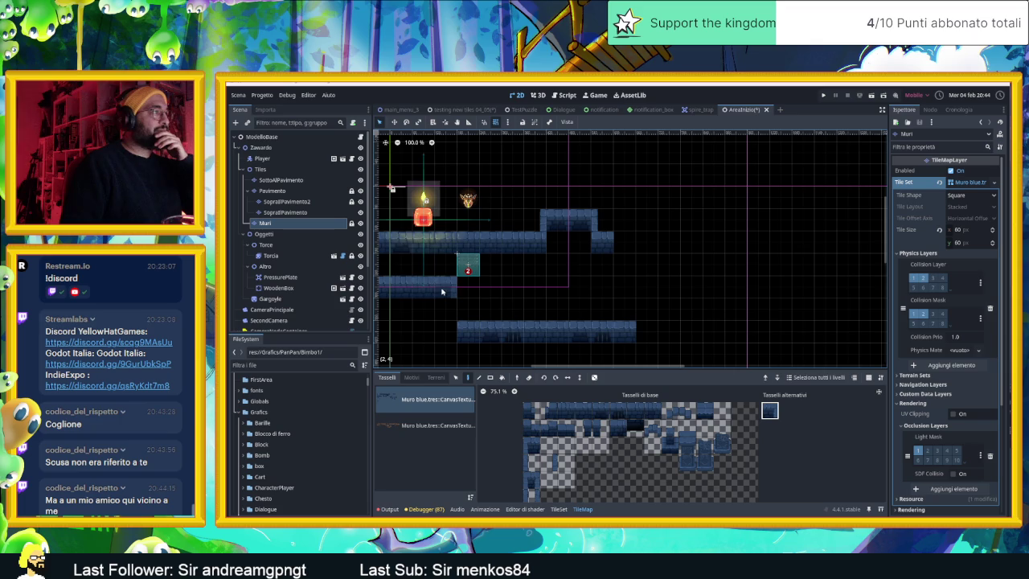
left_click(548, 462)
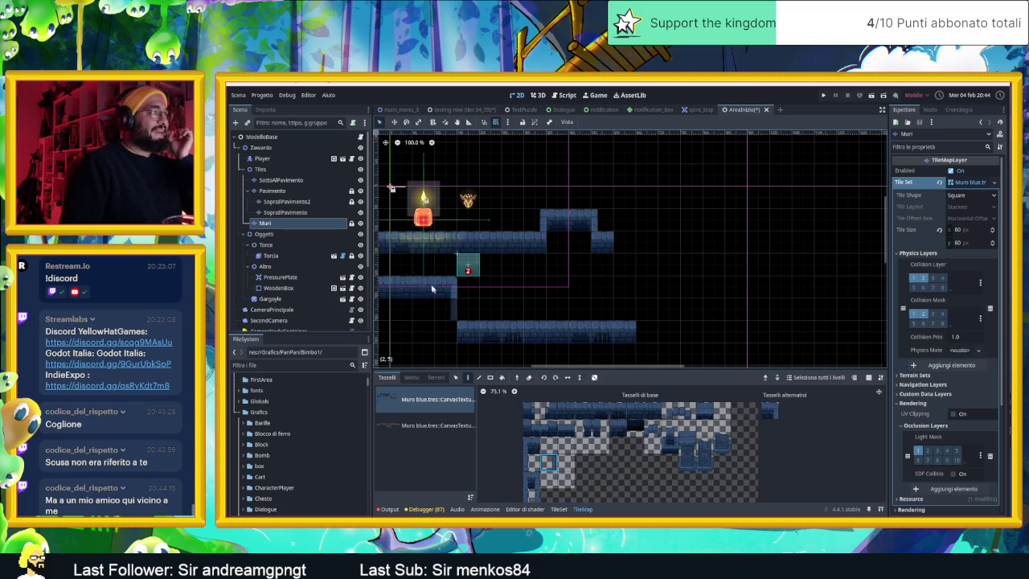
Extend the lower platform left and right with wall-end tiles.
left_click(584, 429)
left_click(446, 332)
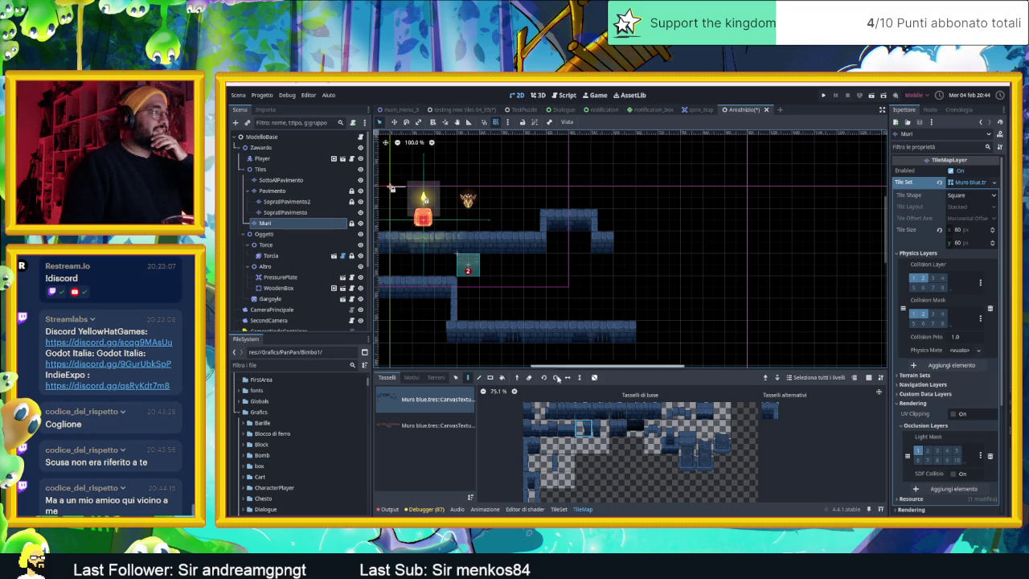
left_click(599, 429)
left_click(641, 330)
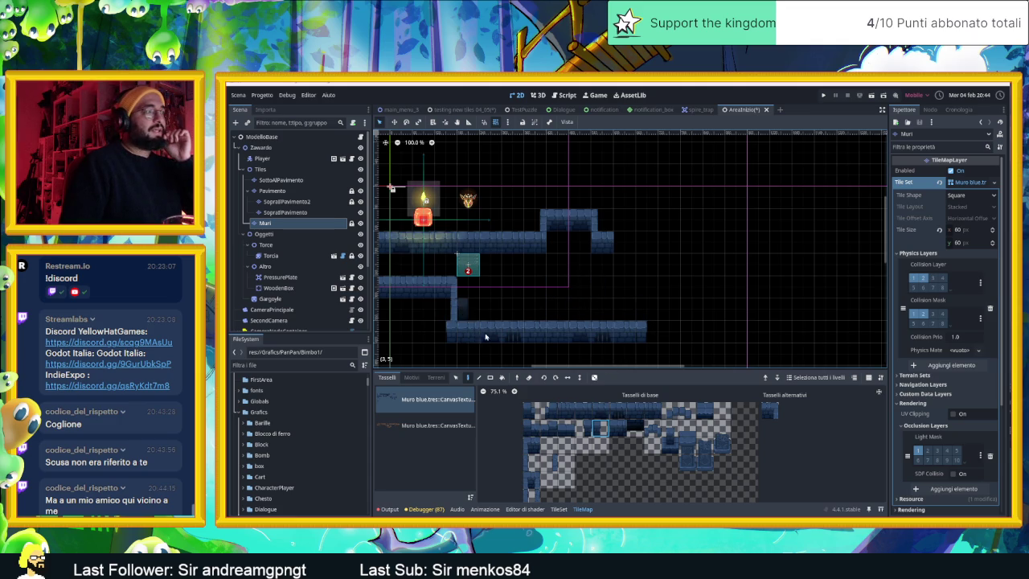
left_click(532, 463)
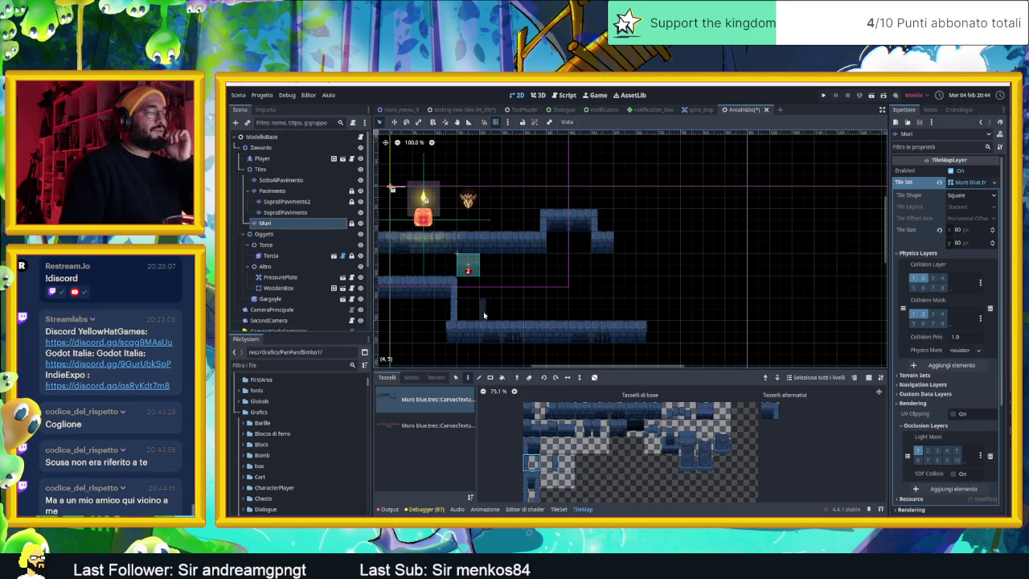
left_click(548, 462)
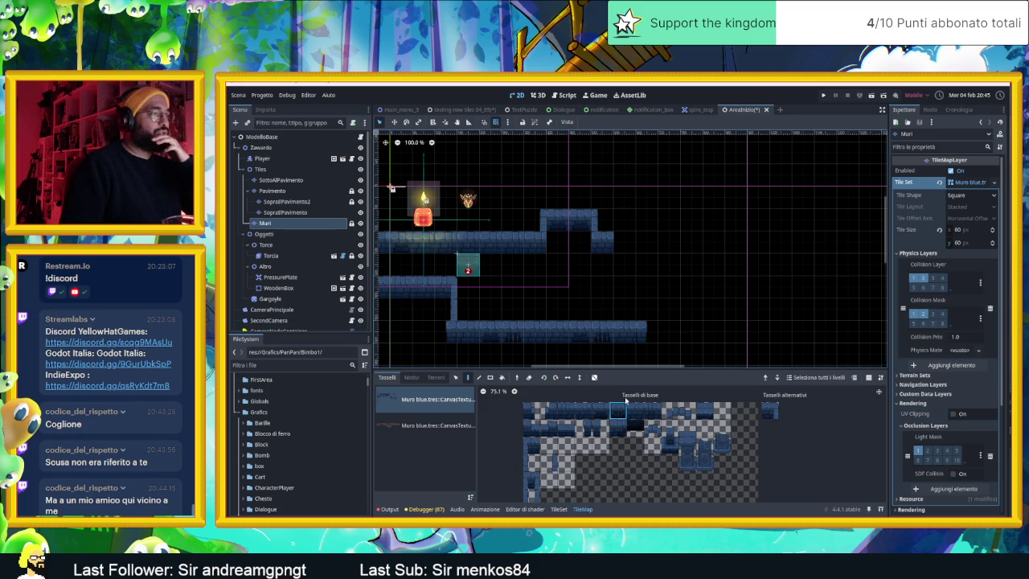
Paint wall tiles extending the lower row right and fill its gap into one continuous run.
scroll(652, 338, "right", 3)
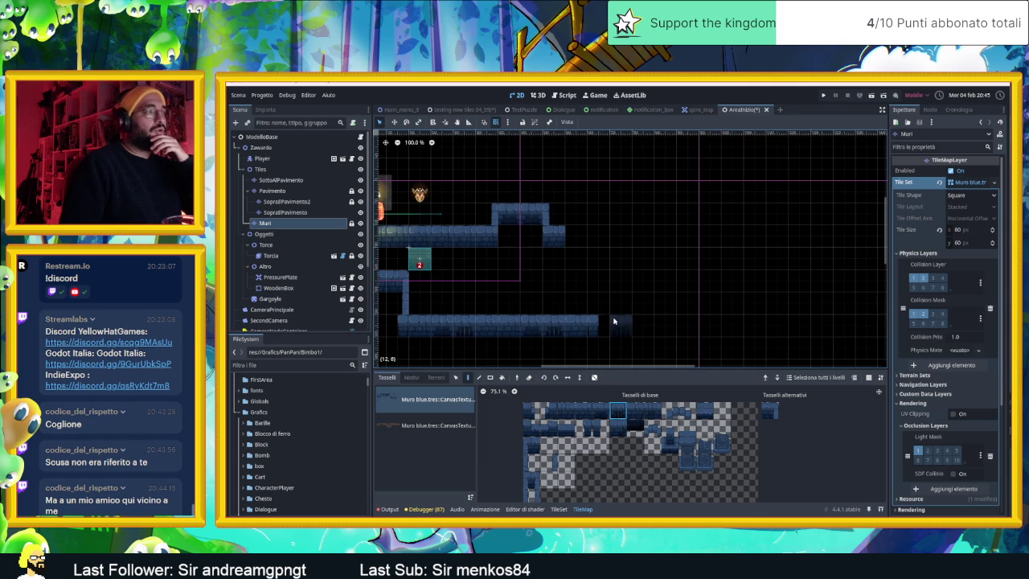
left_click(586, 408)
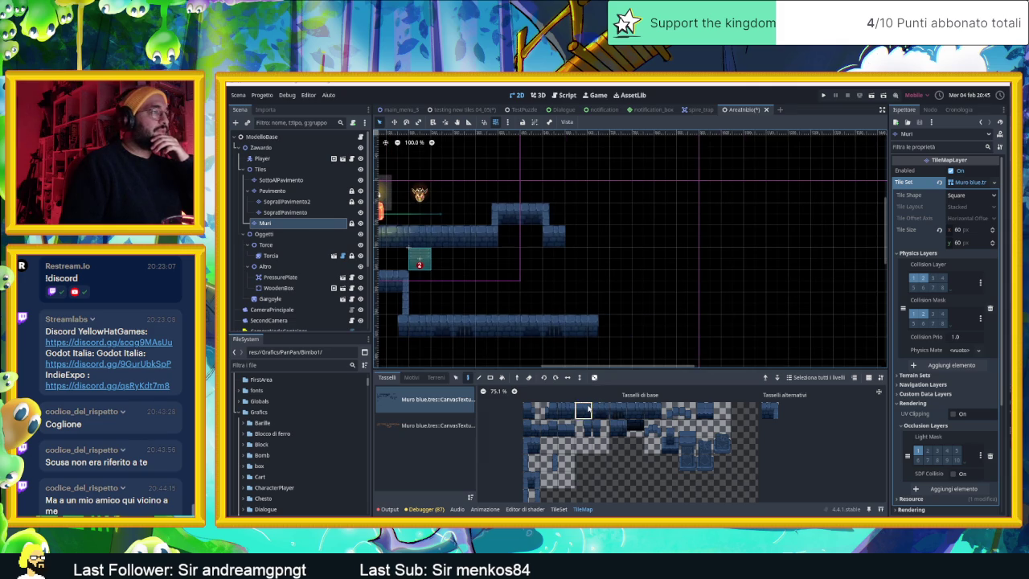
scroll(619, 330, "down", 3)
scroll(619, 329, "left", 3)
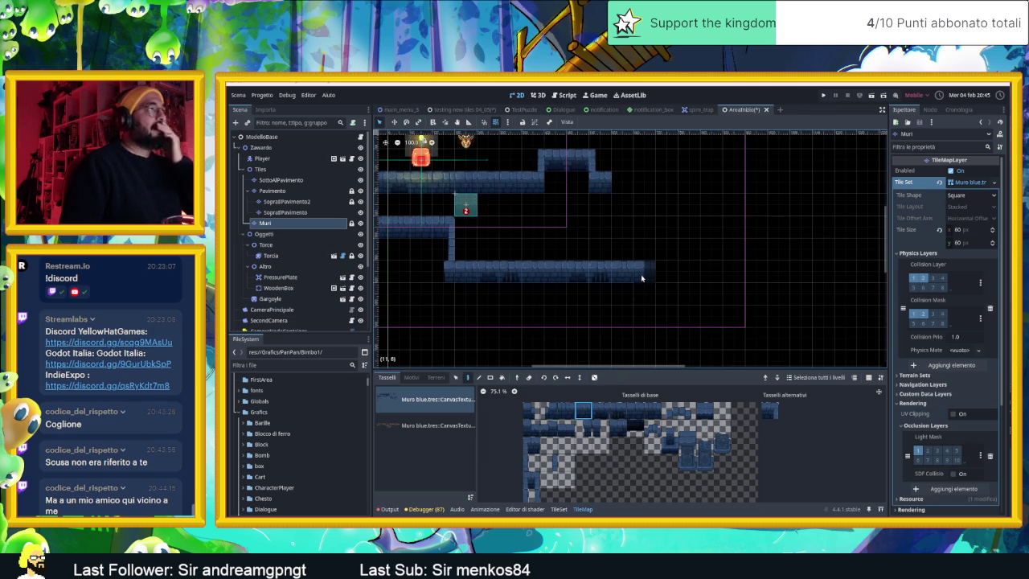
scroll(635, 271, "right", 2)
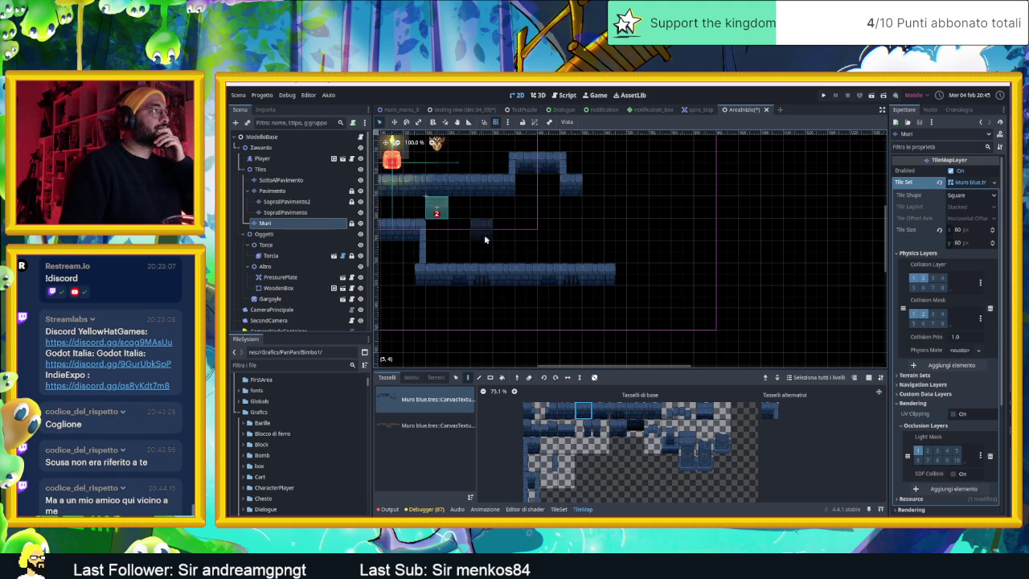
scroll(476, 241, "up", 3)
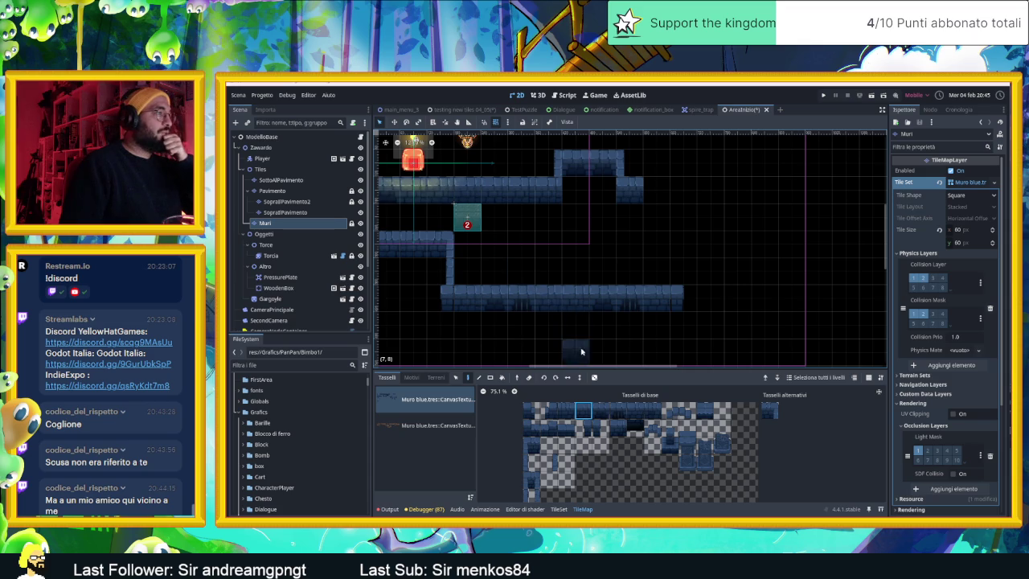
left_click_drag(574, 326, 582, 275)
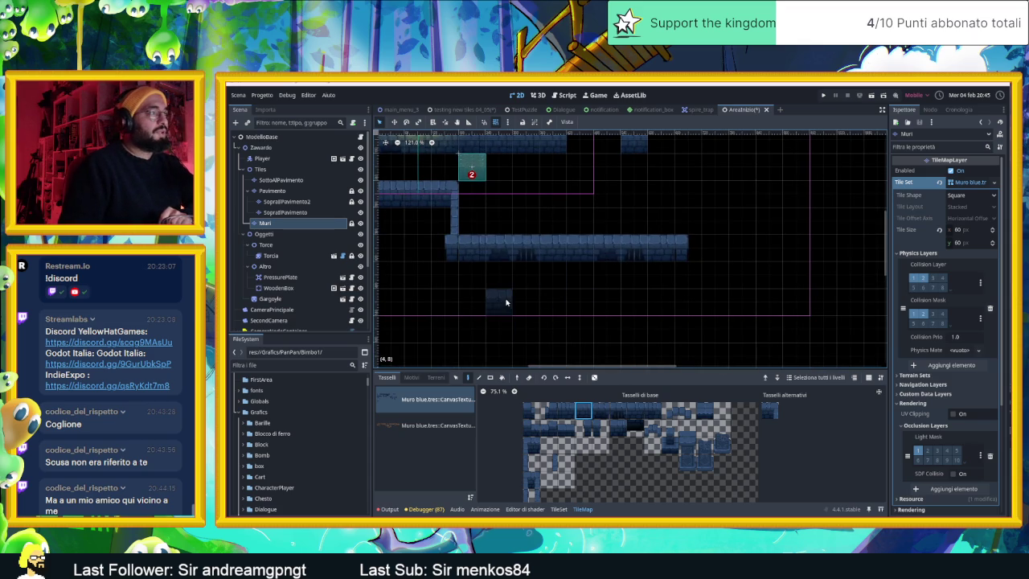
left_click_drag(717, 271, 625, 295)
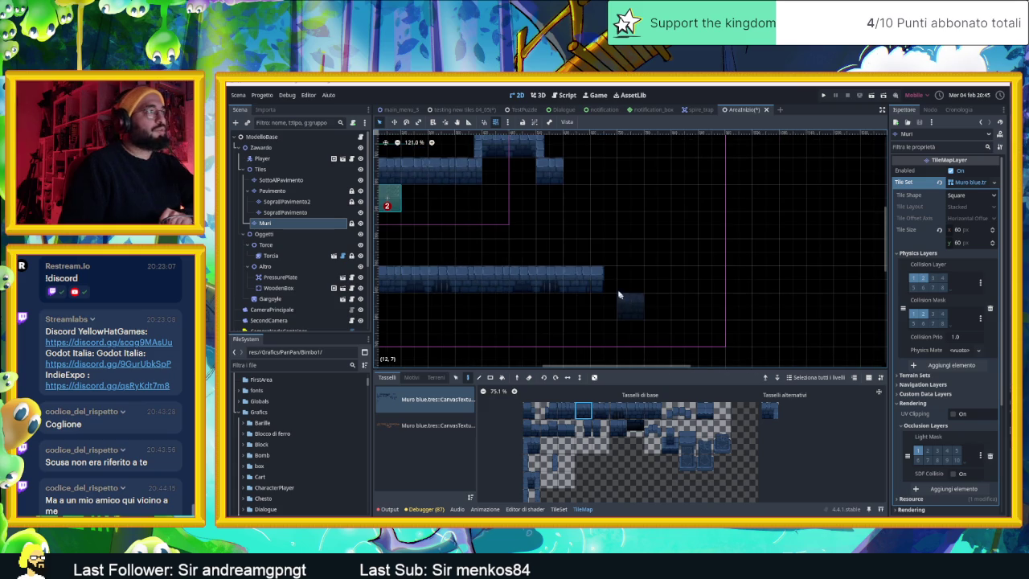
mouse_move(584, 178)
left_mouse_down()
mouse_move(651, 169)
mouse_move(661, 219)
mouse_move(592, 231)
left_mouse_up()
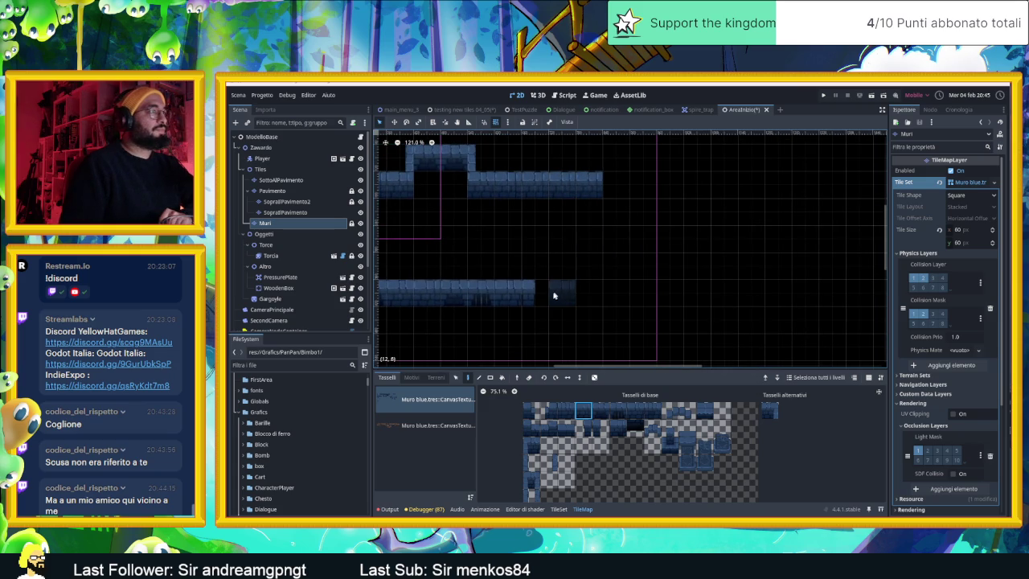
left_click(544, 296)
left_click(589, 292)
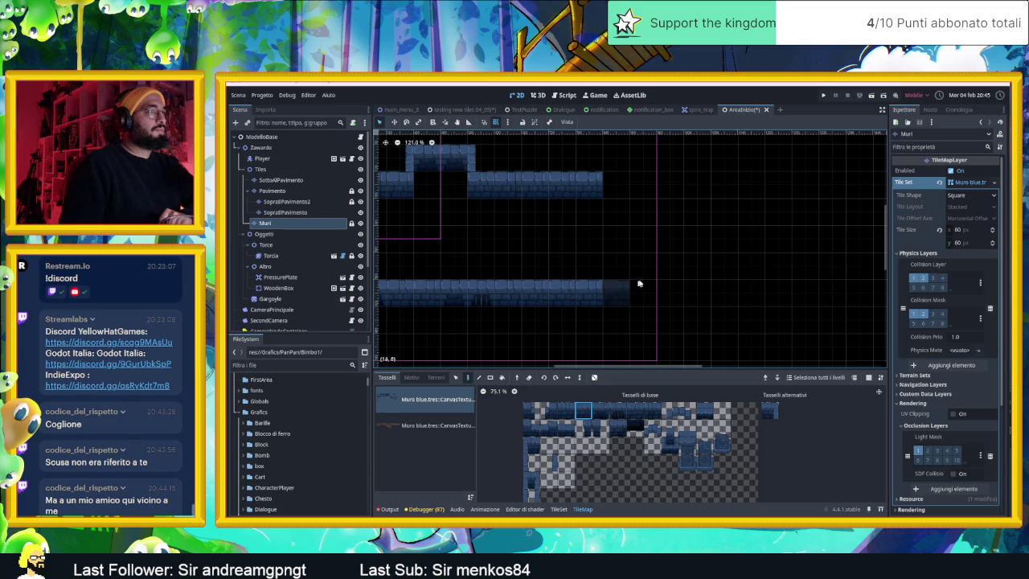
scroll(593, 264, "down", 3)
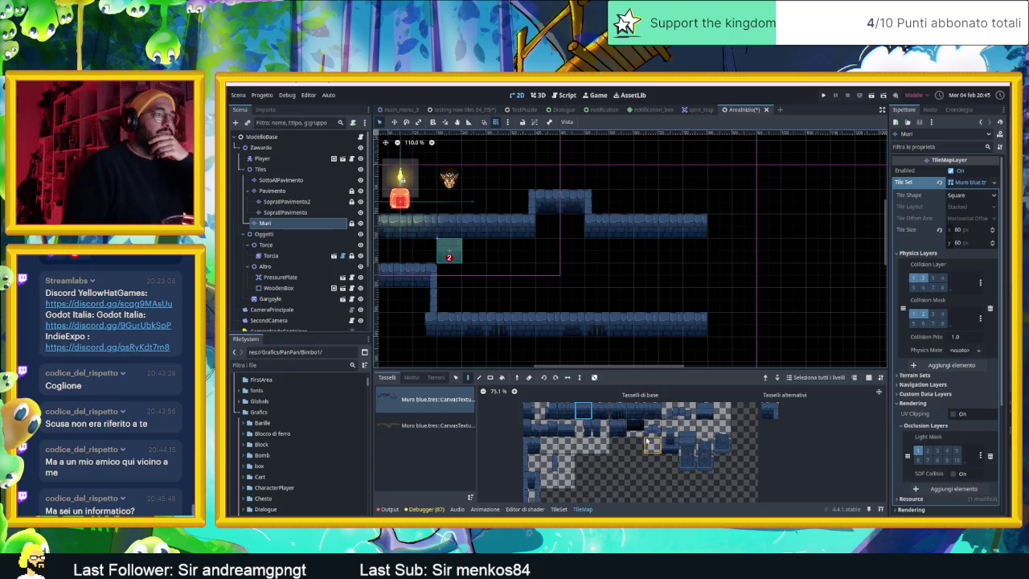
Paint wall-cap tiles up the right edge of the lower corridor.
left_click(603, 432)
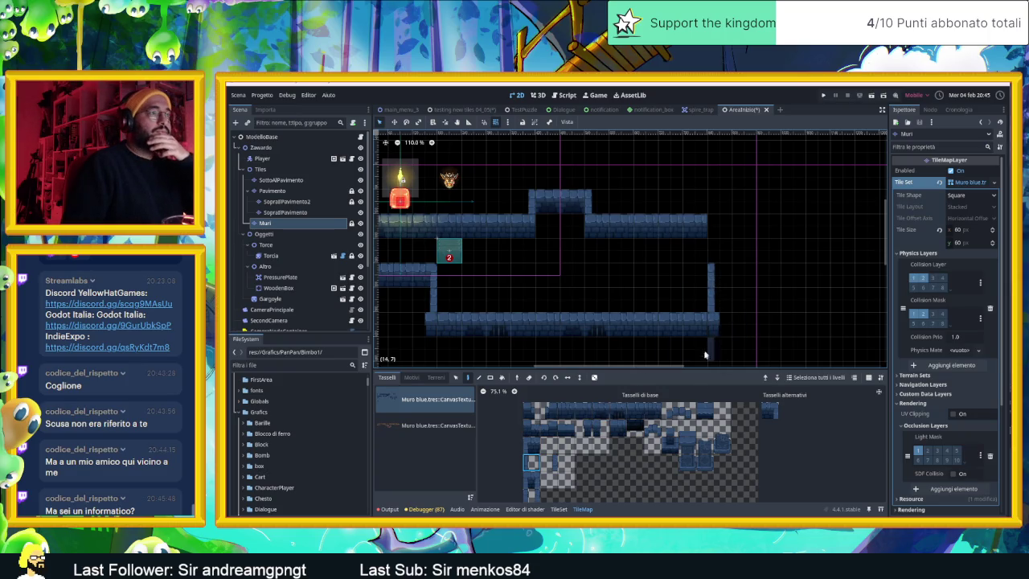
left_click(536, 448)
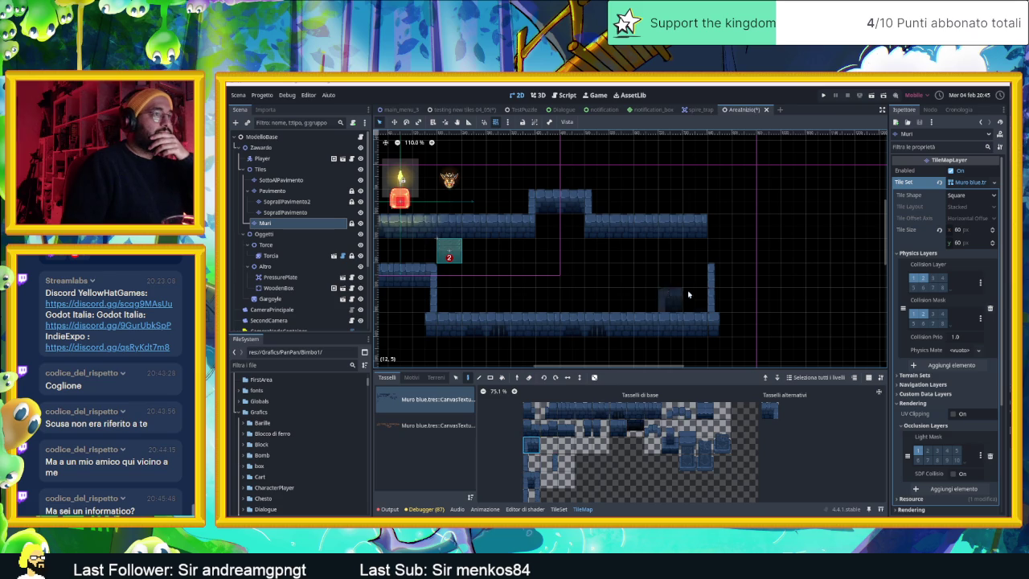
left_click(720, 275)
scroll(692, 297, "right", 3)
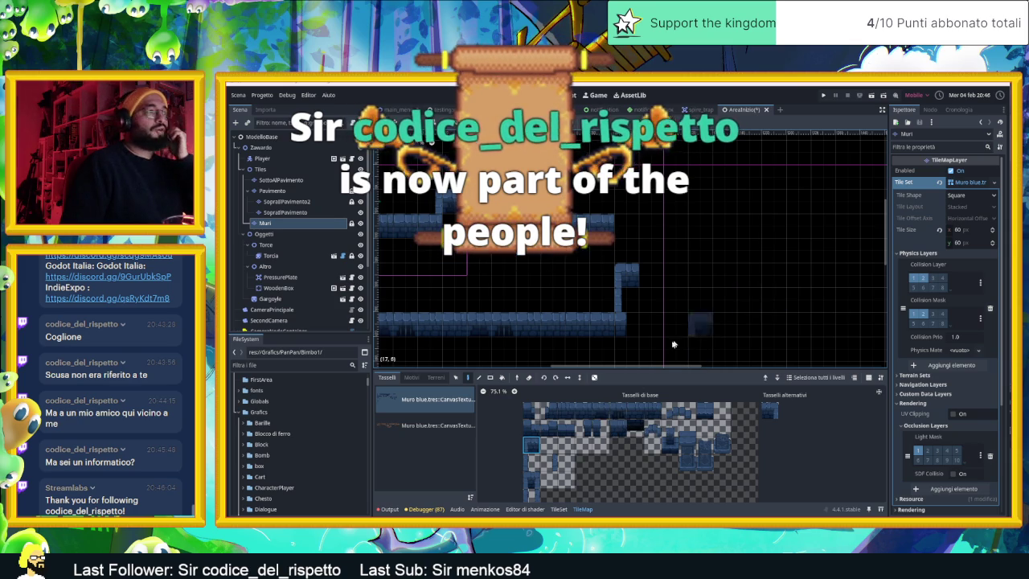
scroll(682, 308, "right", 3)
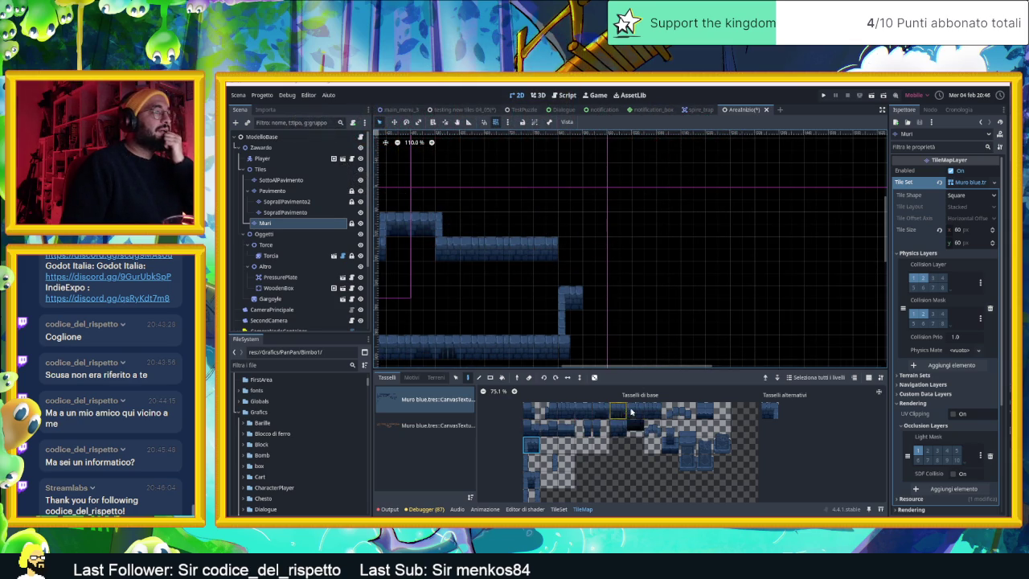
Build a new ledge extending right from the rising wall using a two-tile wall piece.
left_click_drag(650, 411, 652, 412)
left_click(595, 298)
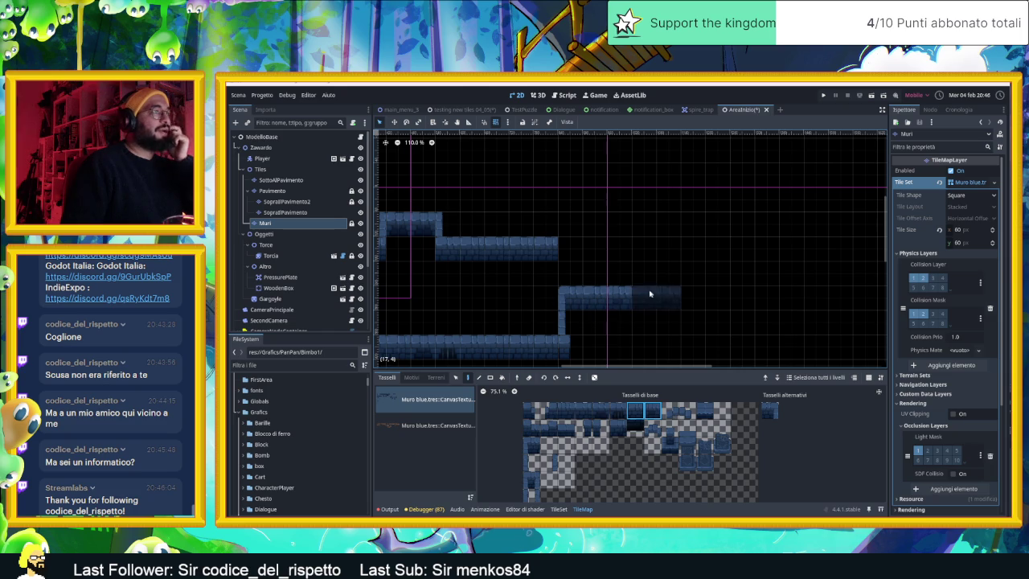
left_click(572, 248)
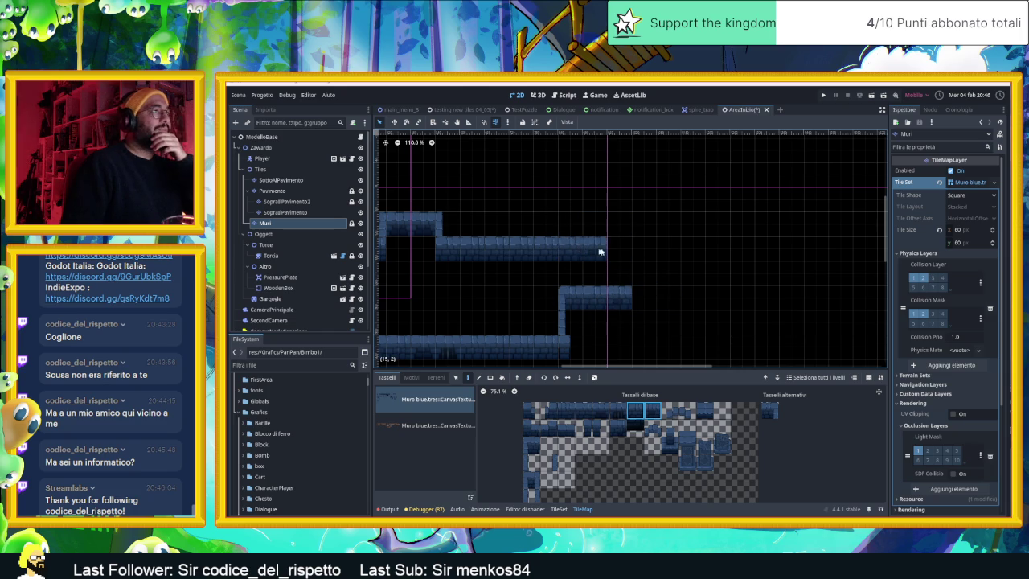
left_click(644, 251)
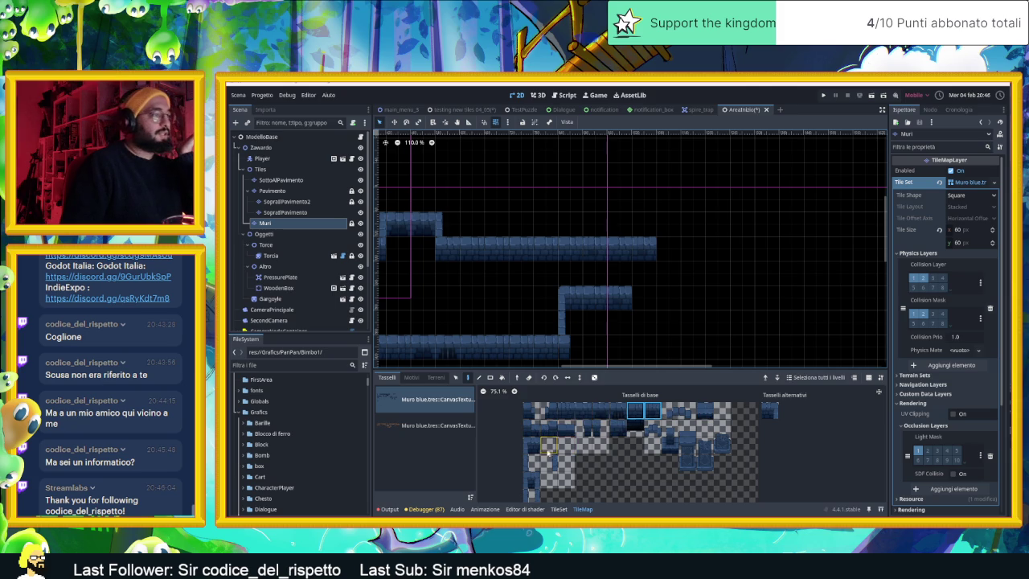
left_click_drag(643, 321, 675, 283)
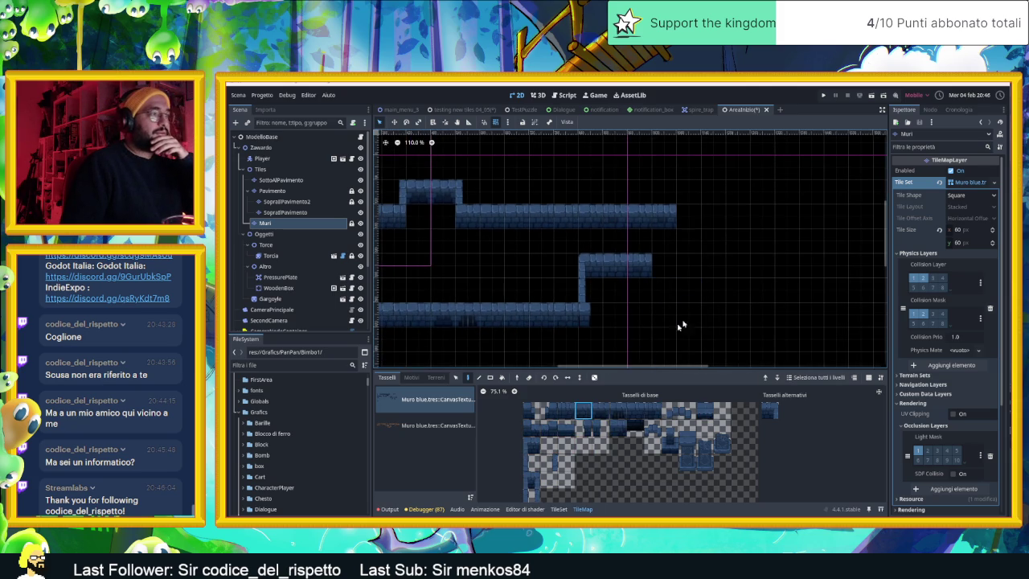
mouse_move(588, 276)
left_mouse_down()
mouse_move(759, 292)
mouse_move(661, 295)
left_mouse_up()
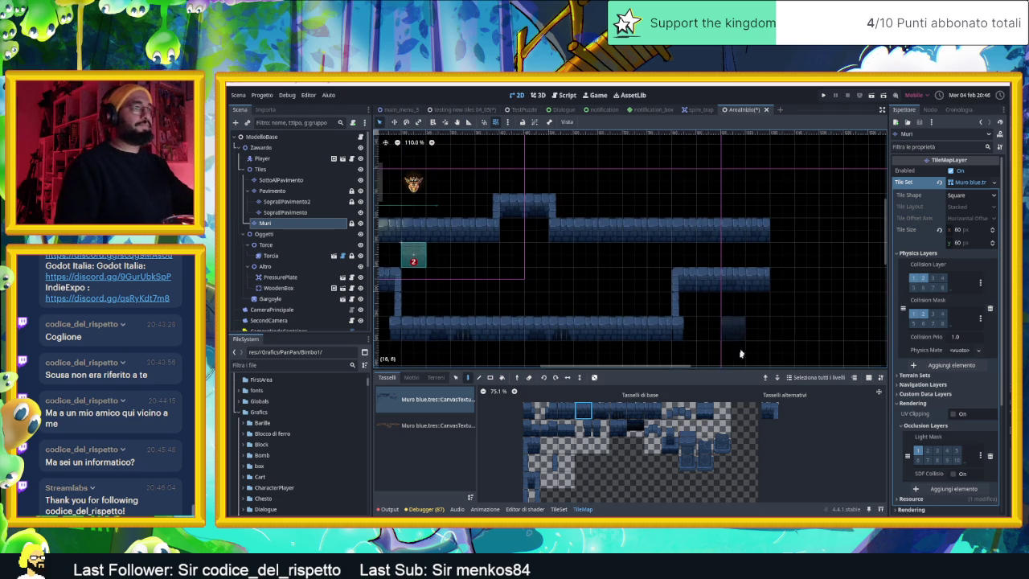
scroll(635, 303, "down", 3)
left_click_drag(586, 255, 665, 266)
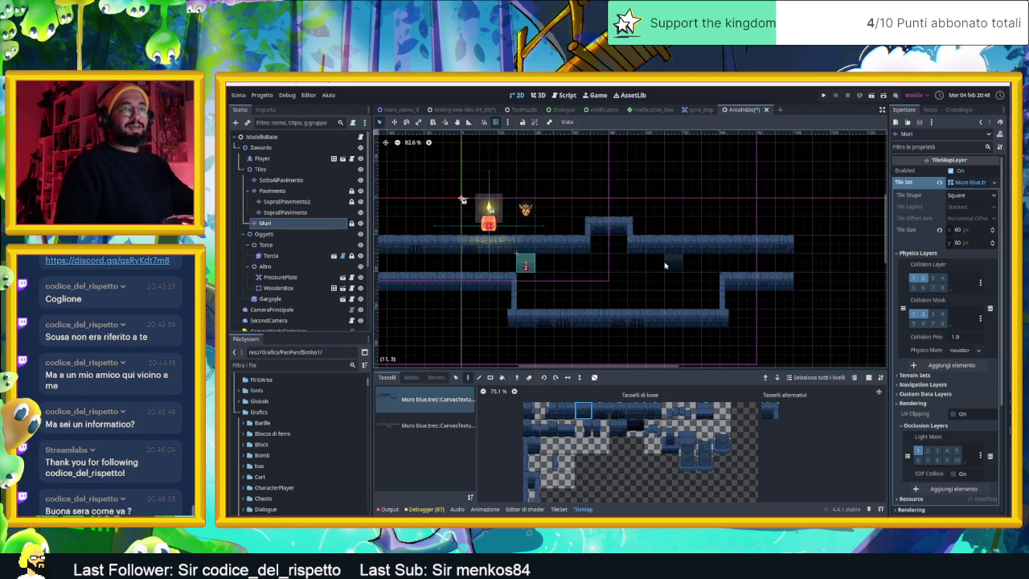
mouse_move(531, 242)
left_mouse_down()
mouse_move(561, 255)
mouse_move(628, 249)
left_mouse_up()
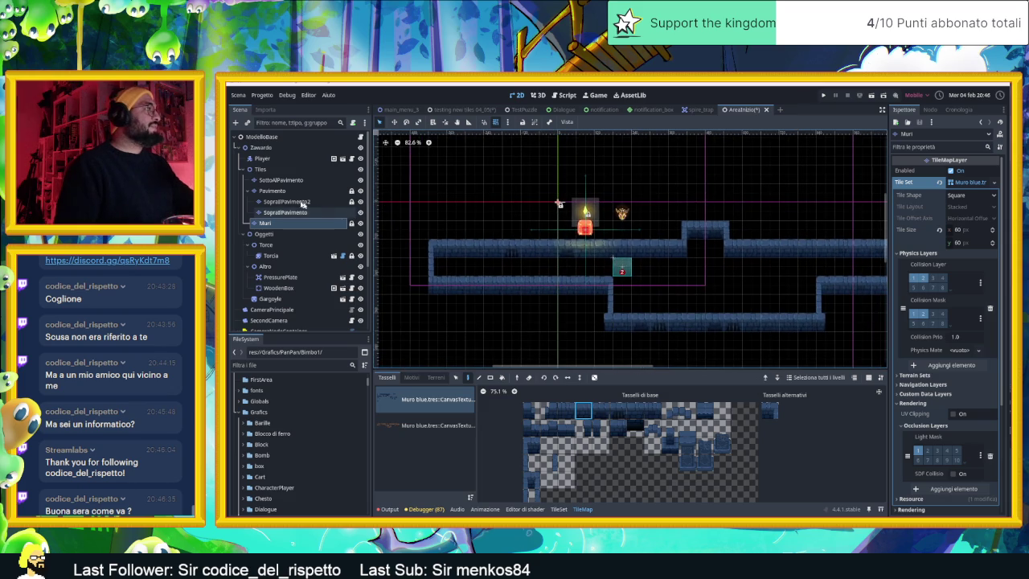
Select the Pavimento TileMapLayer and choose the Pavimento 0 terrain for painting.
left_click(274, 191)
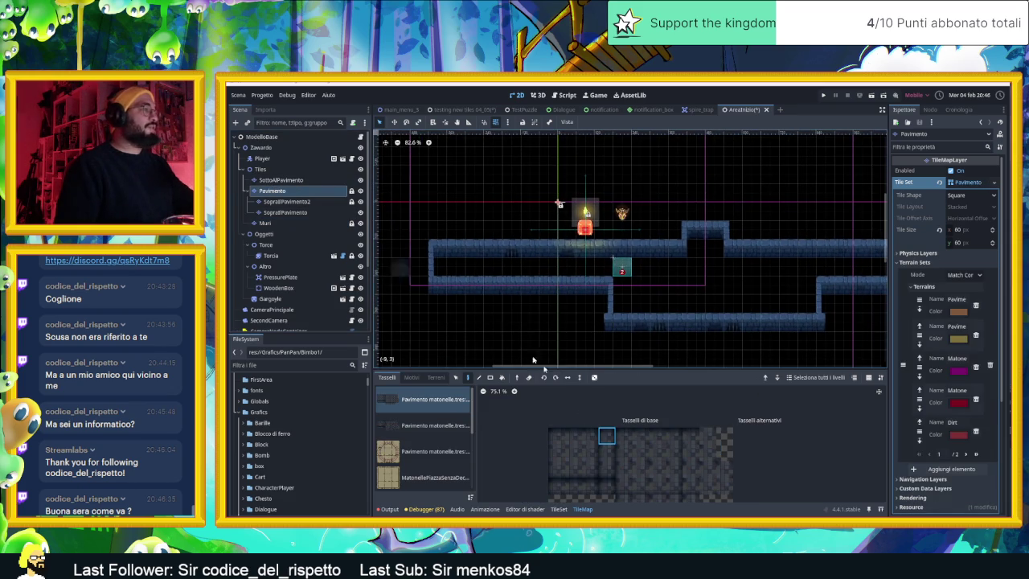
left_click(425, 406)
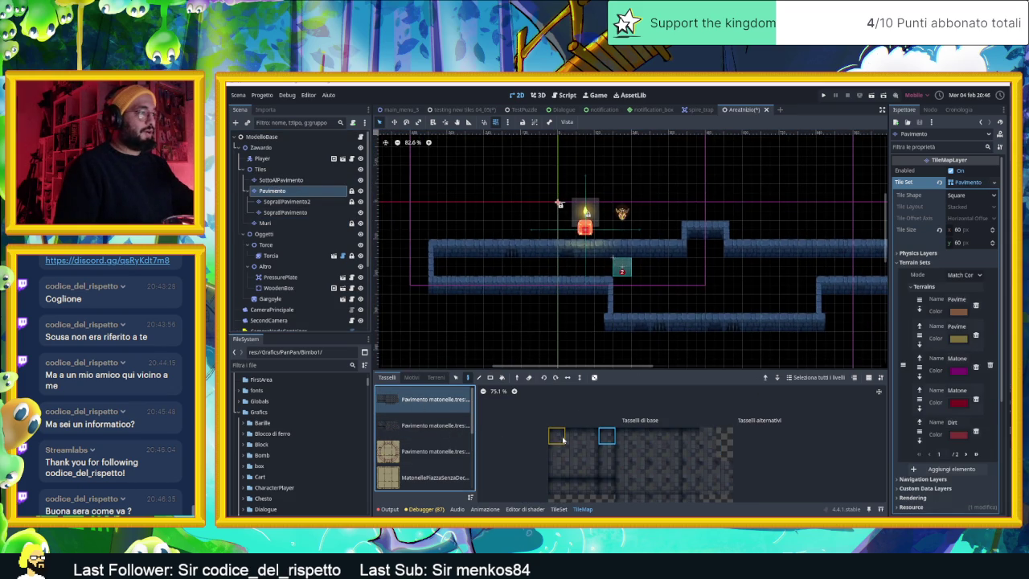
left_click(412, 377)
left_click(436, 377)
left_click(415, 409)
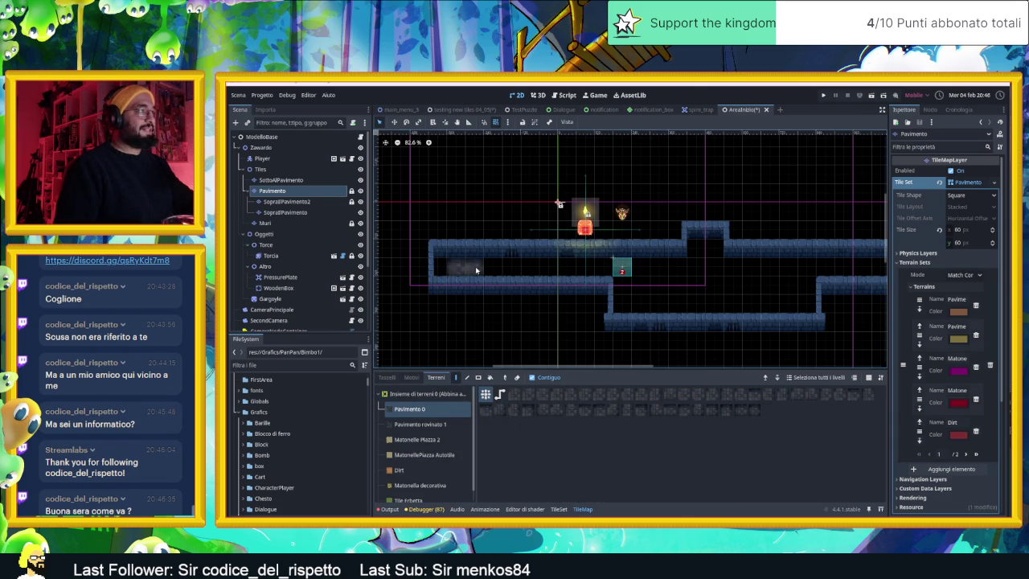
Paint the stone floor along the corridor and into the lower room.
left_click_drag(434, 270, 706, 279)
scroll(705, 278, "right", 3)
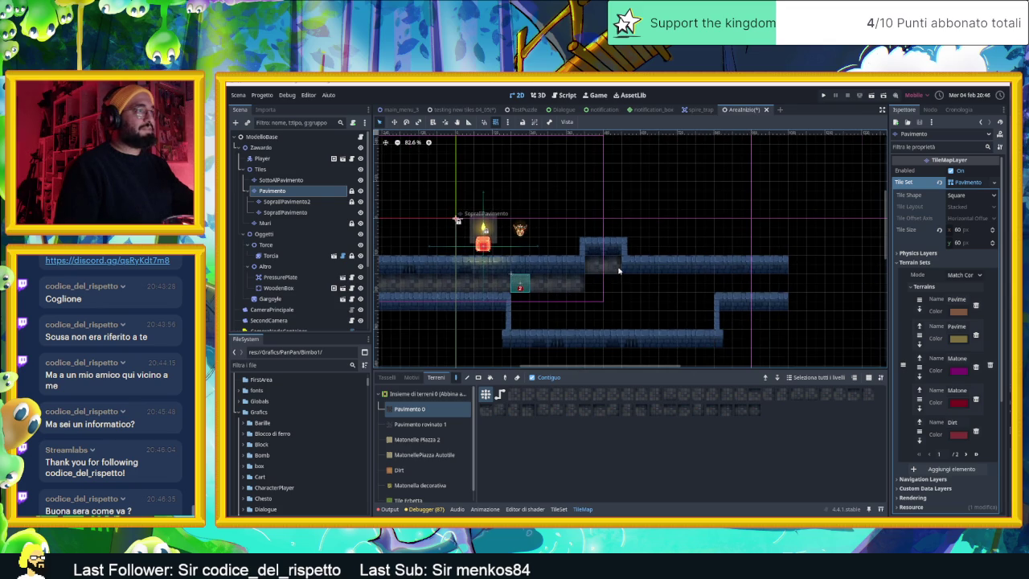
mouse_move(588, 305)
left_mouse_down()
mouse_move(555, 320)
mouse_move(523, 301)
mouse_move(555, 320)
mouse_move(541, 305)
mouse_move(636, 303)
mouse_move(638, 321)
mouse_move(673, 322)
mouse_move(630, 287)
mouse_move(738, 290)
left_mouse_up()
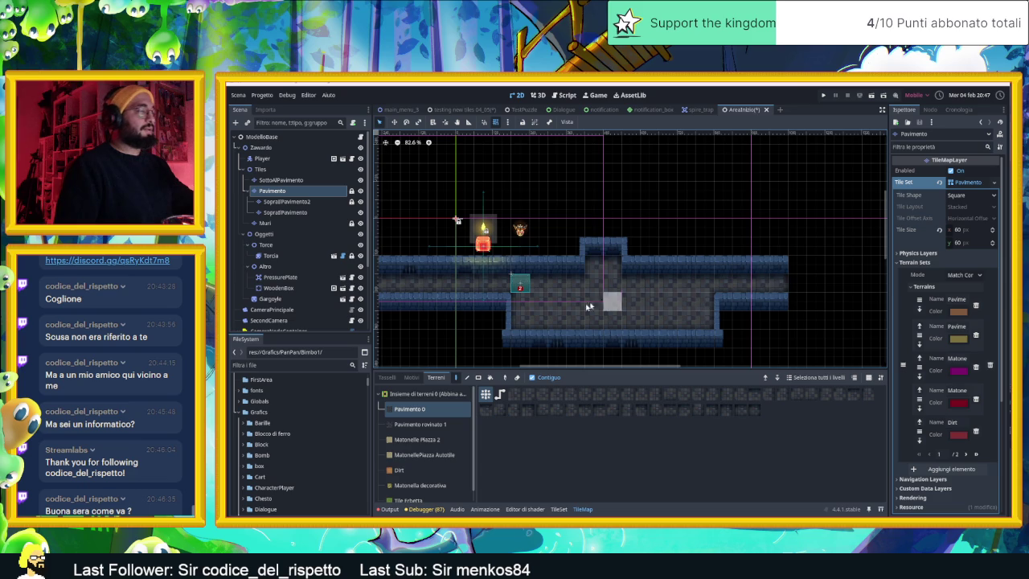
left_click_drag(591, 298, 622, 305)
left_click_drag(512, 347, 591, 327)
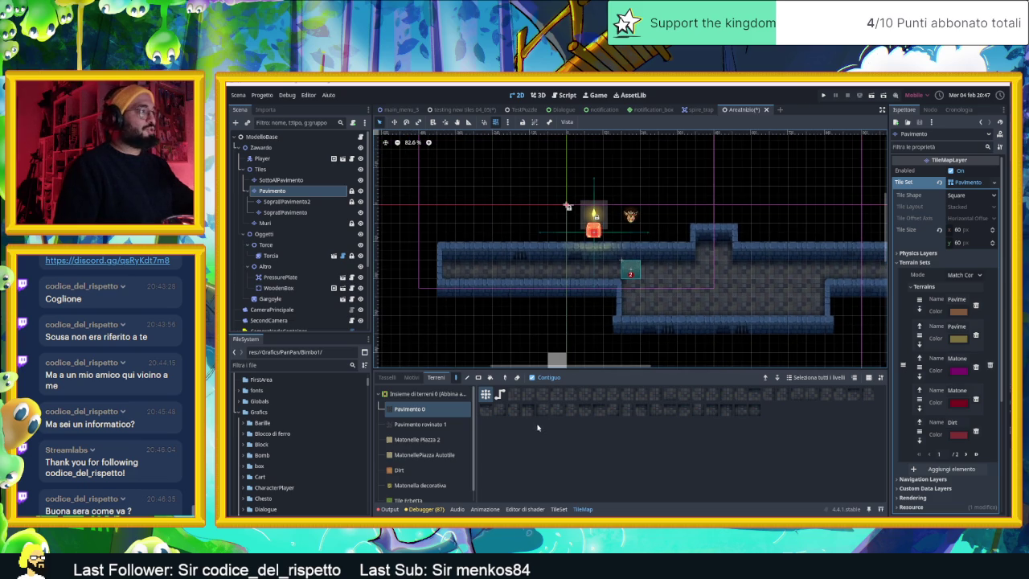
left_click_drag(614, 322, 527, 315)
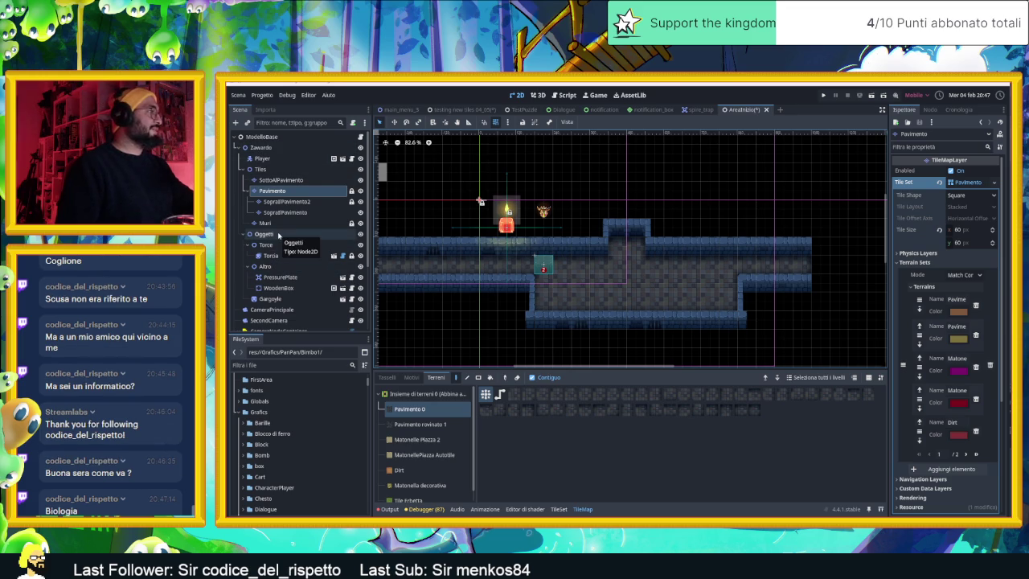
Move the Player node down into the corridor.
left_click(263, 159)
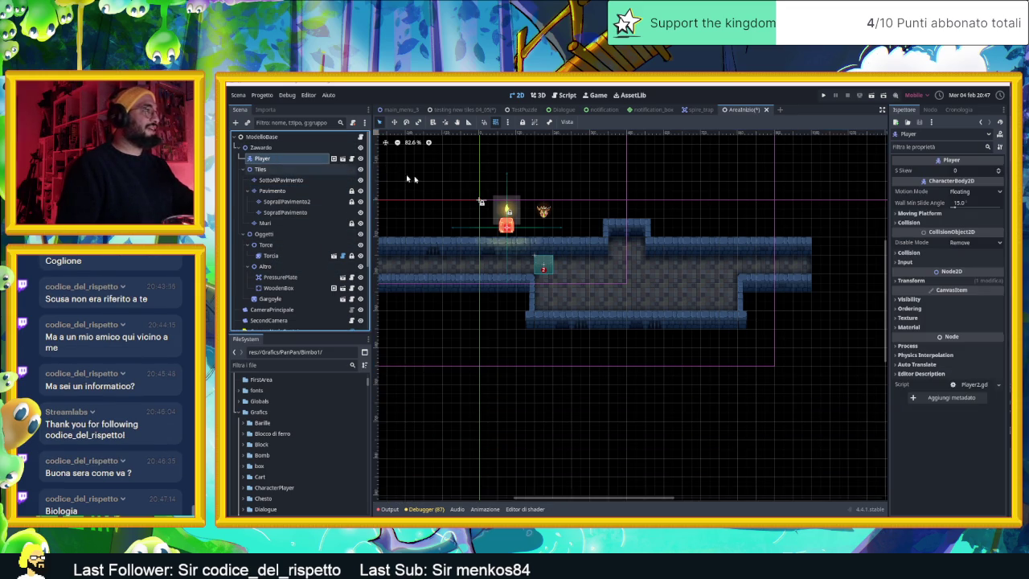
mouse_move(509, 231)
left_mouse_down()
mouse_move(537, 235)
mouse_move(609, 281)
mouse_move(571, 281)
left_mouse_up()
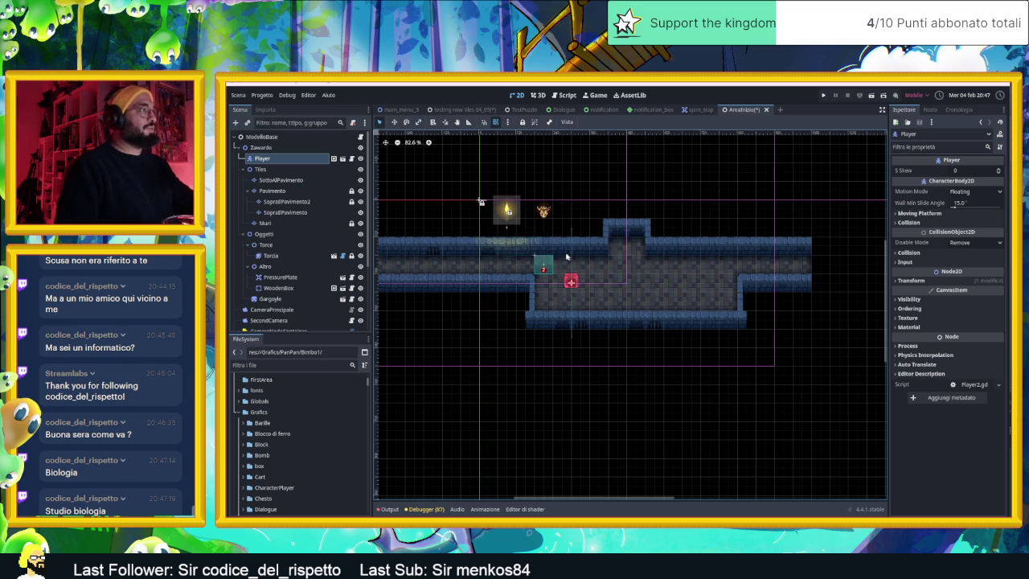
scroll(566, 256, "up", 2)
left_click(574, 246)
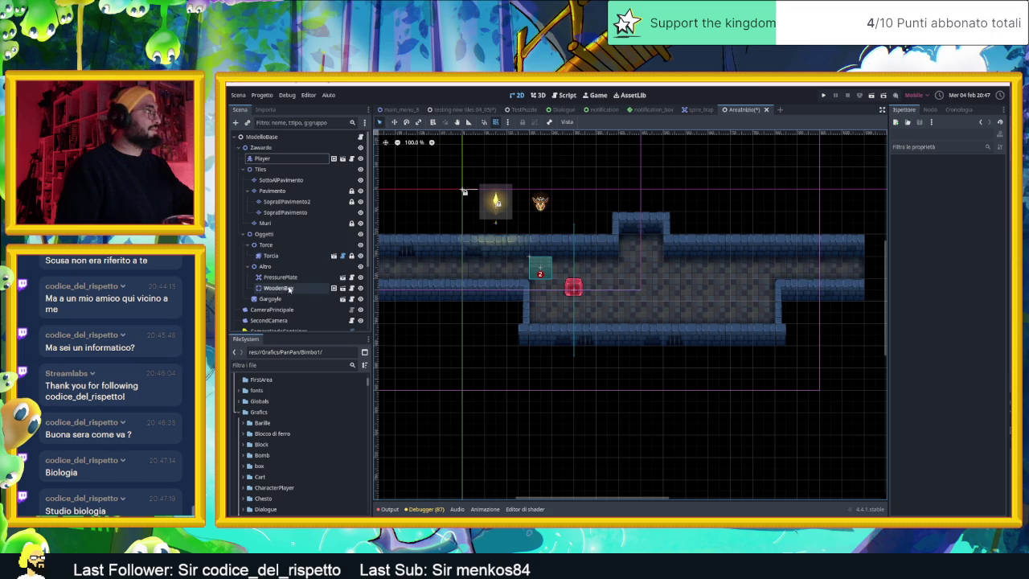
Place the Torcia torch in the corridor and the gargoyle at its right end, then save and run.
left_click(293, 256)
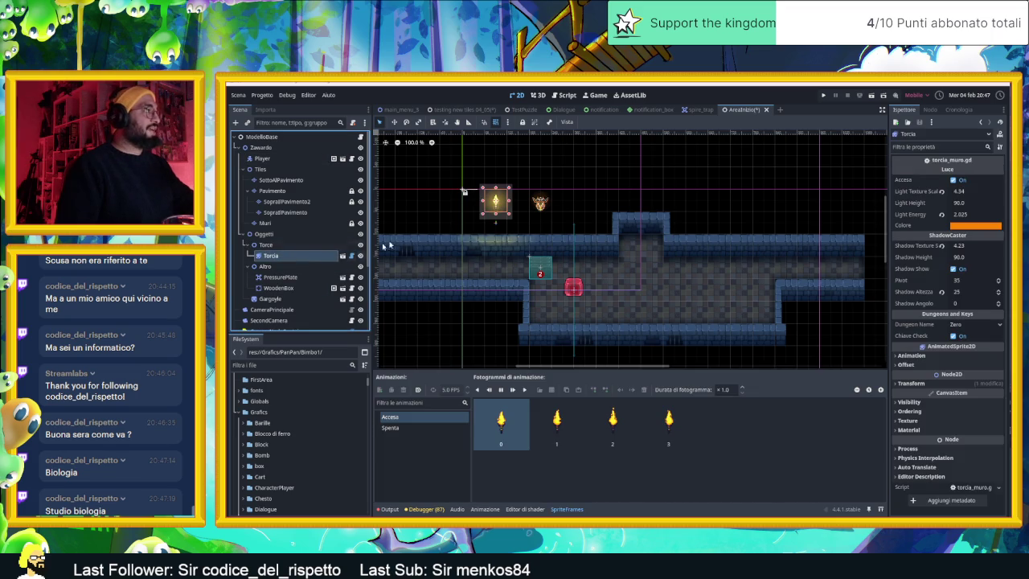
mouse_move(496, 201)
left_mouse_down()
mouse_move(585, 254)
mouse_move(574, 242)
left_mouse_up()
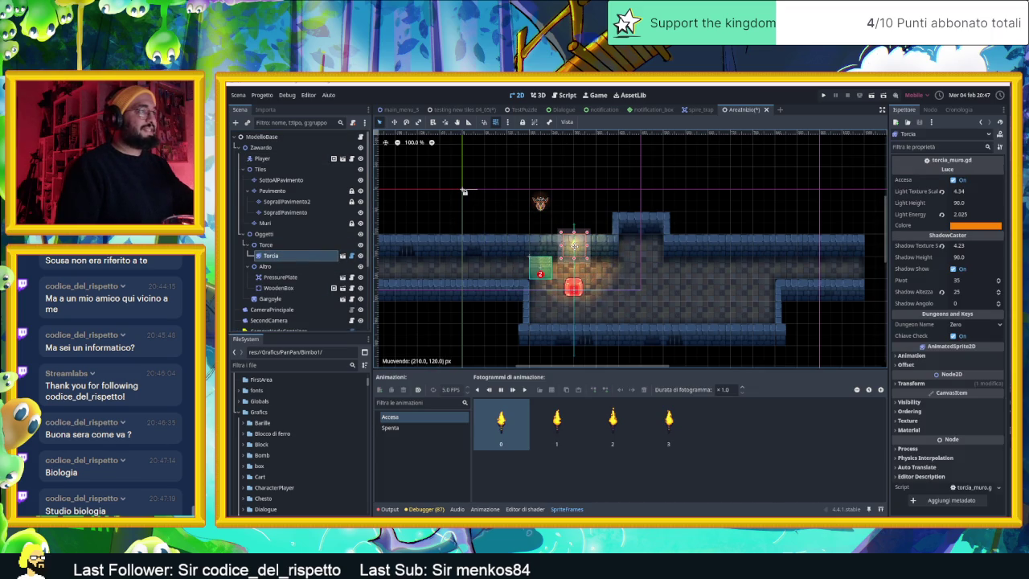
scroll(583, 247, "right", 3)
scroll(582, 244, "up", 1)
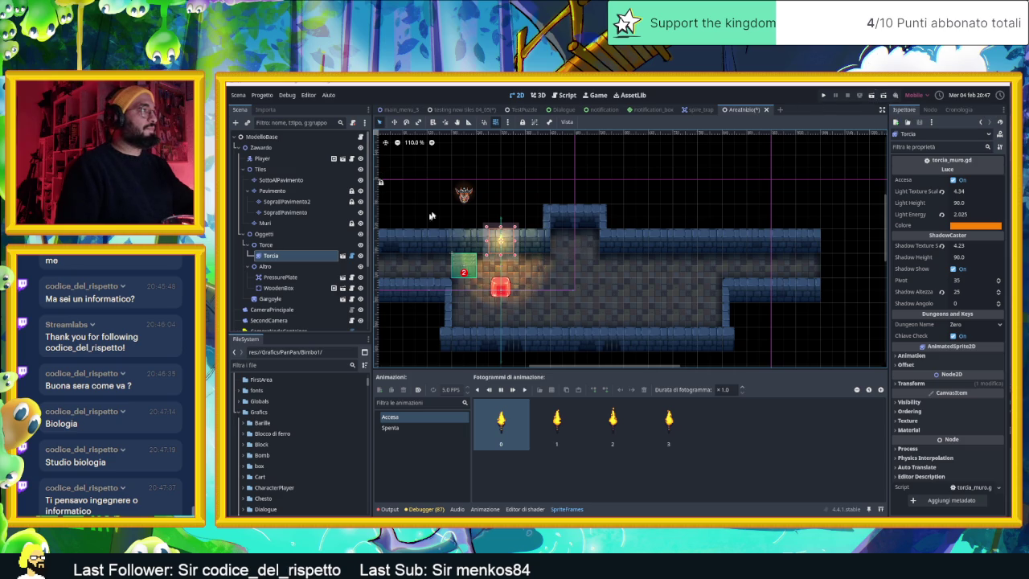
mouse_move(464, 199)
left_mouse_down()
mouse_move(588, 233)
mouse_move(803, 251)
left_mouse_up()
left_click(836, 191)
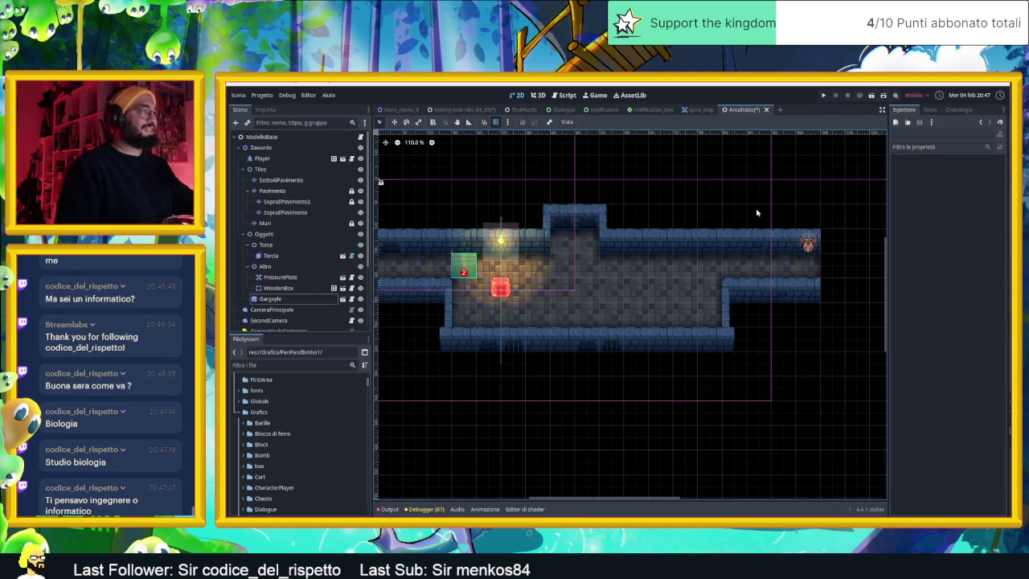
left_click(873, 96)
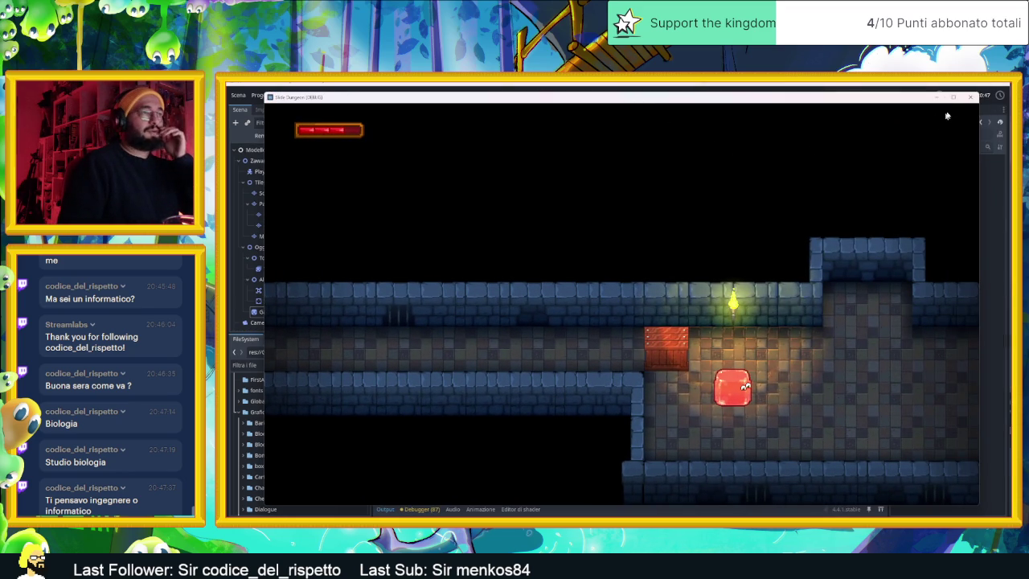
Close the debug game window and scroll the editor's output log.
left_click(970, 97)
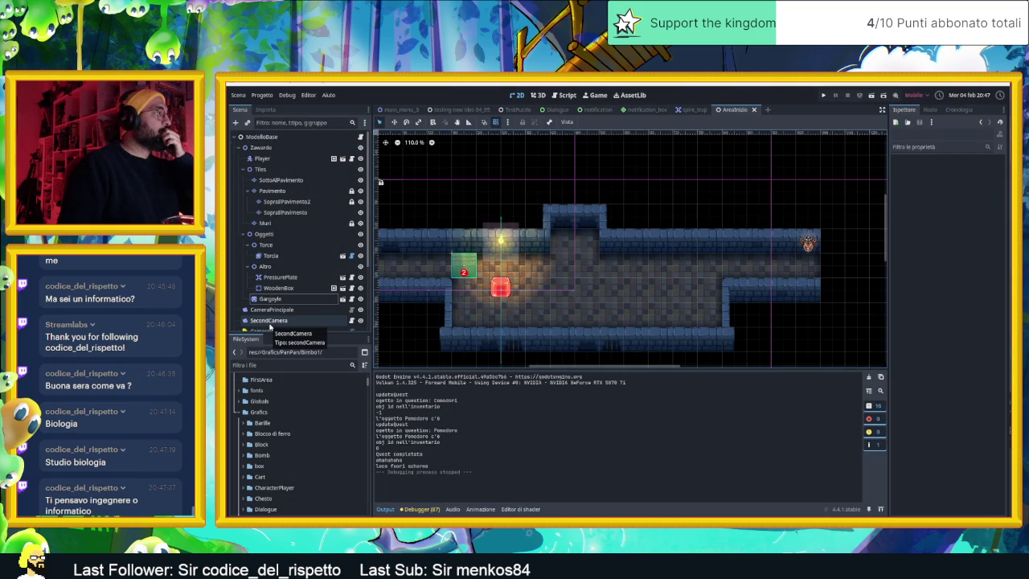
scroll(272, 321, "down", 1)
Check the camera container script, then nudge the torch slightly left in the 2D view.
left_click(272, 318)
left_click(351, 306)
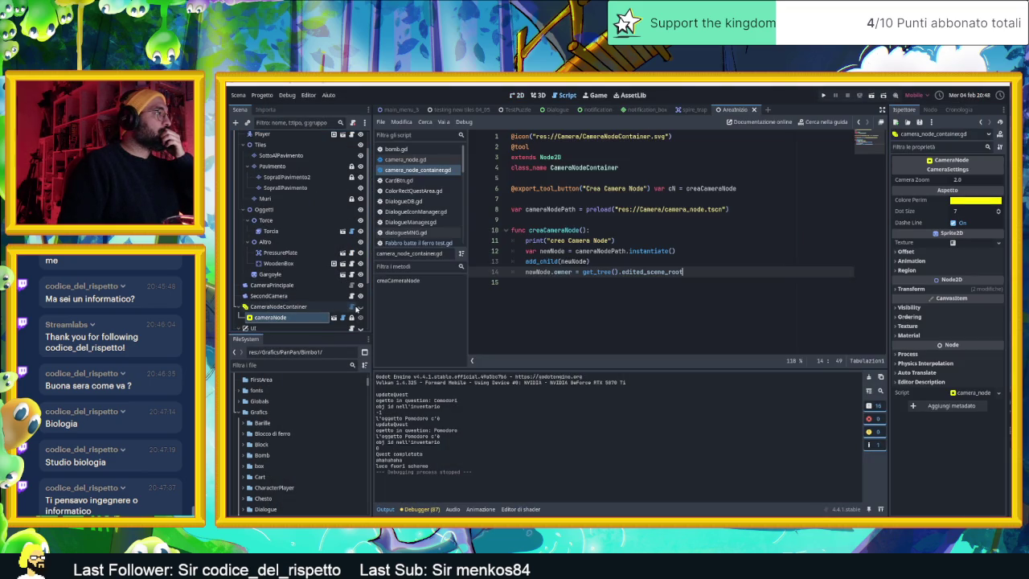
left_click(516, 95)
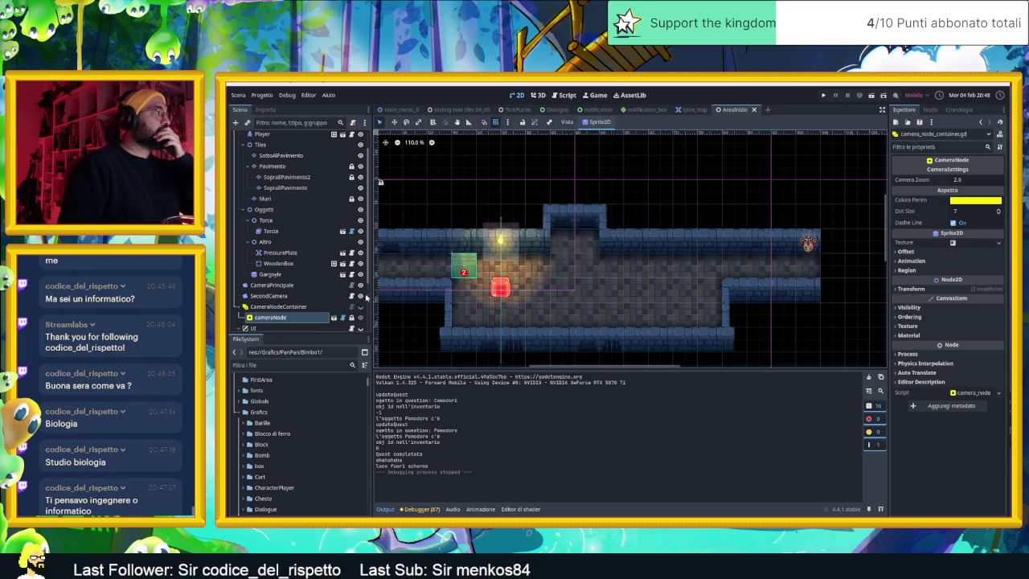
scroll(539, 258, "down", 3)
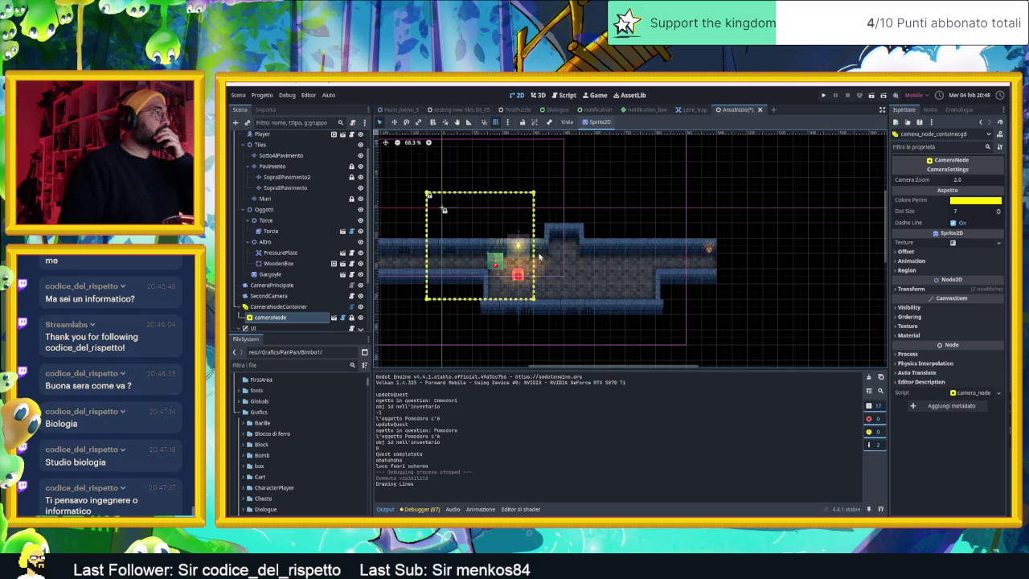
left_click(497, 219)
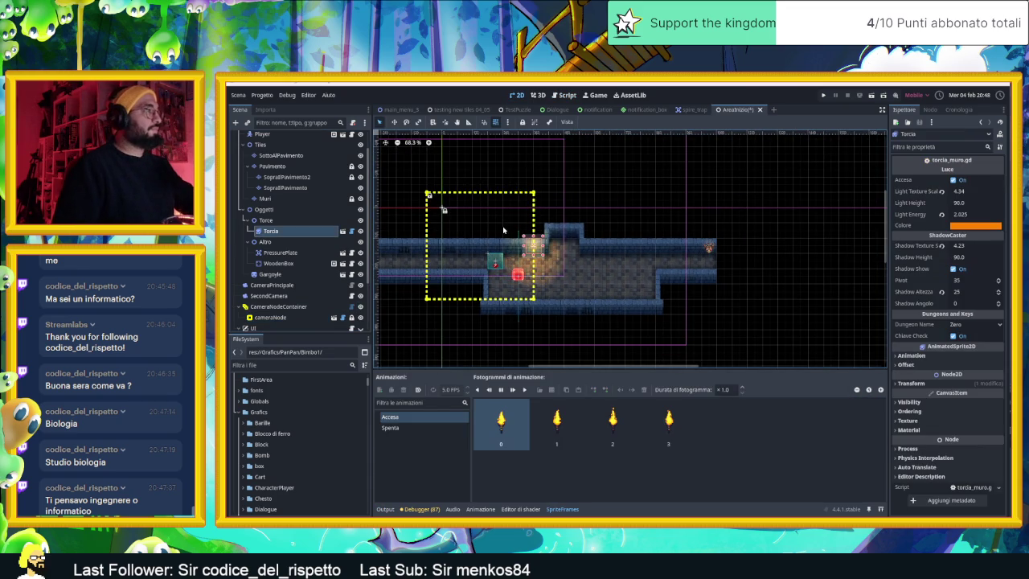
left_click_drag(504, 230, 489, 230)
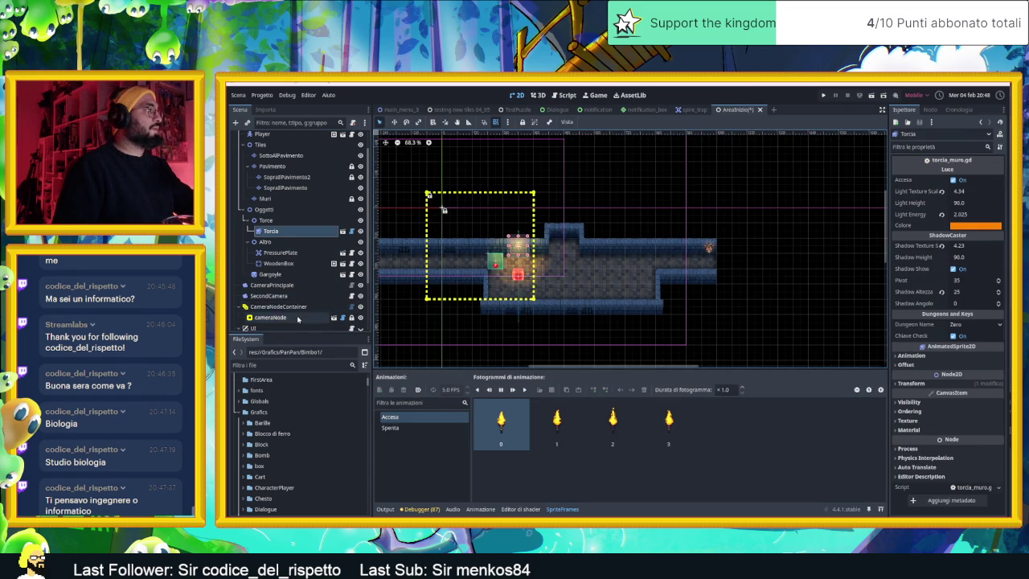
Move the cameraNode zone over the corridor room and widen it to the right.
left_click(296, 318)
key("w")
left_click(485, 193)
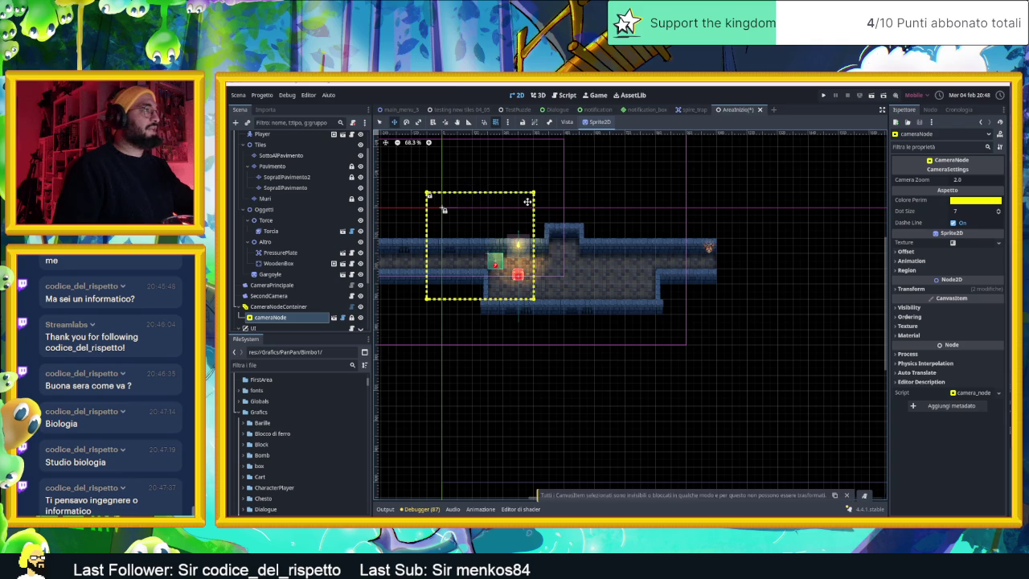
mouse_move(465, 217)
left_mouse_down()
mouse_move(522, 231)
mouse_move(507, 235)
left_mouse_up()
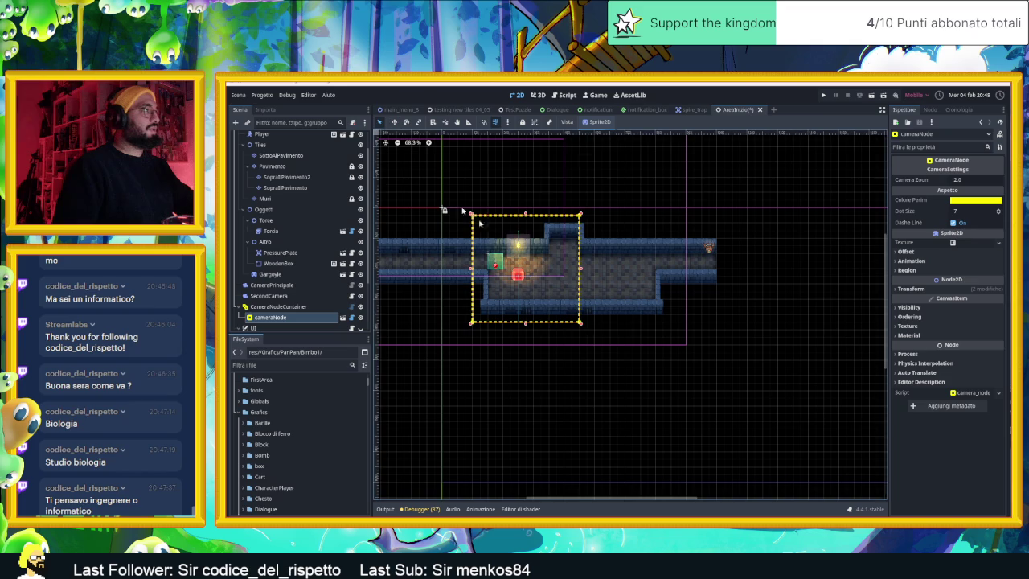
left_click_drag(581, 326, 672, 322)
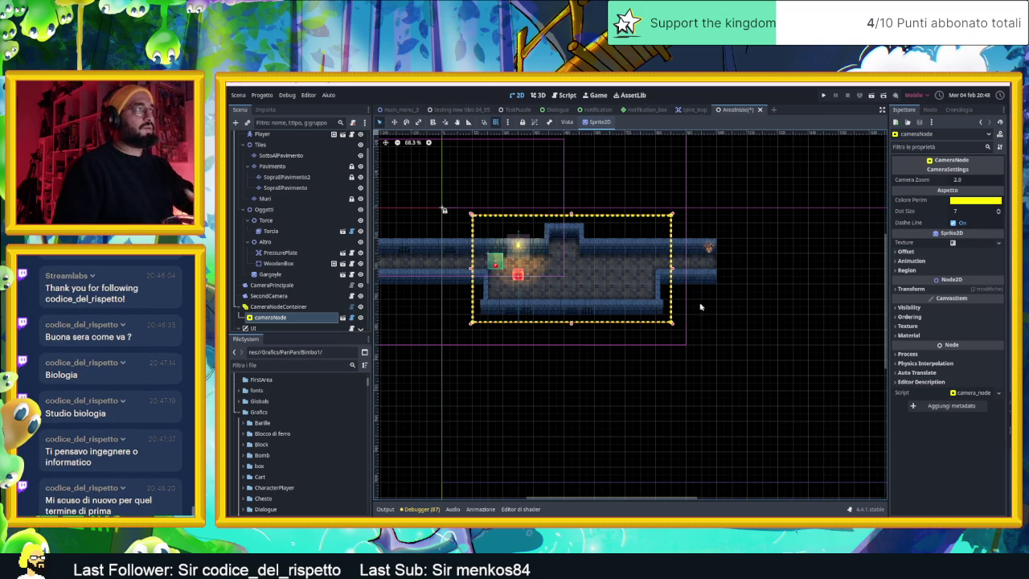
Set Camera Zoom to 2.5 and save and run the scene.
left_click(971, 180)
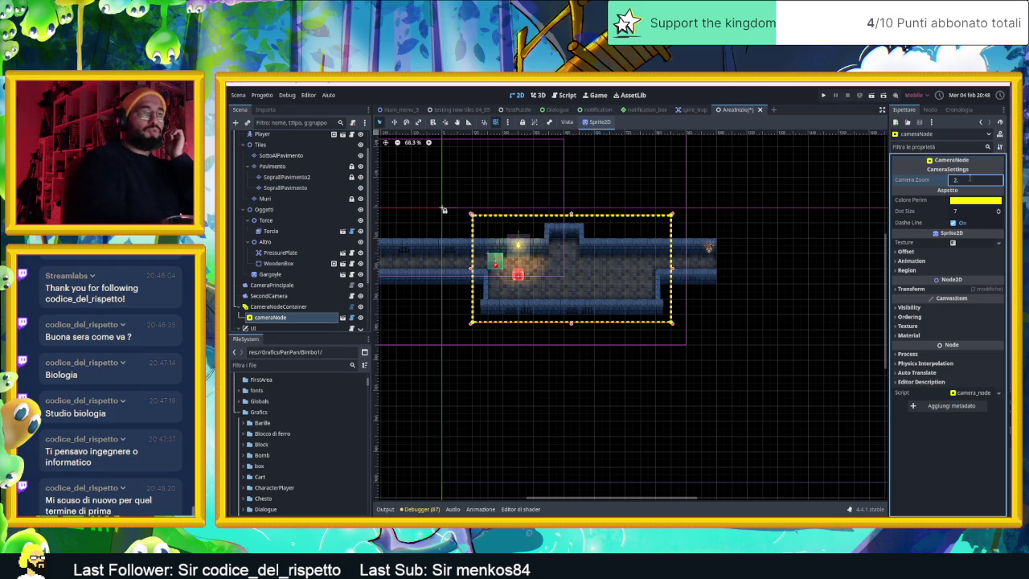
type("5")
left_click(881, 152)
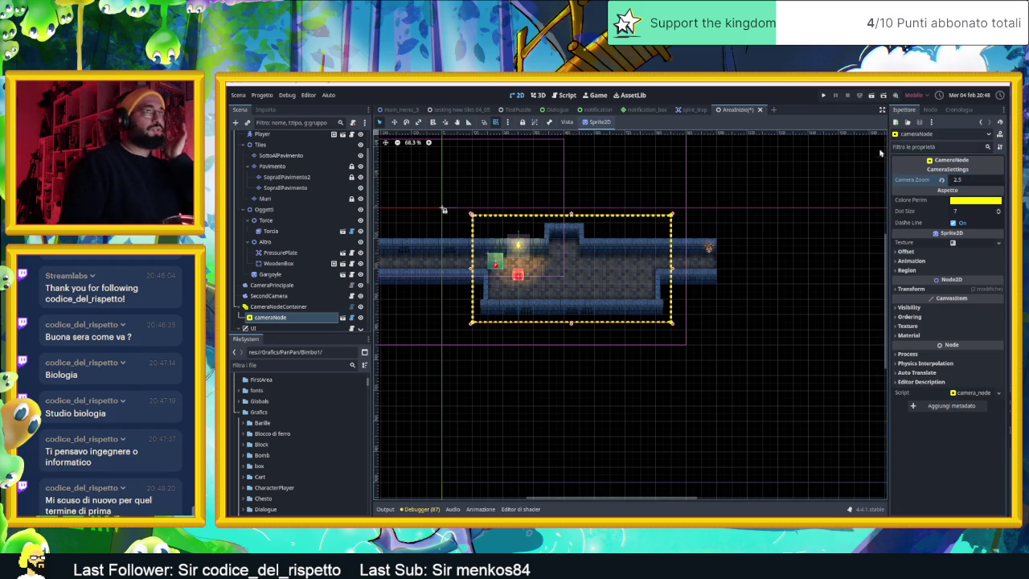
left_click(871, 95)
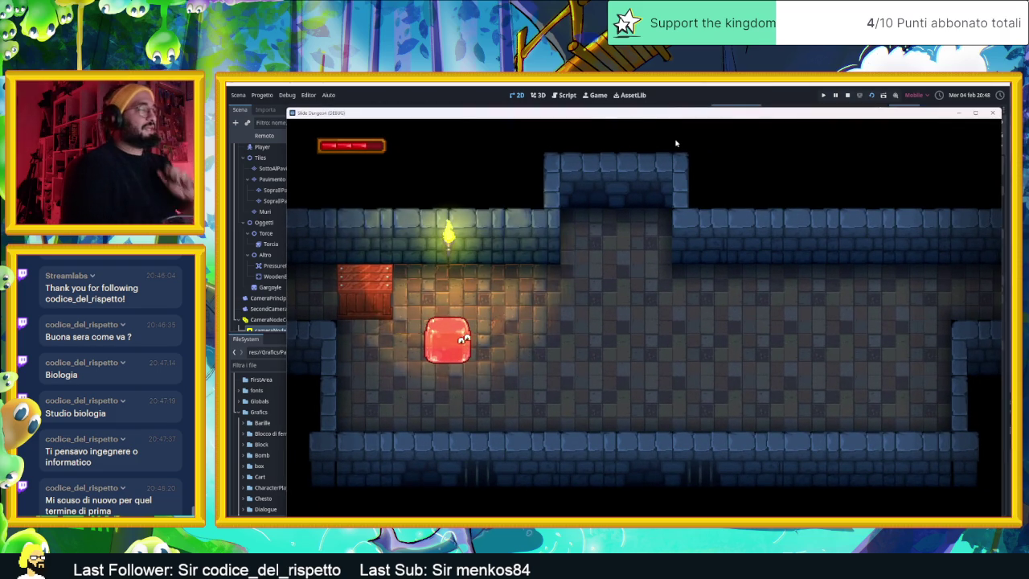
Steer the slime with the arrow keys to push it into the crate, then close the game.
key("Up")
key("Left")
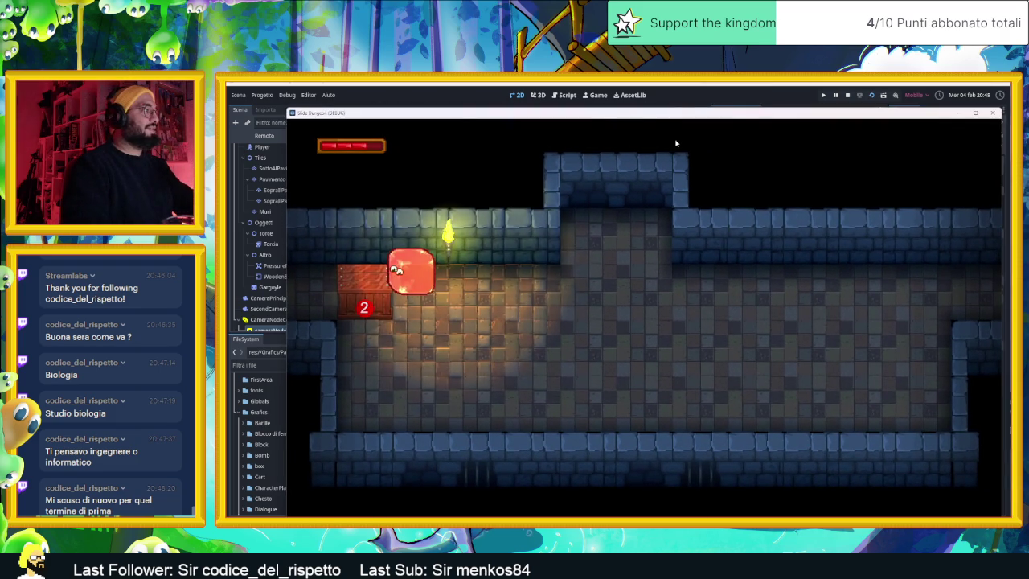
key("Down")
key("Left")
key("Up")
key("Down")
key("Right")
key("Up")
key("Left")
key("Right")
key("Left")
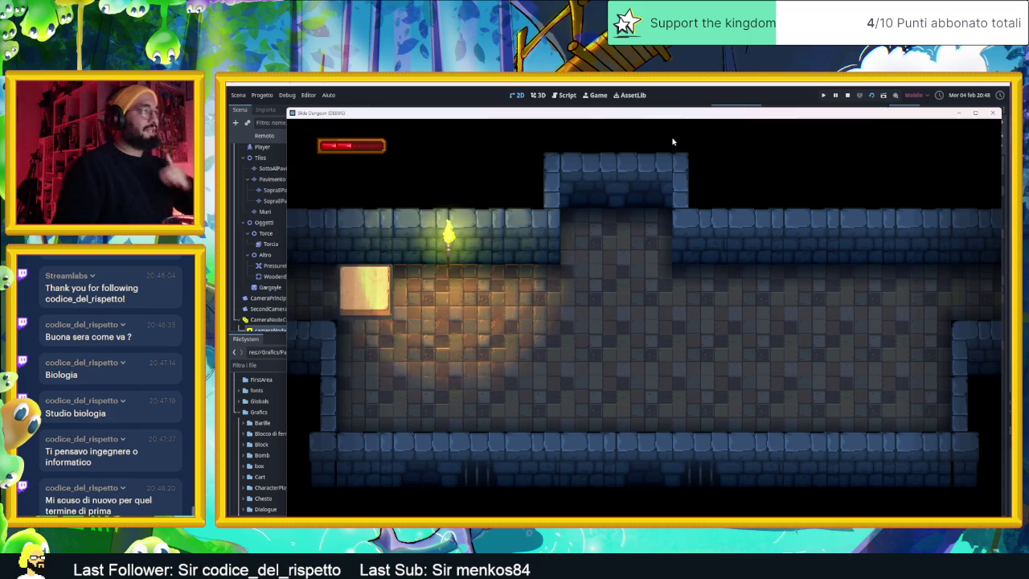
left_click(850, 95)
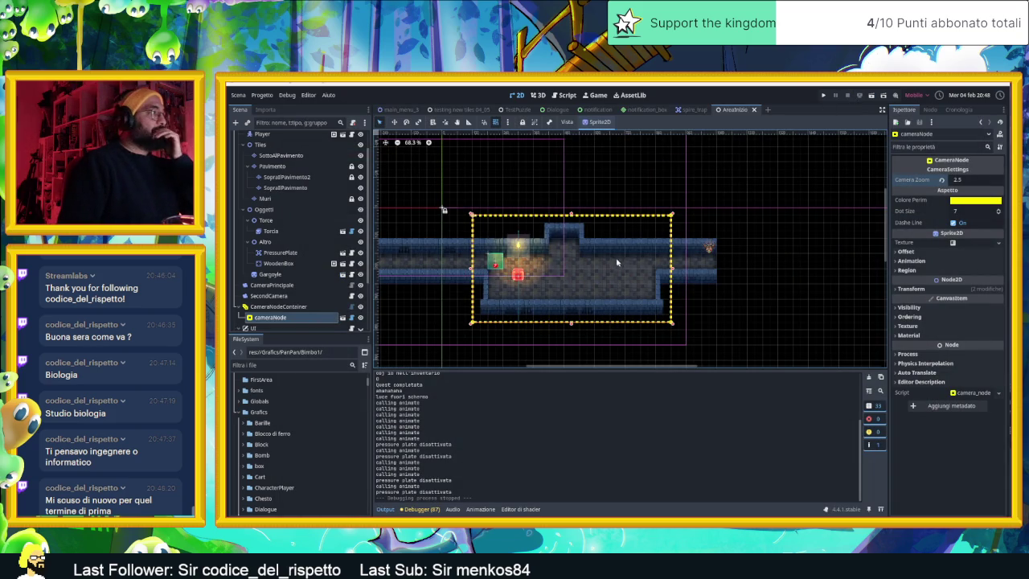
Inspect the Pavimento and SopraIlPavimento2 layers and the tile set's floor sources.
left_click(294, 167)
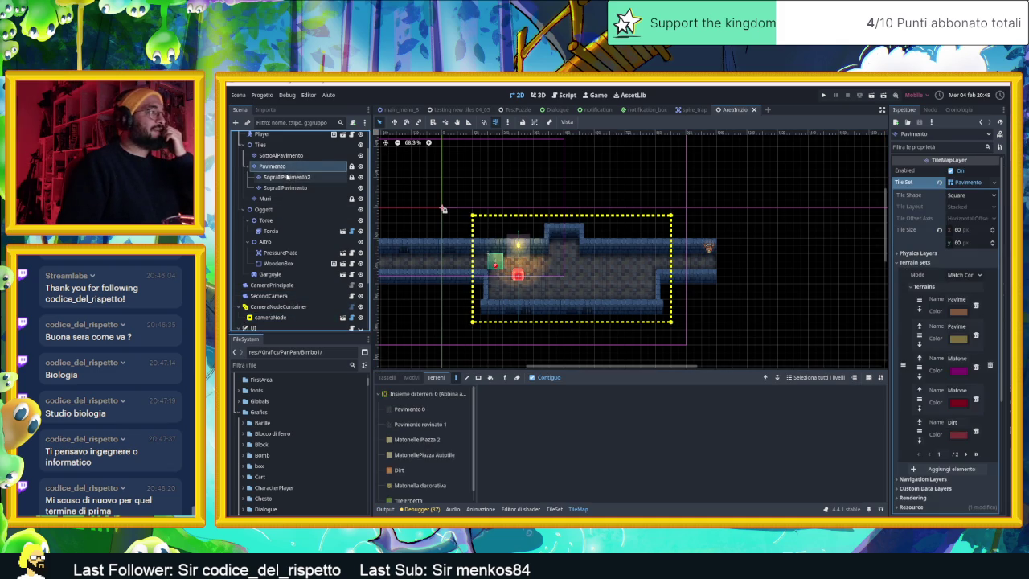
left_click(286, 177)
scroll(410, 442, "down", 1)
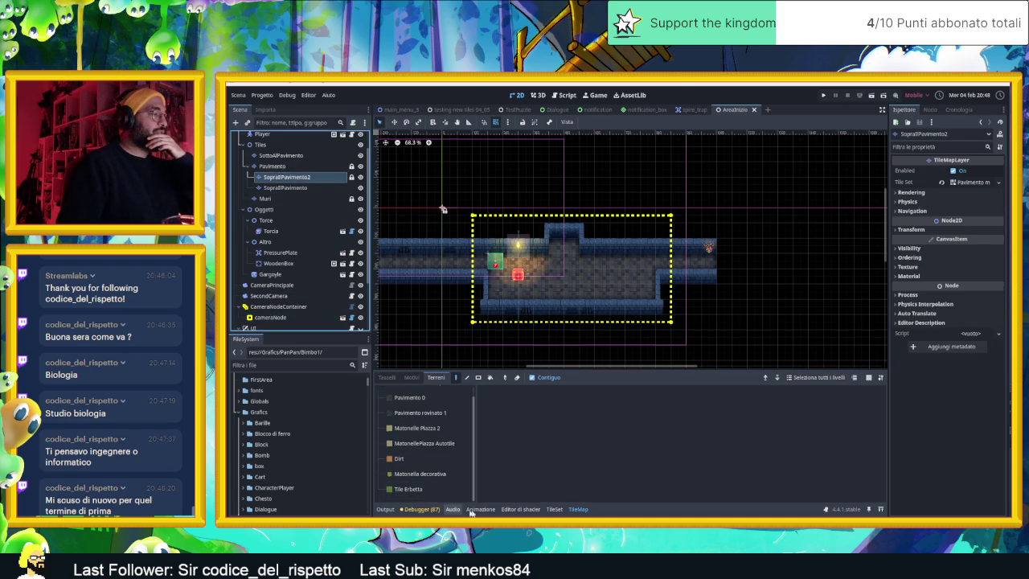
left_click(554, 510)
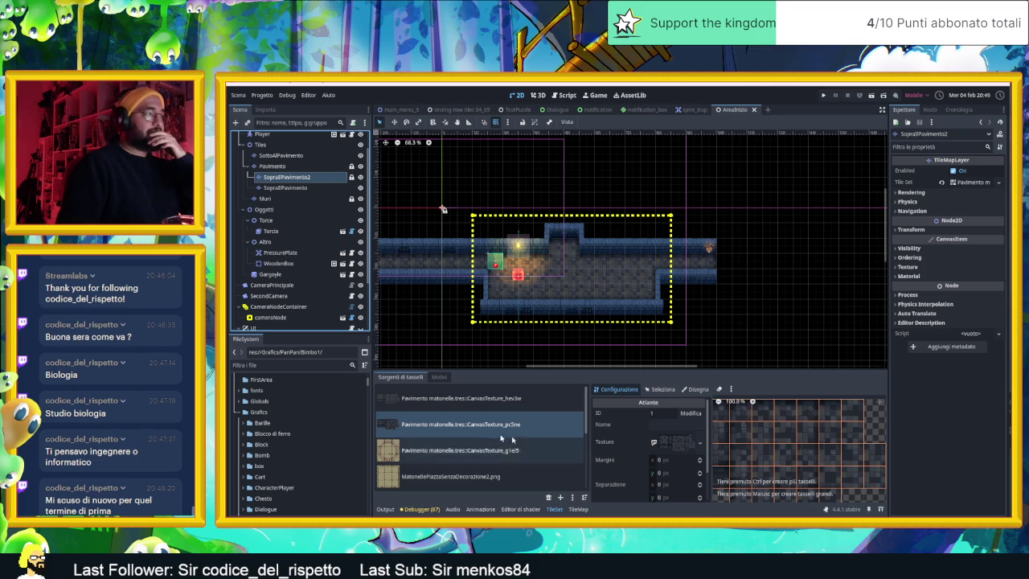
left_click(439, 401)
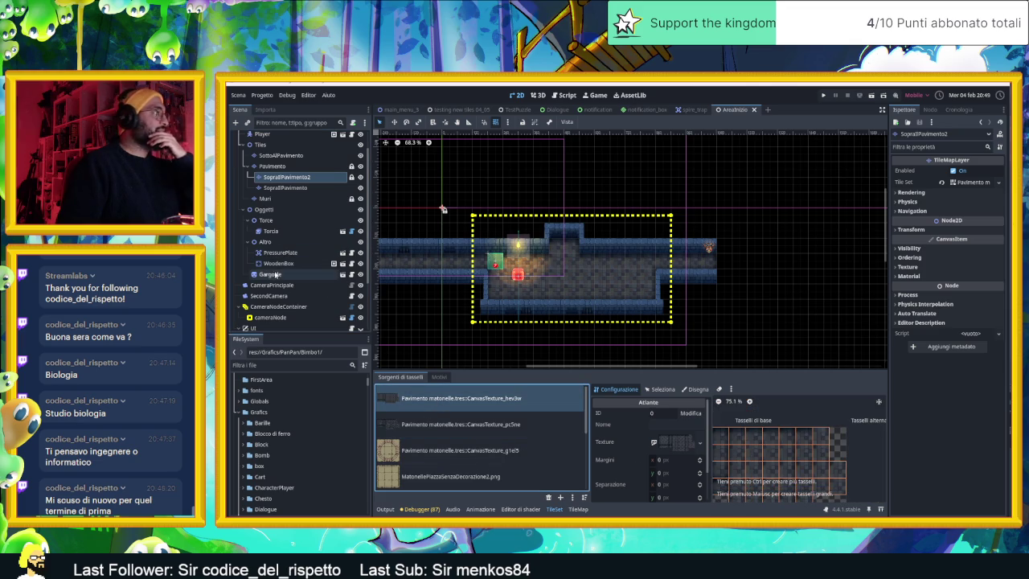
On the Muri layer, pick the Muro blue.tres source and a vertical three-tile wall block.
left_click(287, 198)
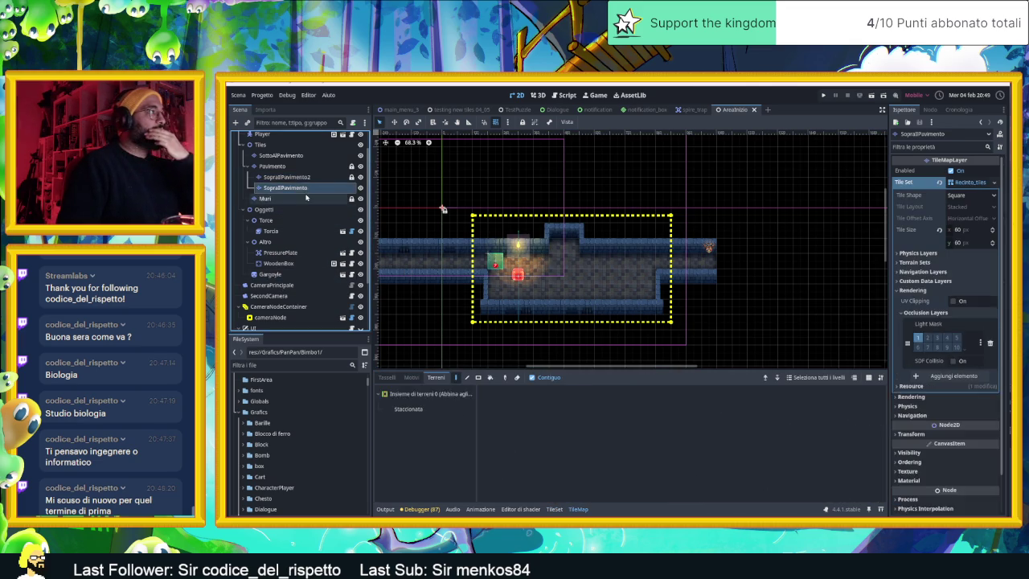
left_click(396, 379)
left_click(422, 399)
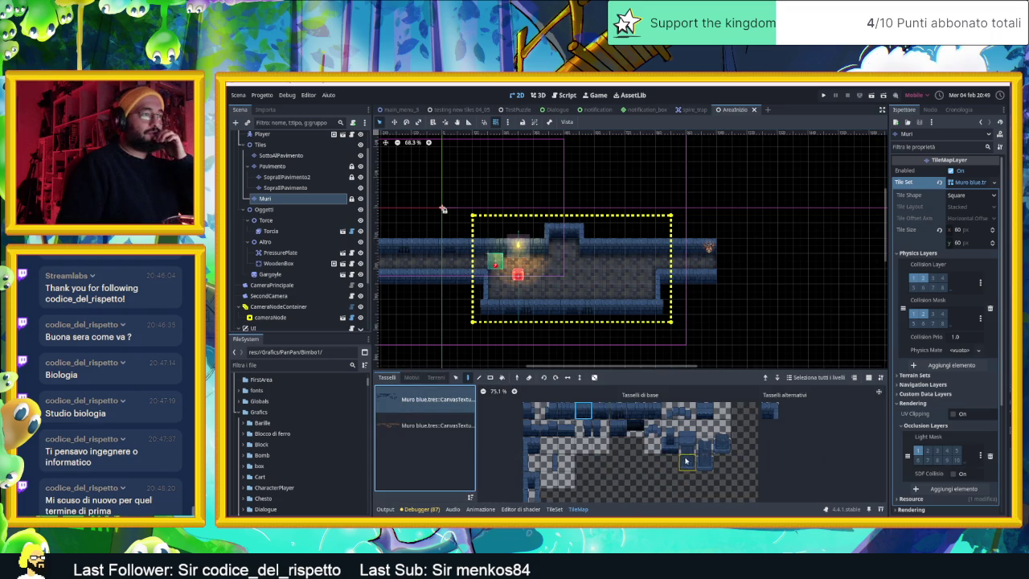
left_click_drag(686, 464, 688, 423)
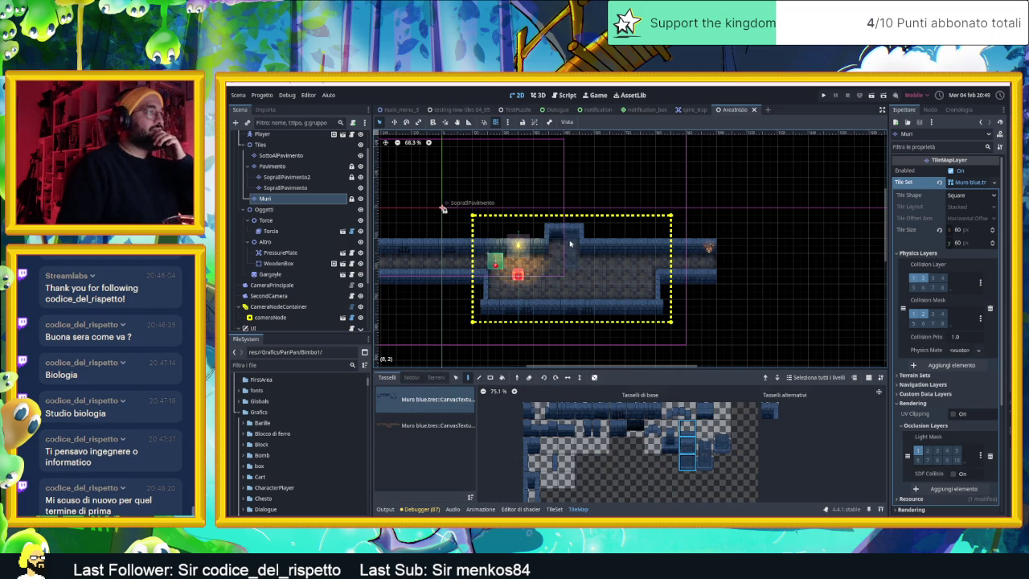
Paint two trial wall pillars on the top wall, then undo them.
left_click(569, 237)
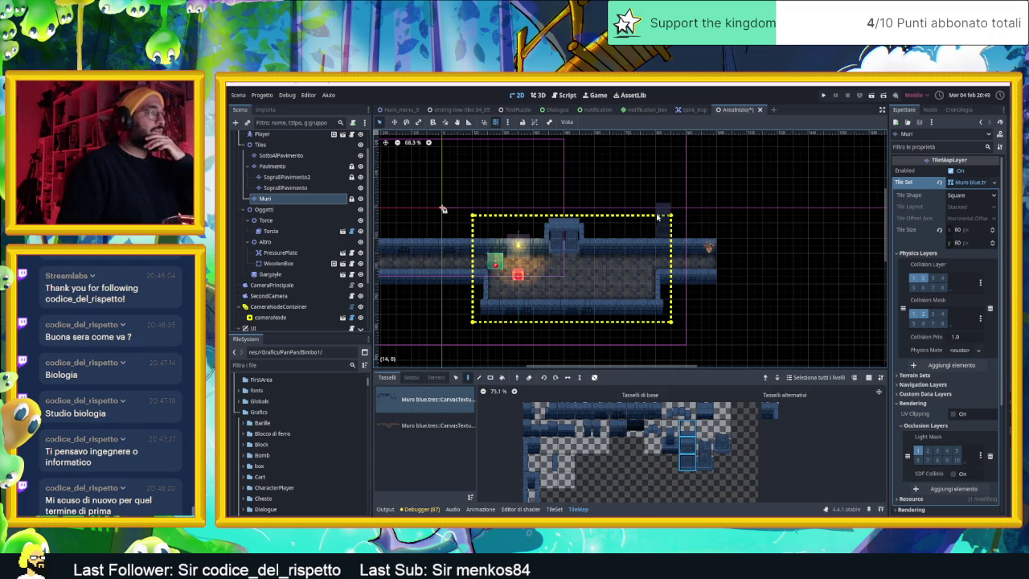
scroll(656, 216, "up", 3)
scroll(595, 218, "up", 1)
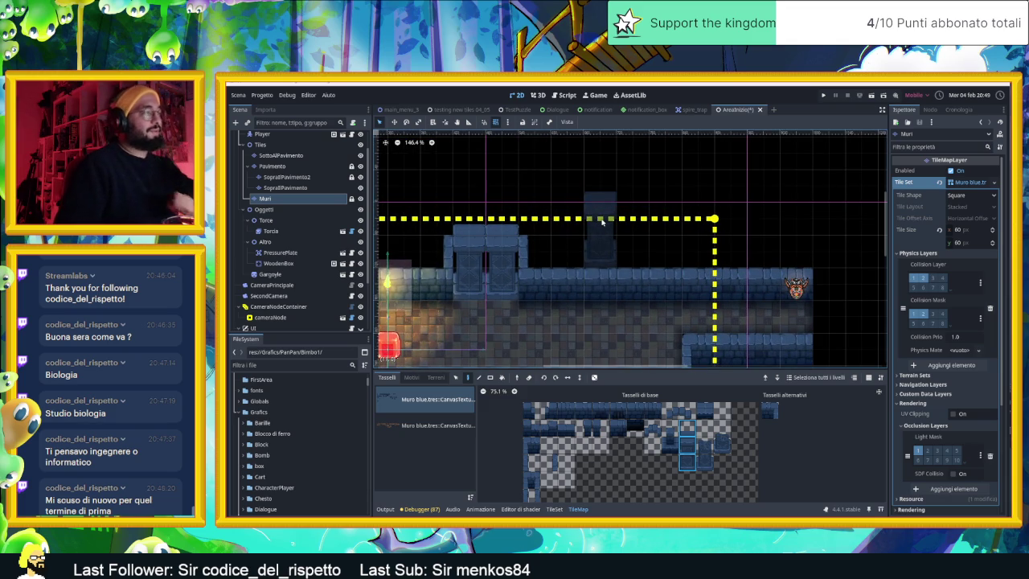
left_click(488, 256)
key("ctrl+z")
key("ctrl+z")
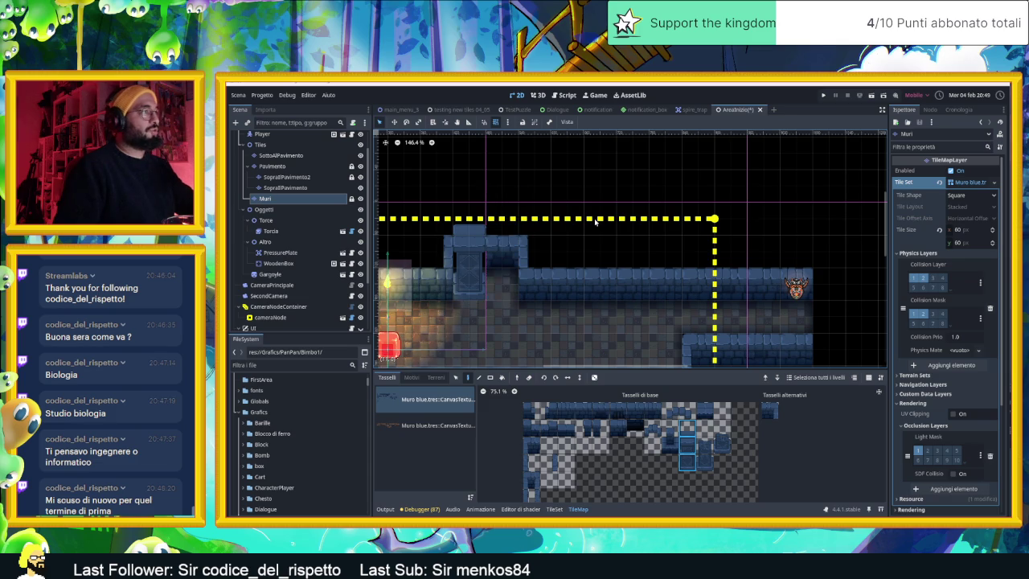
Duplicate the Muri layer with Ctrl+D and rename the copy SopraIlMuri.
right_click(281, 197)
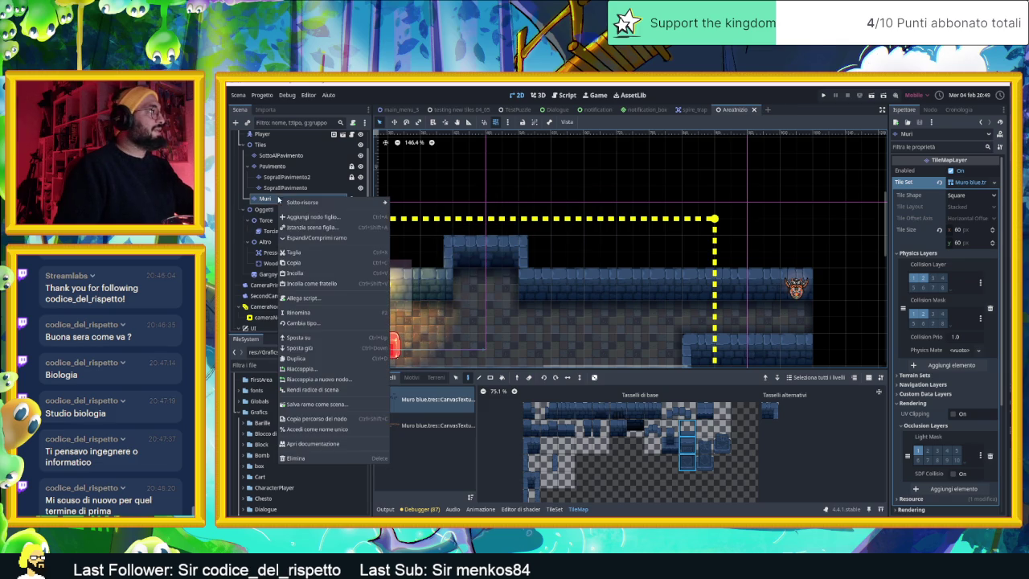
left_click(270, 202)
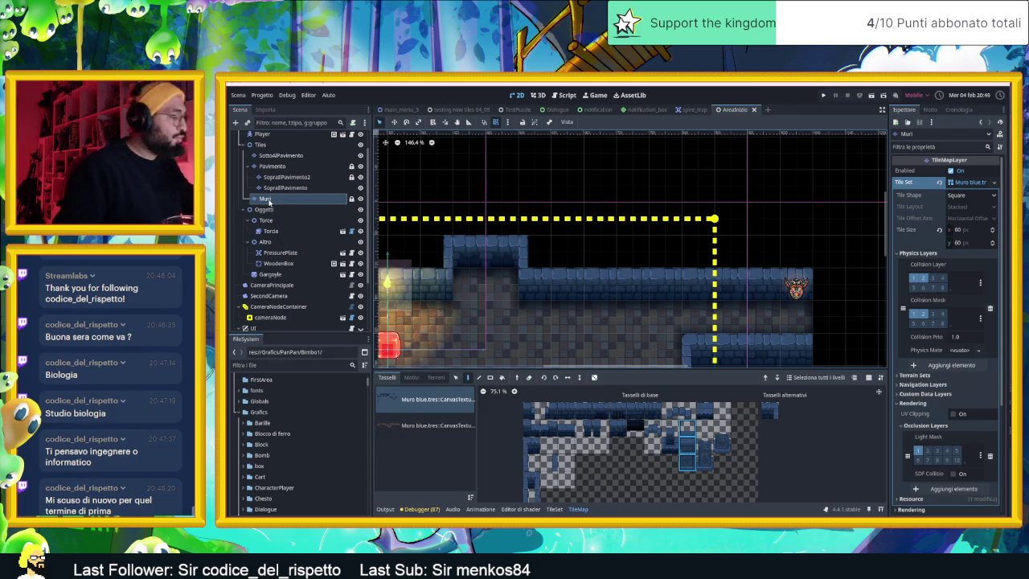
key("ctrl+d")
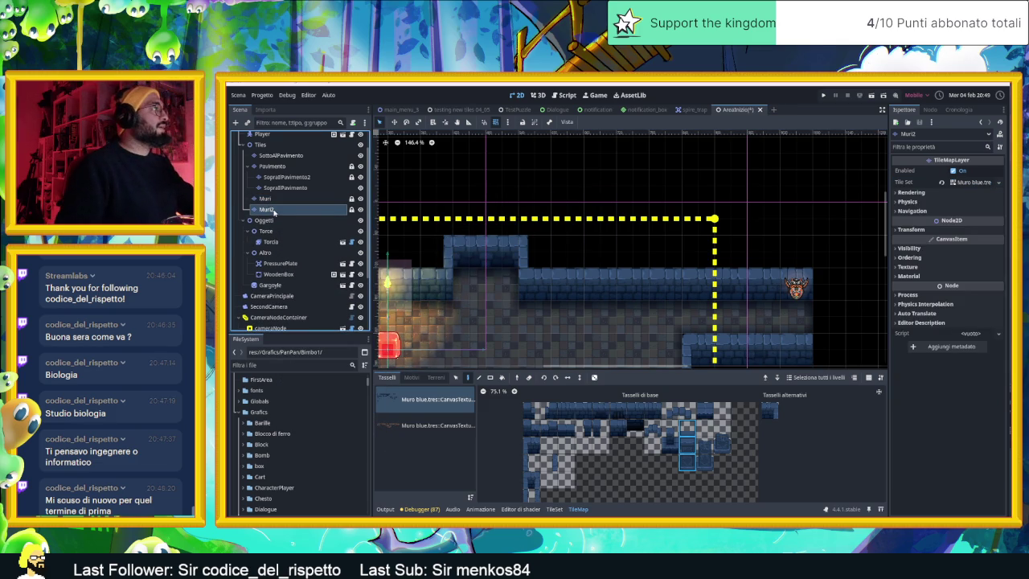
double_click(274, 211)
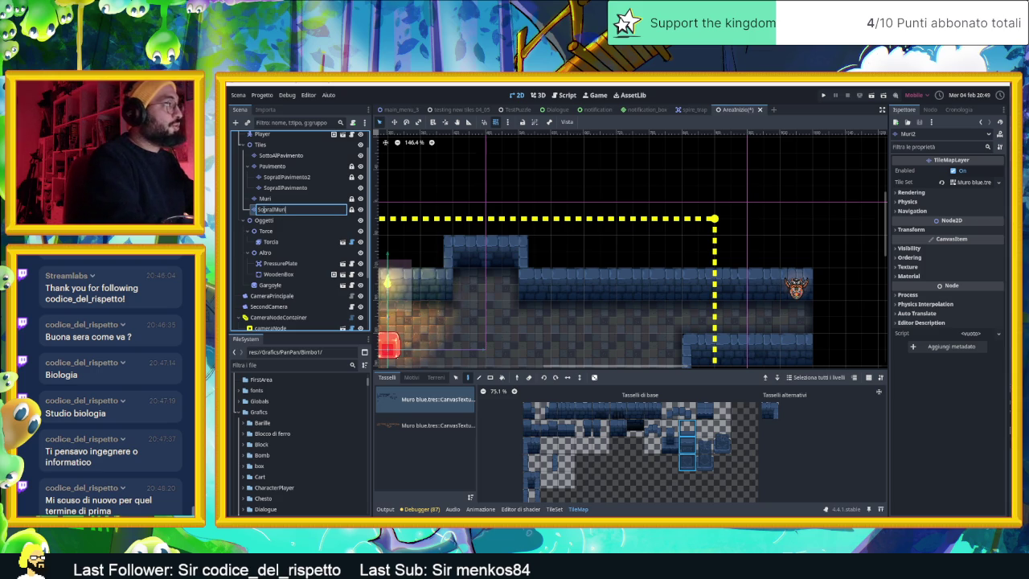
key("Return")
Nest SopraIlMuri under Muri, paint two door pillars over the corridor wall, and save.
left_click_drag(272, 210, 275, 200)
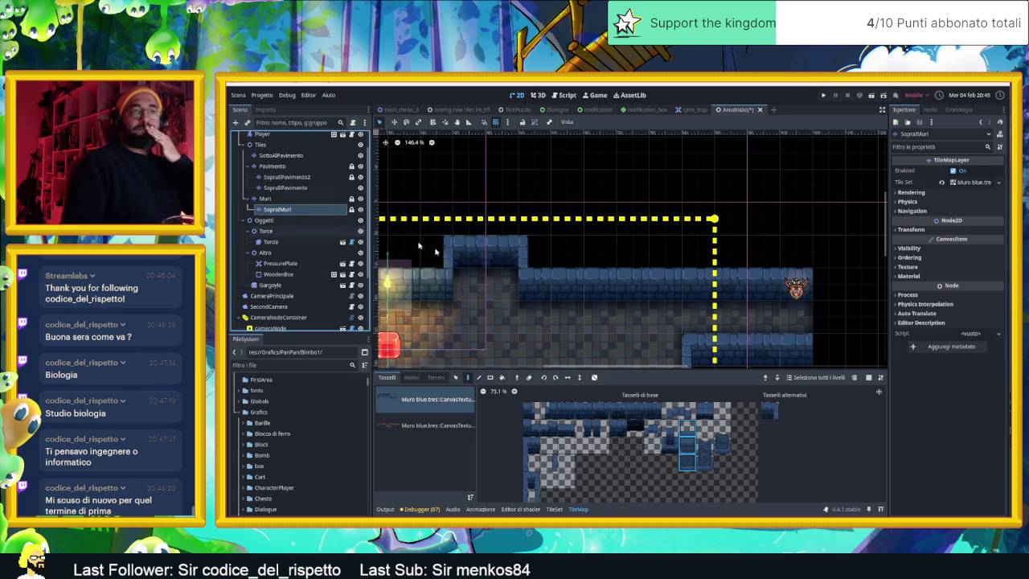
scroll(615, 304, "down", 1)
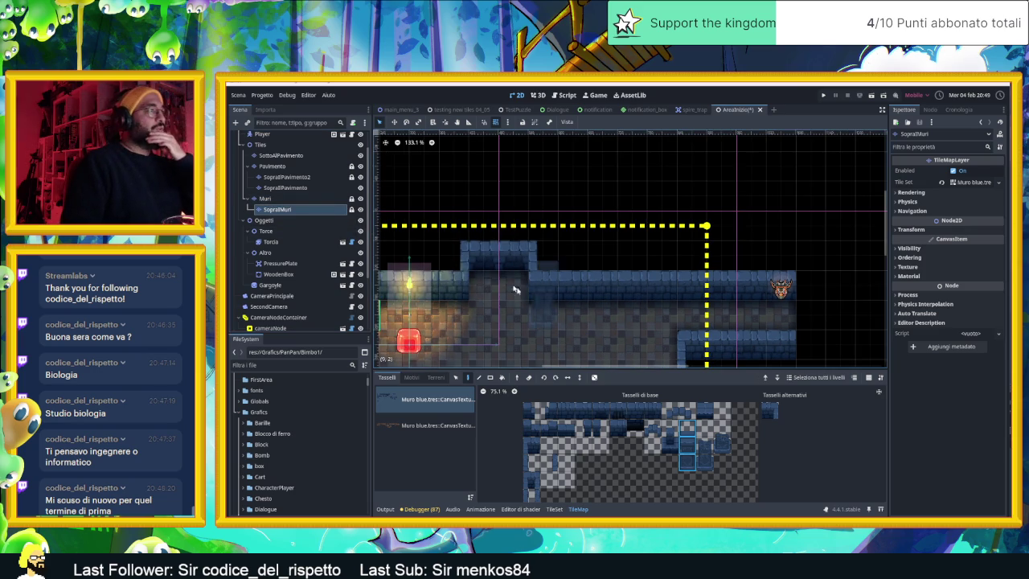
left_click_drag(487, 265, 510, 269)
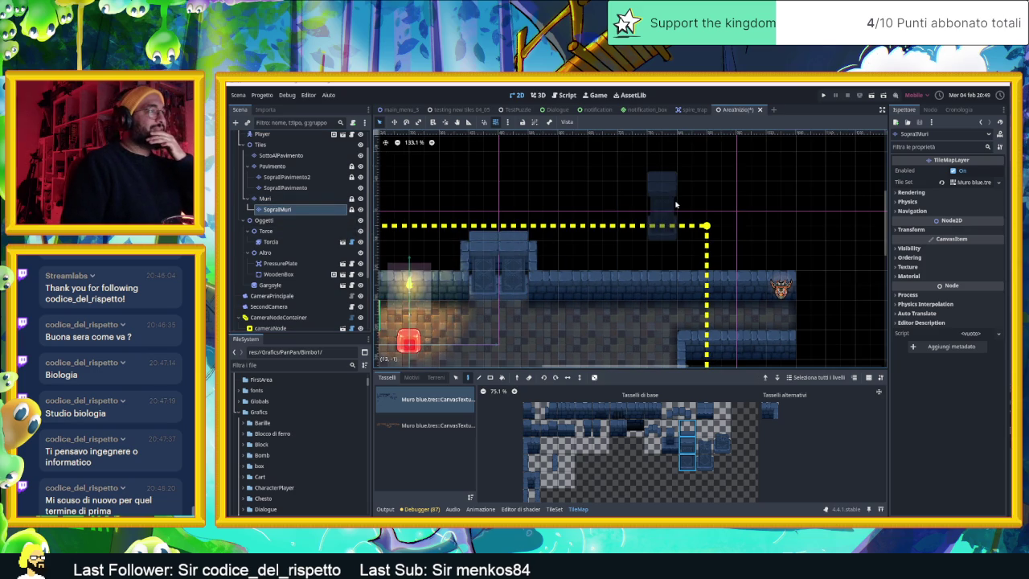
scroll(660, 183, "down", 2)
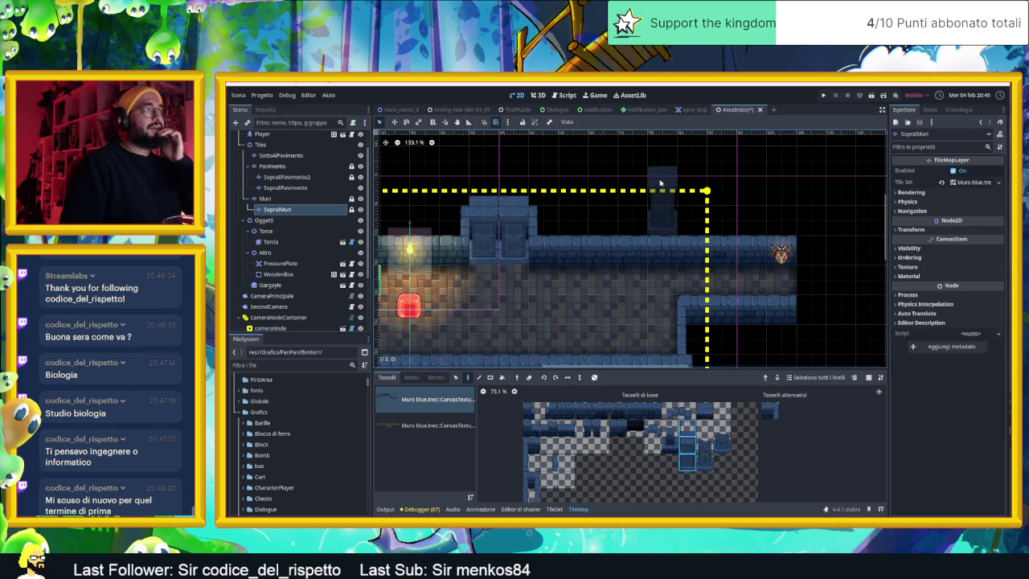
left_click(262, 134)
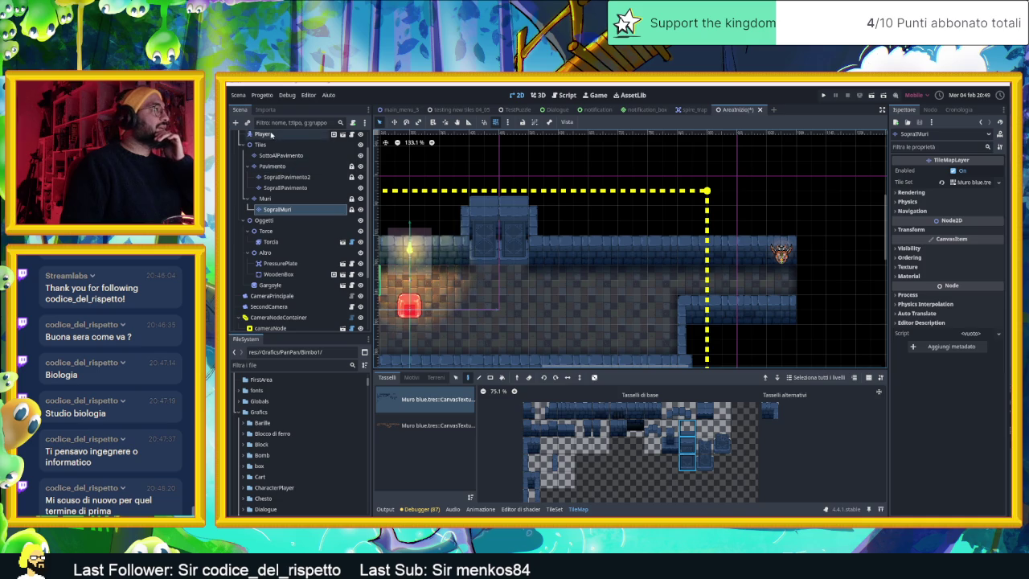
key("ctrl+s")
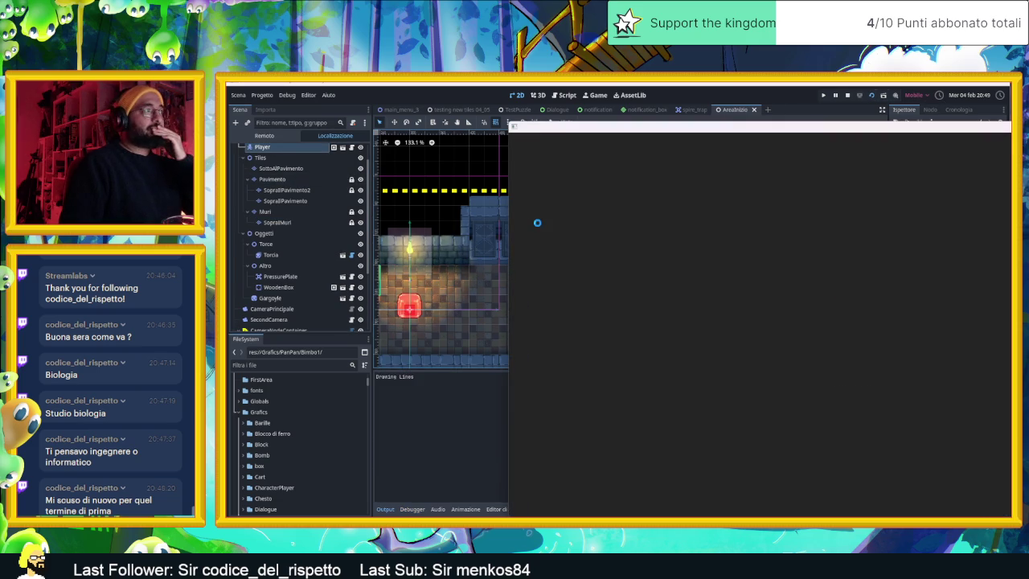
Reposition the game window, slide the slime with arrow keys until it smashes the crate, then stop.
left_click_drag(727, 130, 518, 113)
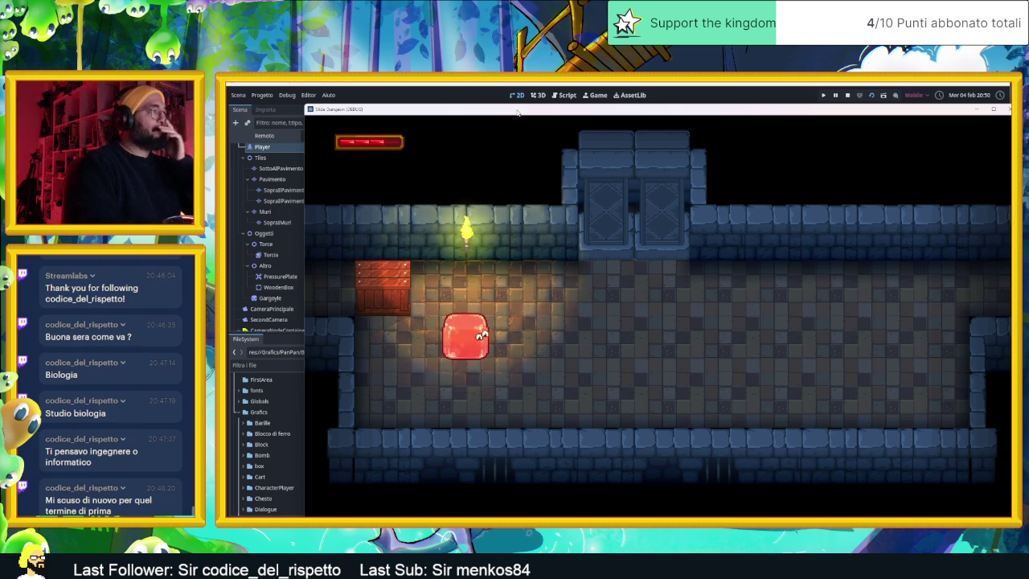
key("Down")
key("Right")
key("Up")
key("Left")
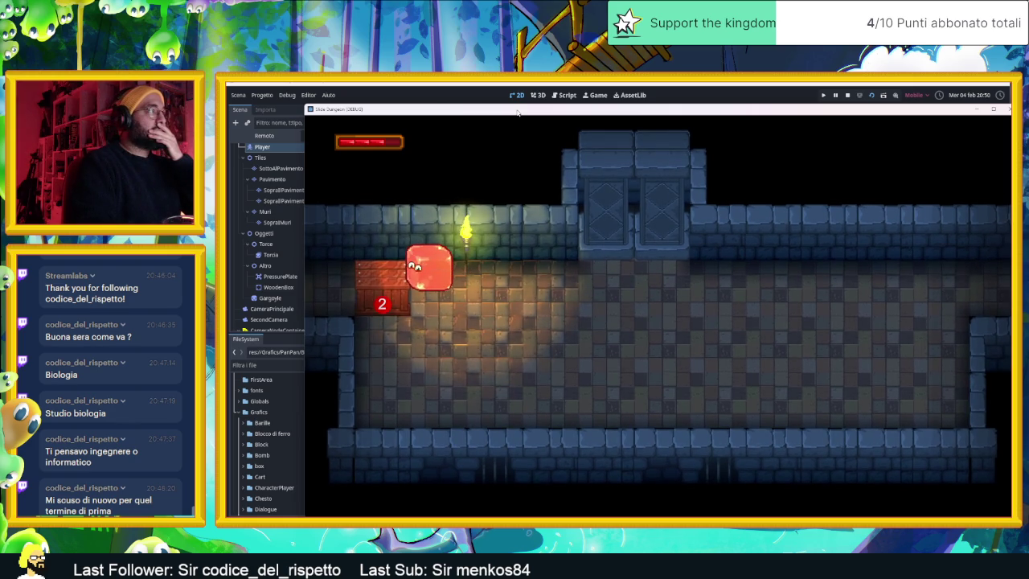
key("Down")
key("Left")
key("Up")
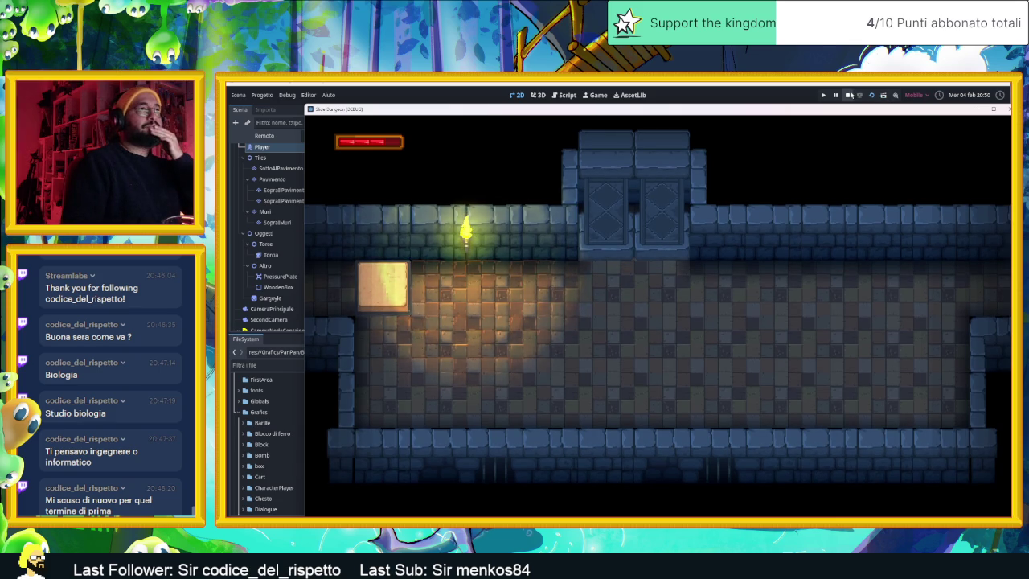
left_click(846, 96)
Pan to the walled corridor in the left camera zone and select the SopraIlMuri layer.
scroll(505, 252, "left", 5)
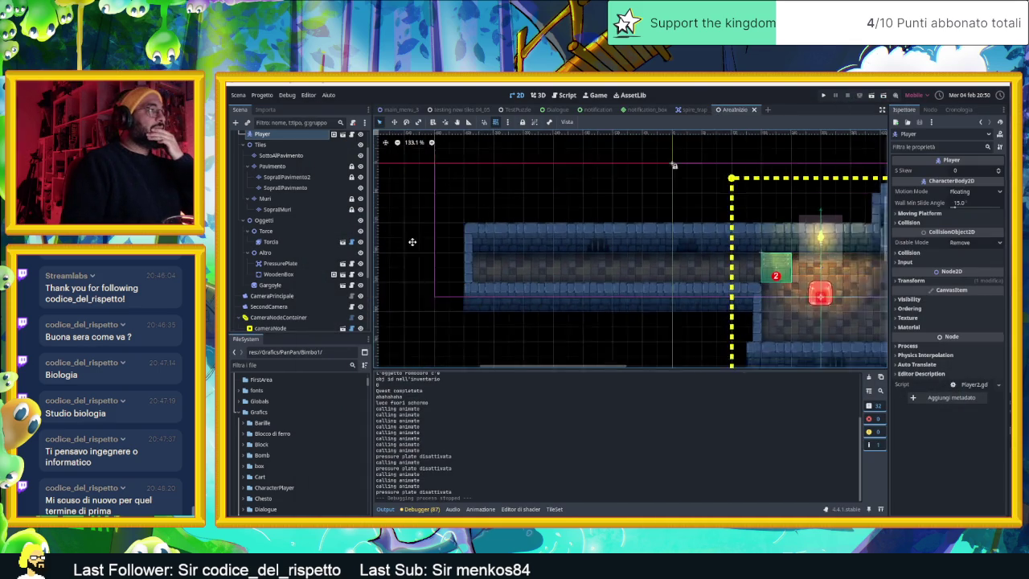
left_click_drag(623, 275, 538, 254)
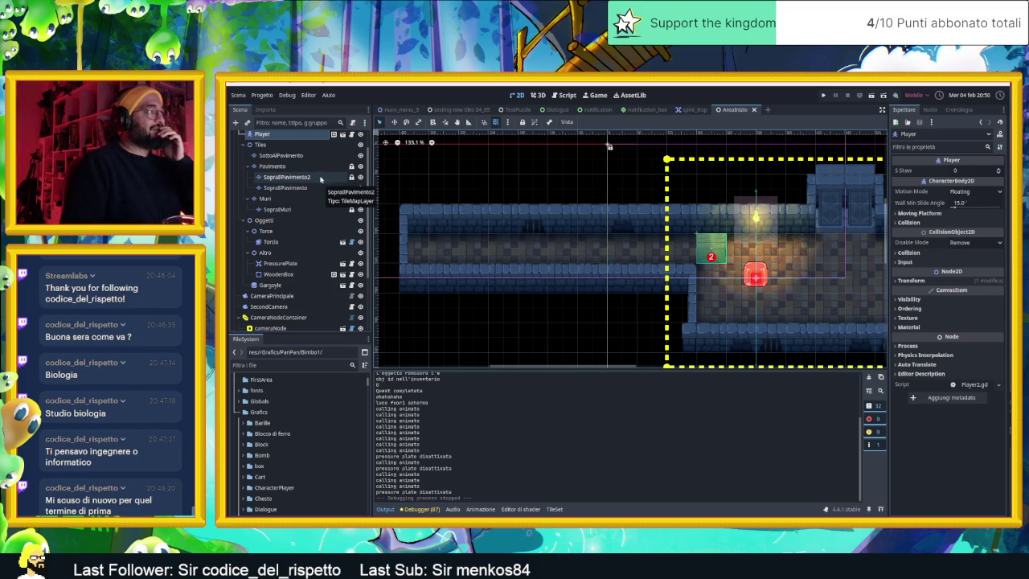
scroll(712, 210, "right", 5)
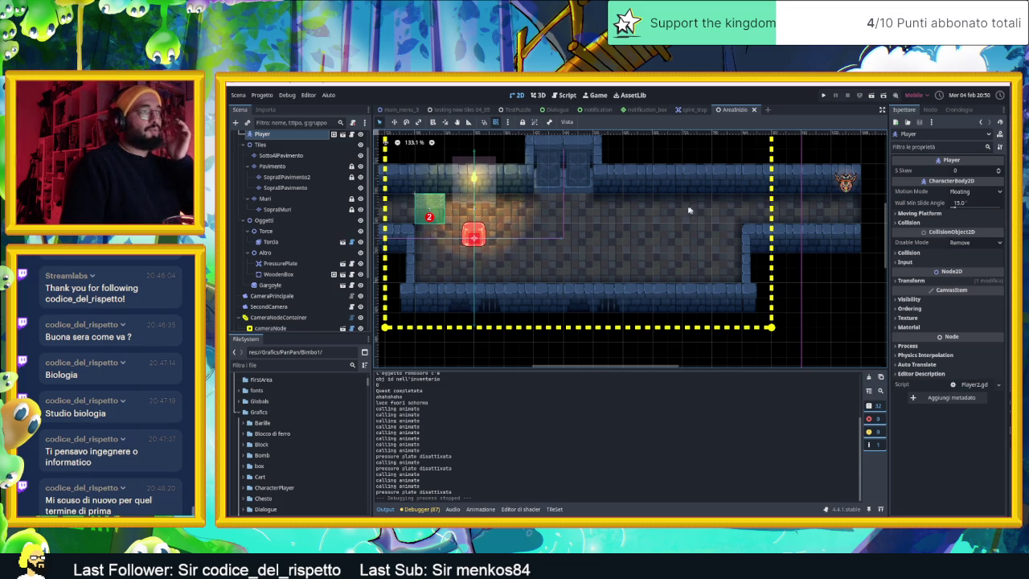
key("Down")
key("Down")
key("Down")
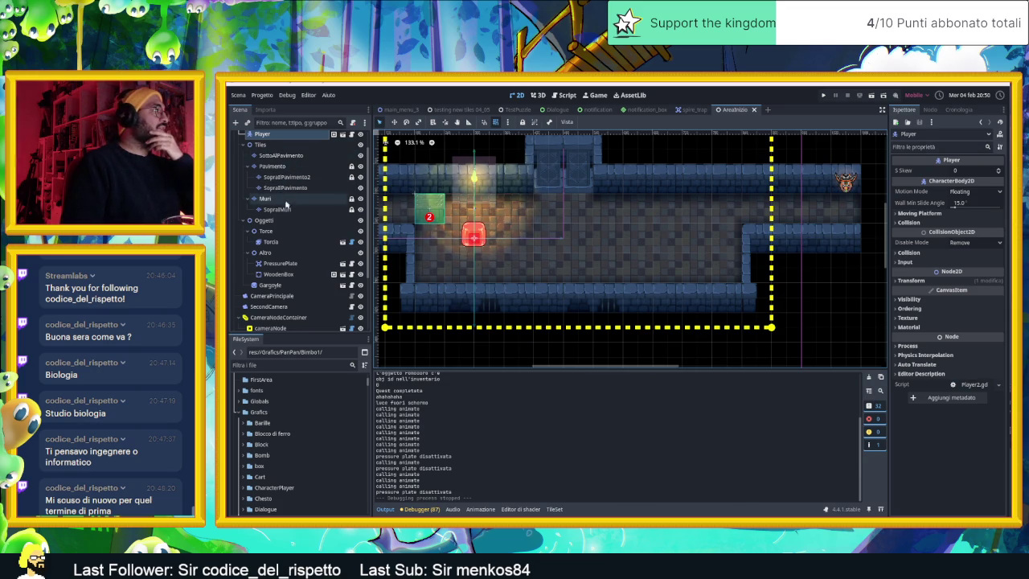
Paint a wall tile in the corridor and a three-tile wall pillar right of the double doors, then save.
left_click(705, 410)
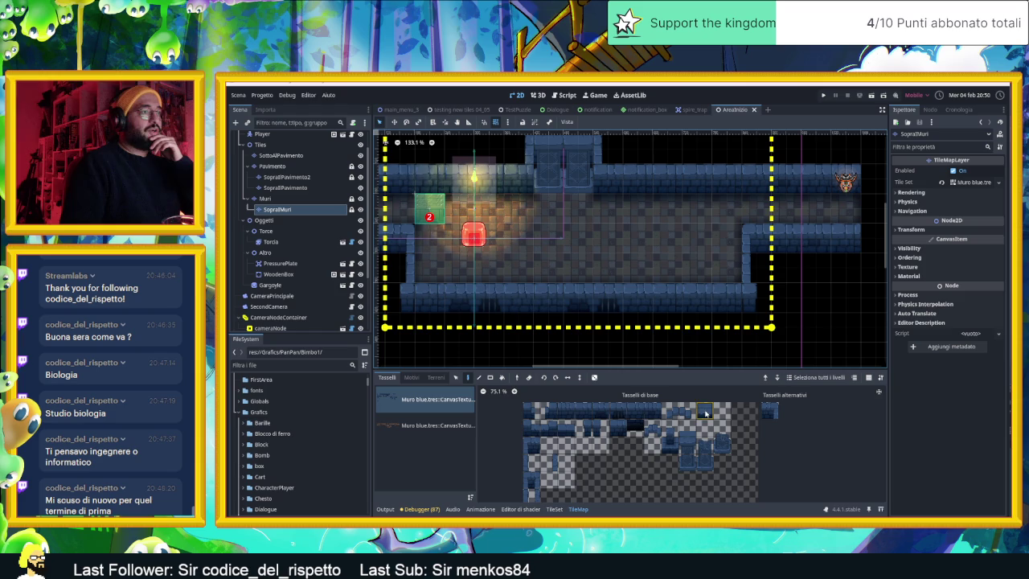
left_click(693, 214)
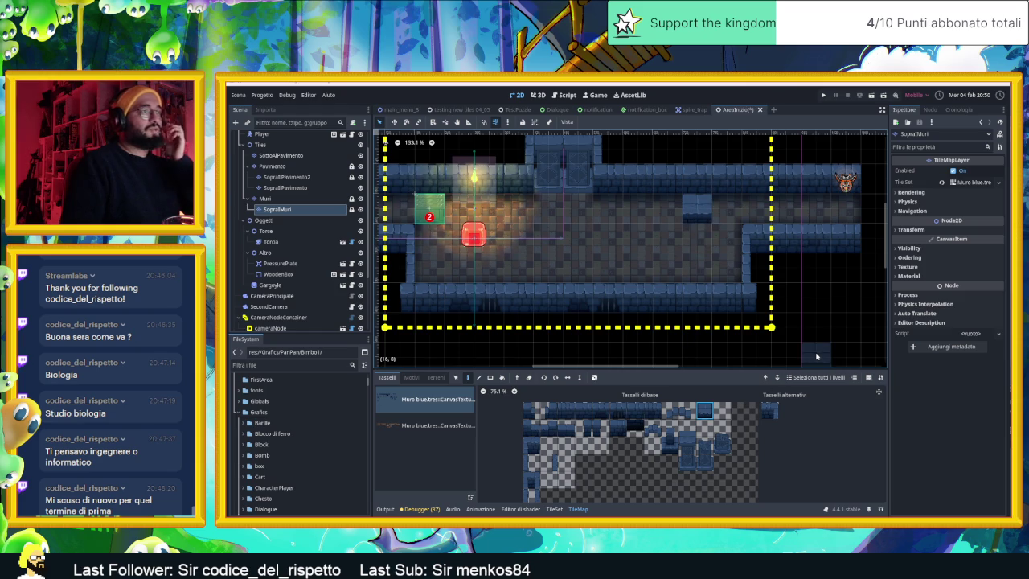
left_click_drag(689, 464, 688, 425)
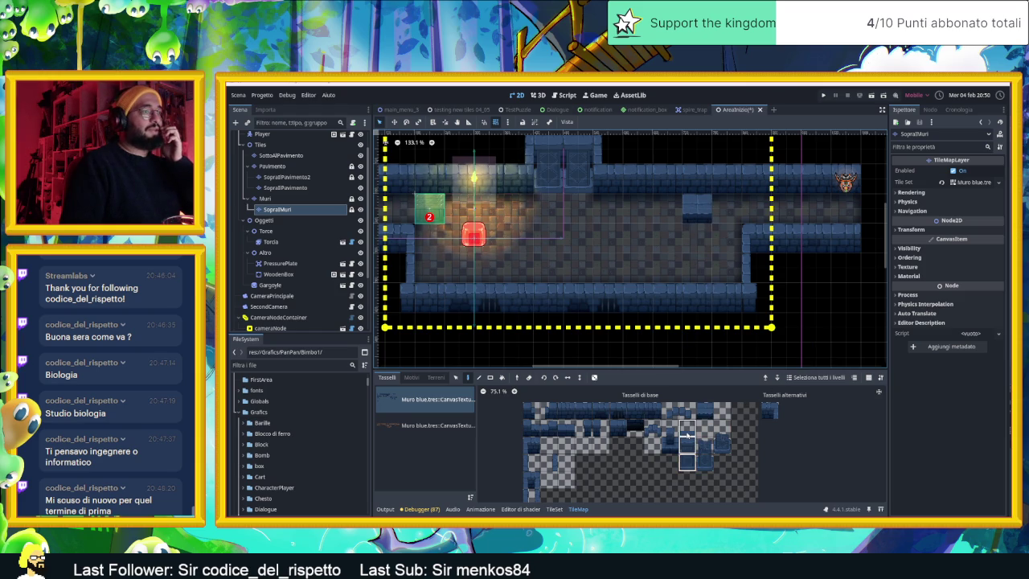
left_click(696, 185)
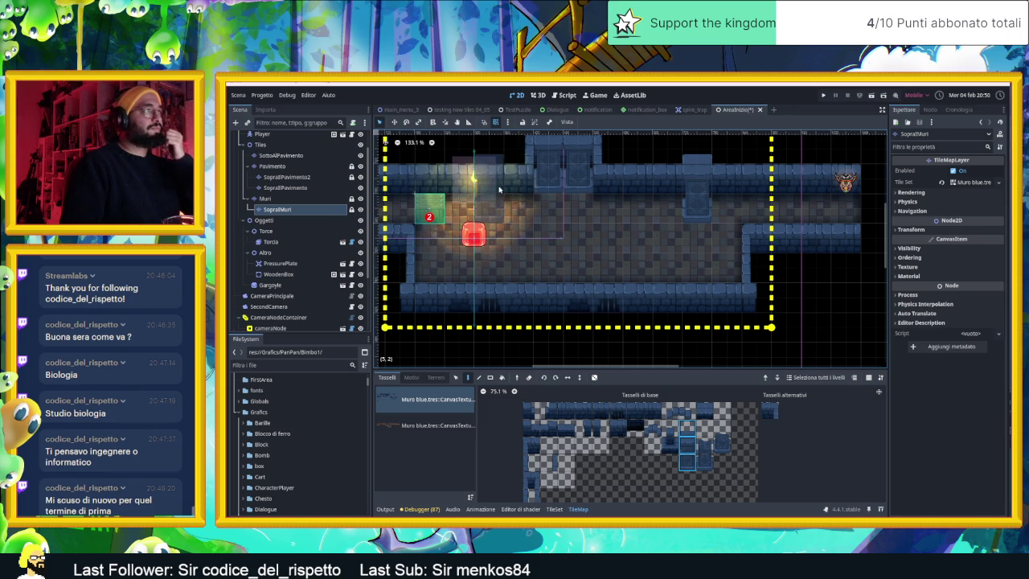
key("ctrl+s")
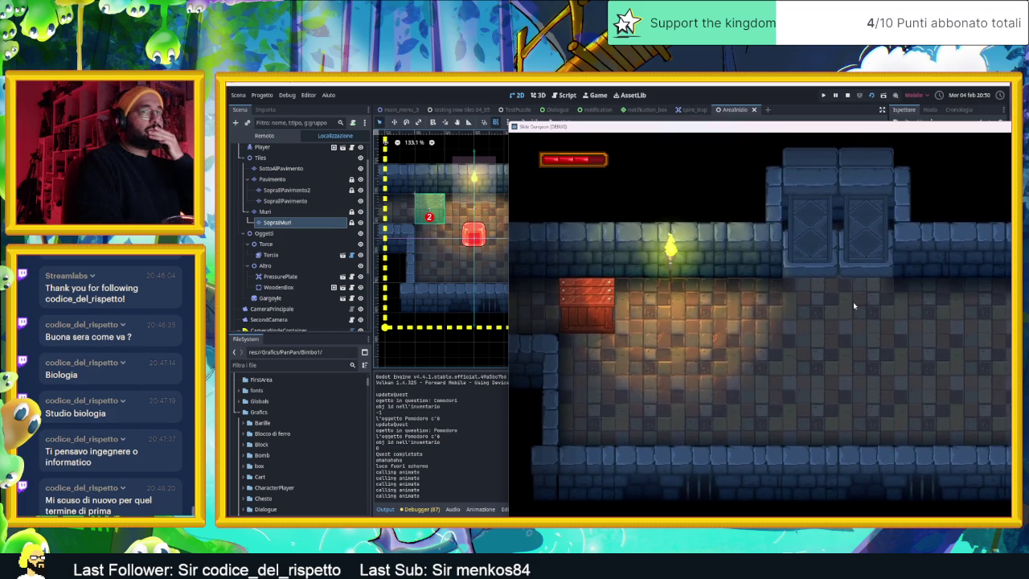
Move the slime up and right off the crate, and drag the game window over the editor.
key("Up")
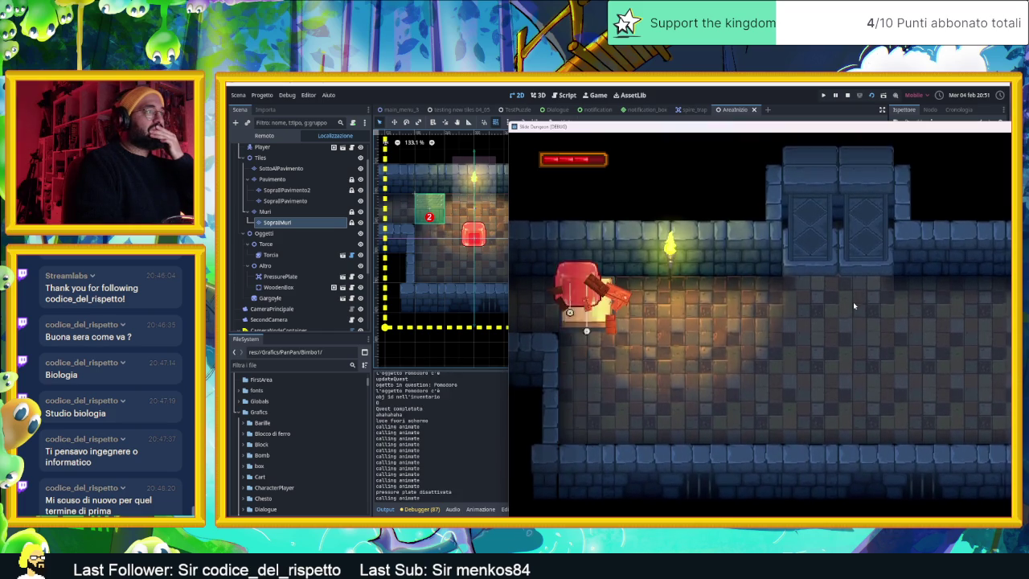
key("Right")
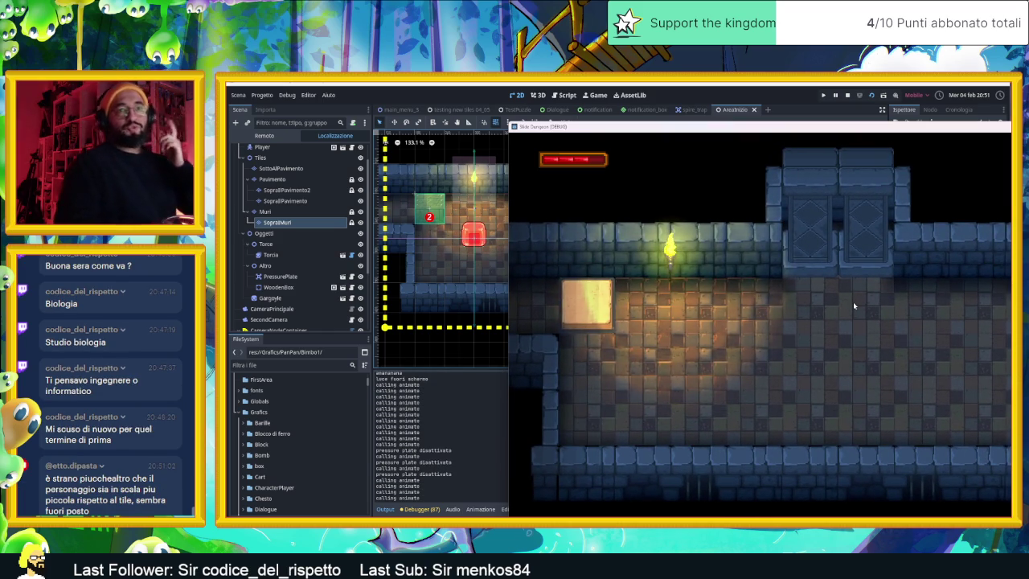
mouse_move(1002, 130)
left_mouse_down()
mouse_move(837, 130)
mouse_move(714, 95)
mouse_move(723, 100)
left_mouse_up()
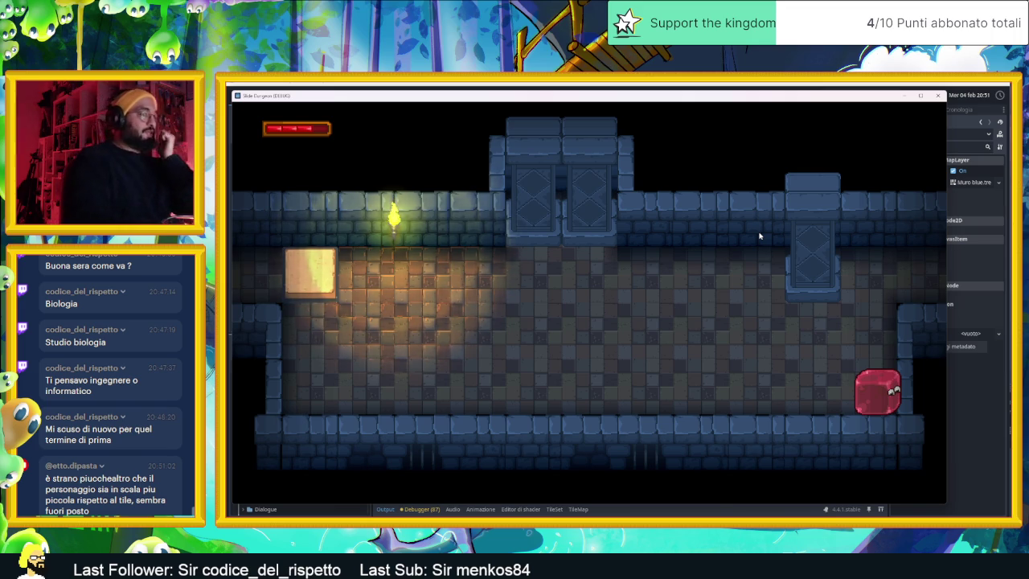
Slide the slime to the left, top, bottom and right walls of the room.
key("Left")
key("Up")
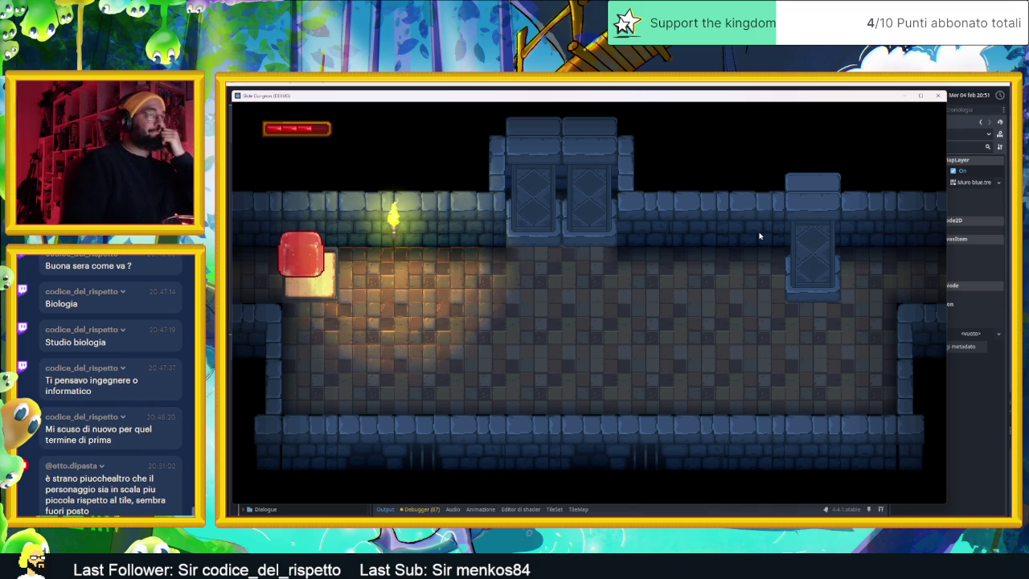
key("Down")
key("Up")
key("Right")
key("Down")
key("Up")
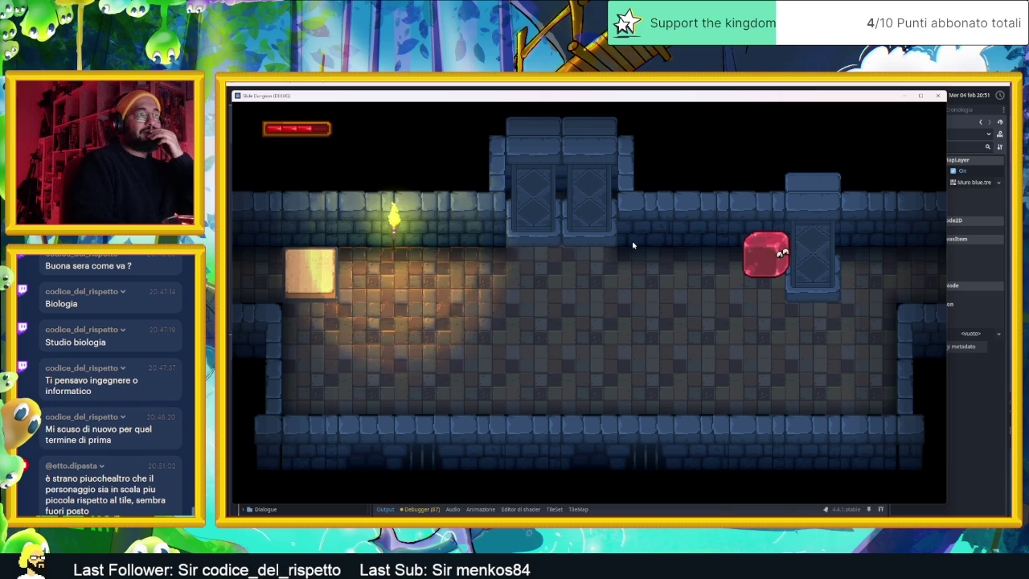
key("Left")
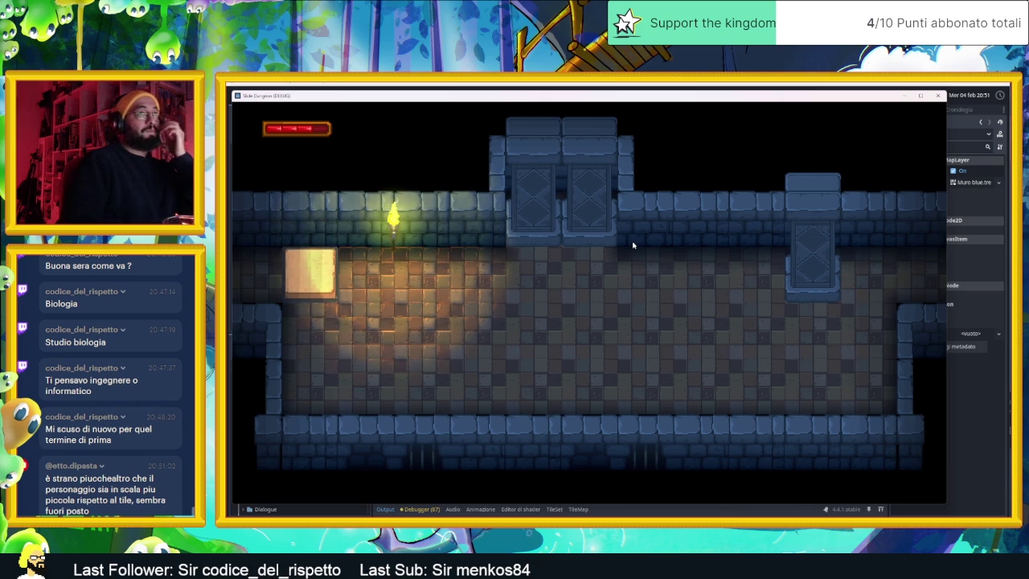
Close the game, enable Vedi forme di collisione in the Debug menu, and rerun the scene.
left_click(937, 95)
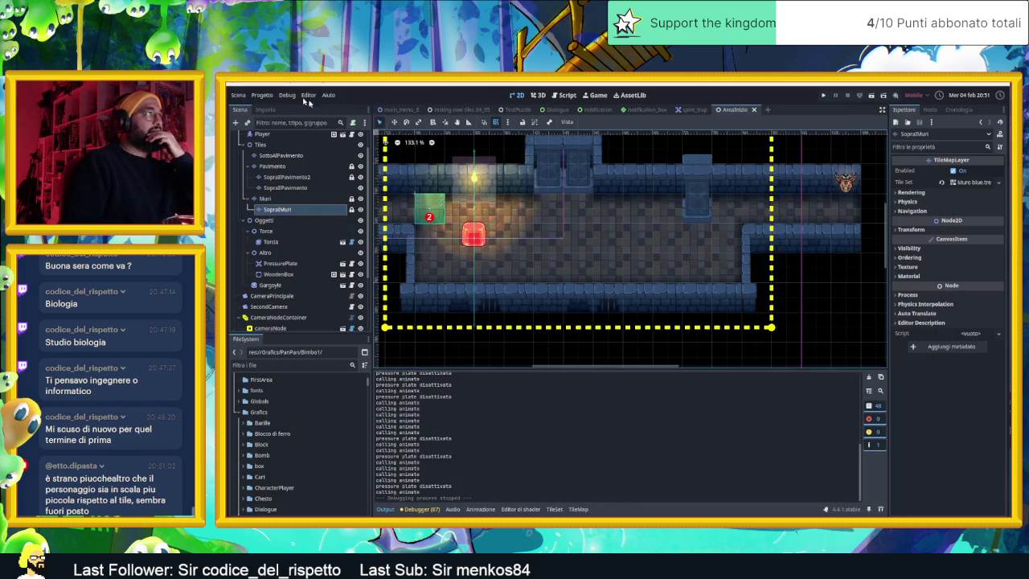
left_click(288, 95)
left_click(322, 134)
left_click(862, 125)
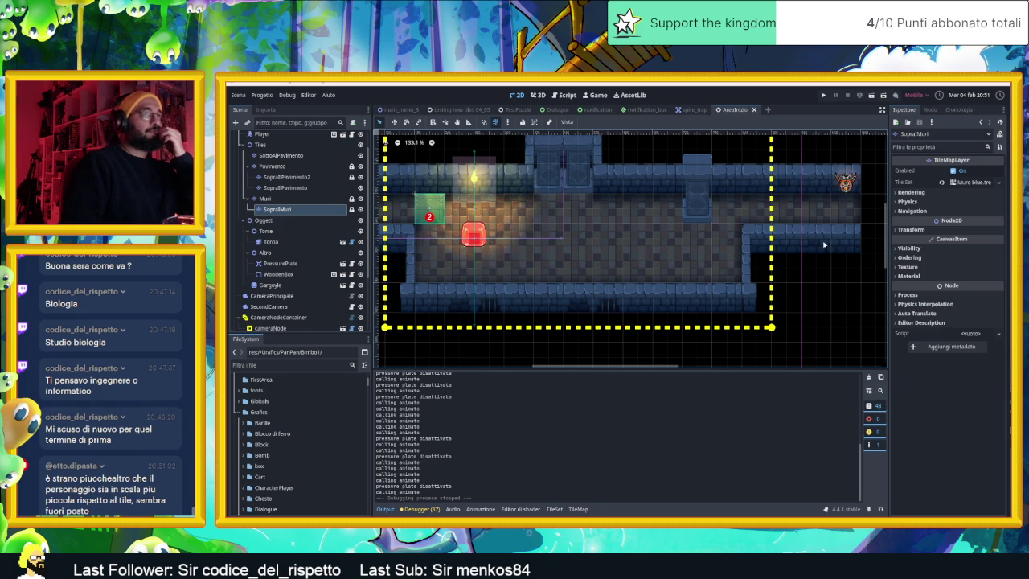
left_click(871, 96)
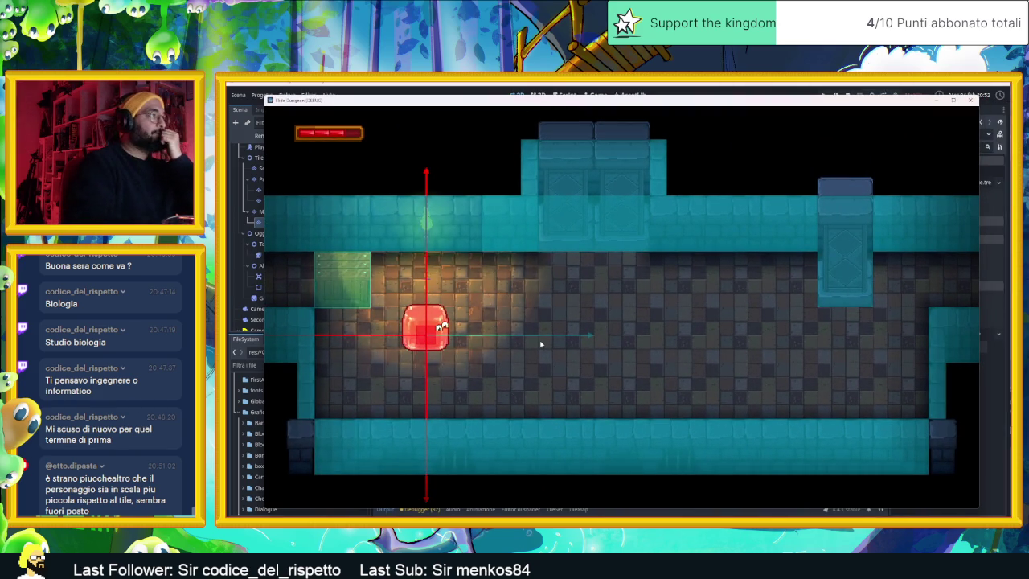
Slide the slime up, down, left and right with WASD to test wall collisions, then close the game.
key("w")
key("s")
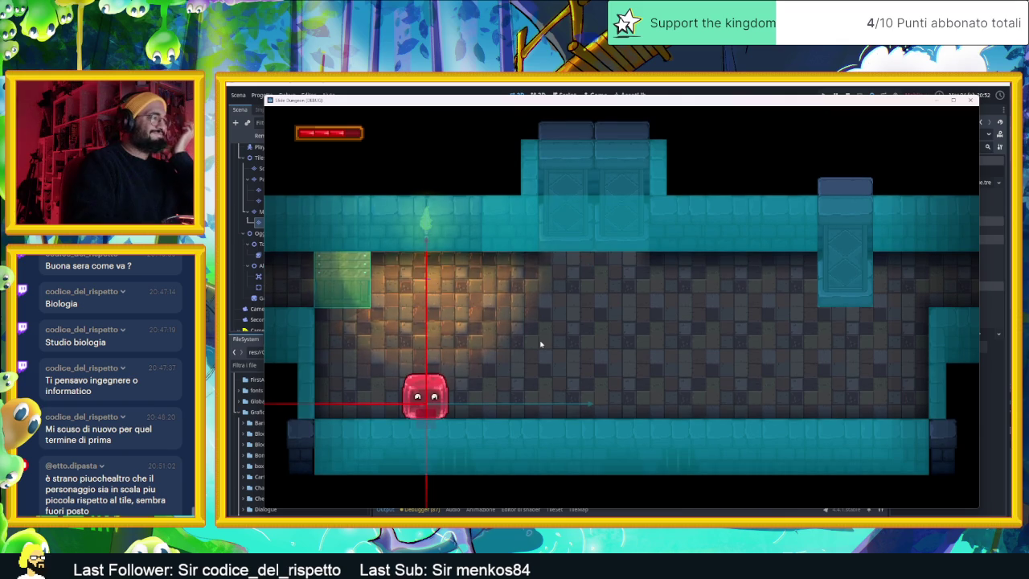
key("w")
key("a")
key("d")
key("a")
key("d")
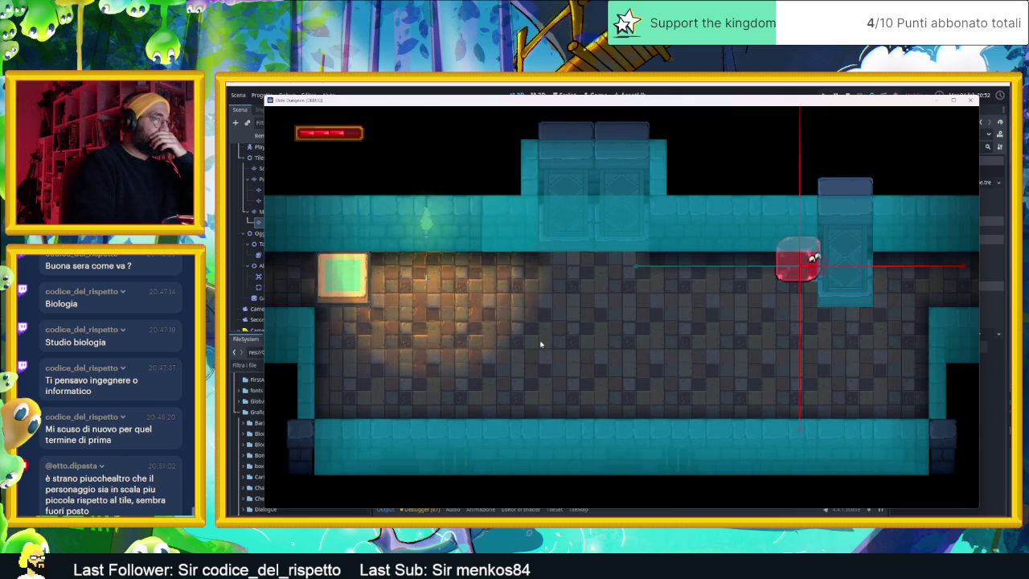
key("s")
key("w")
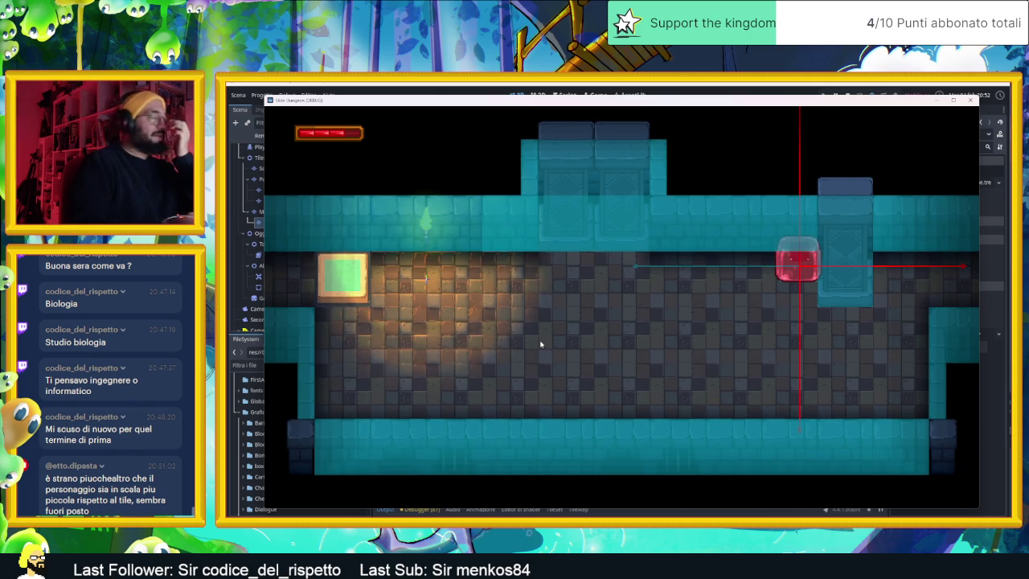
left_click(972, 100)
scroll(469, 254, "up", 5)
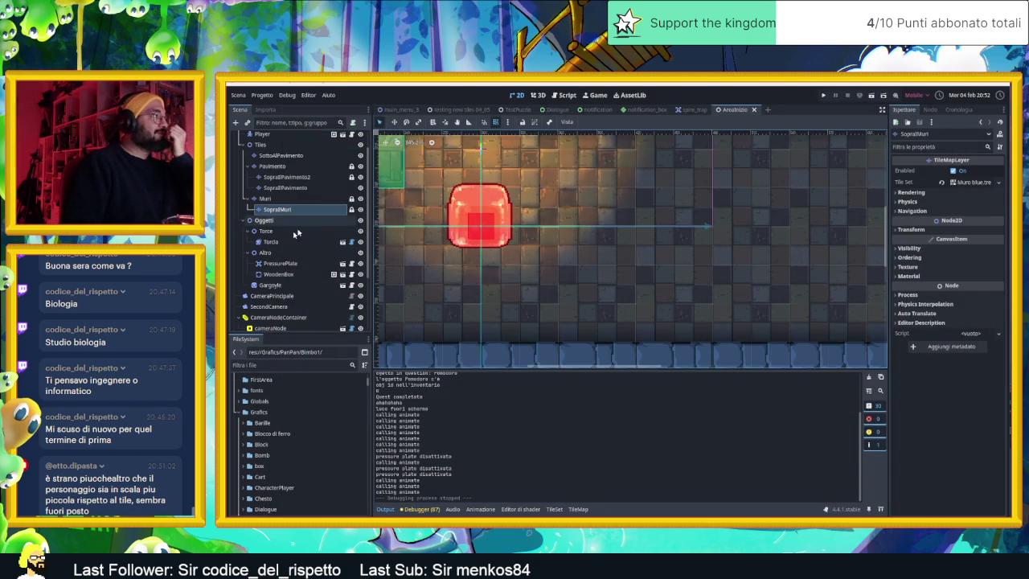
scroll(291, 159, "up", 2)
left_click(291, 159)
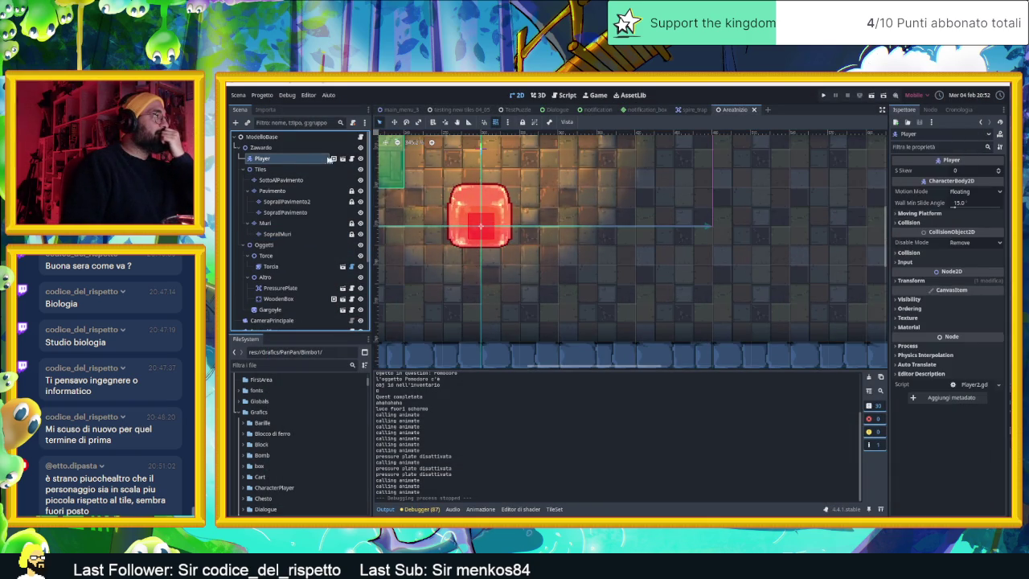
right_click(290, 161)
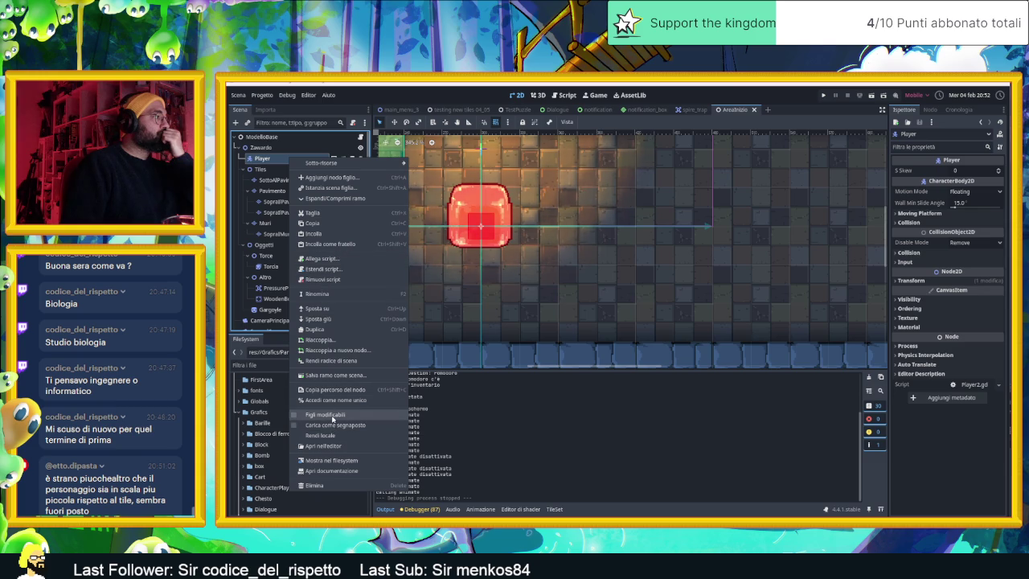
left_click(325, 415)
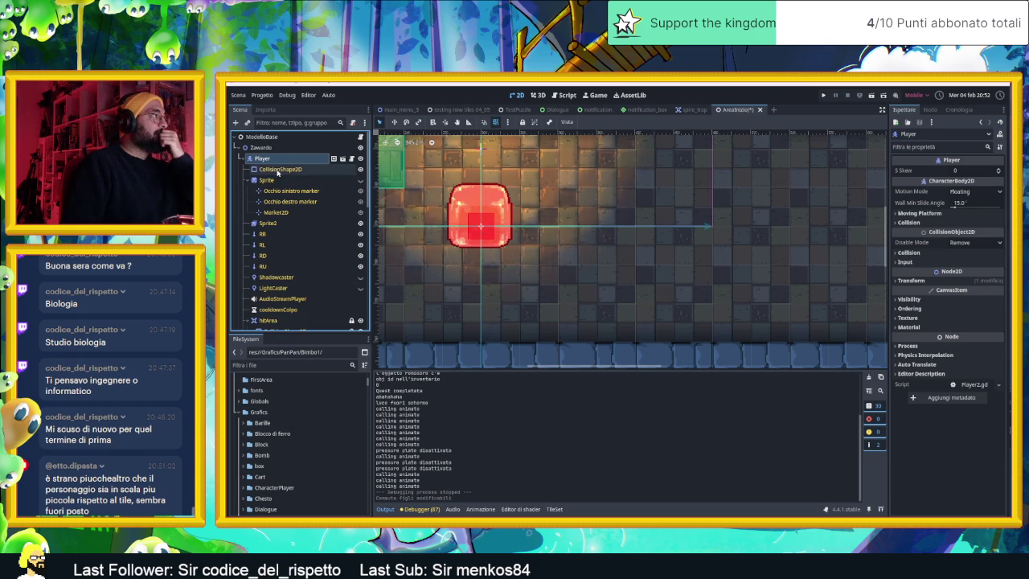
left_click(301, 170)
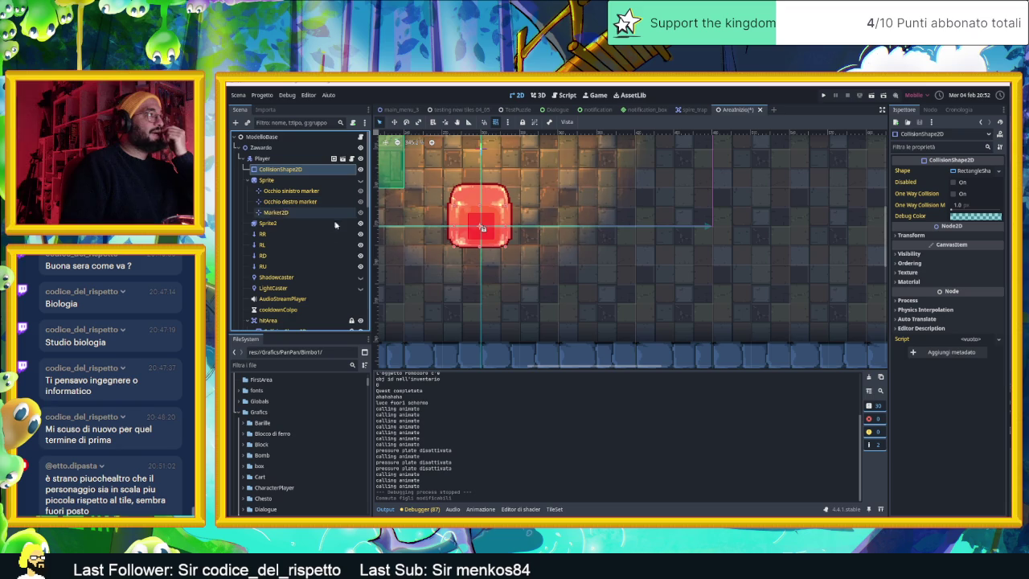
left_click(361, 223)
left_click(360, 223)
left_click(360, 224)
left_click(360, 224)
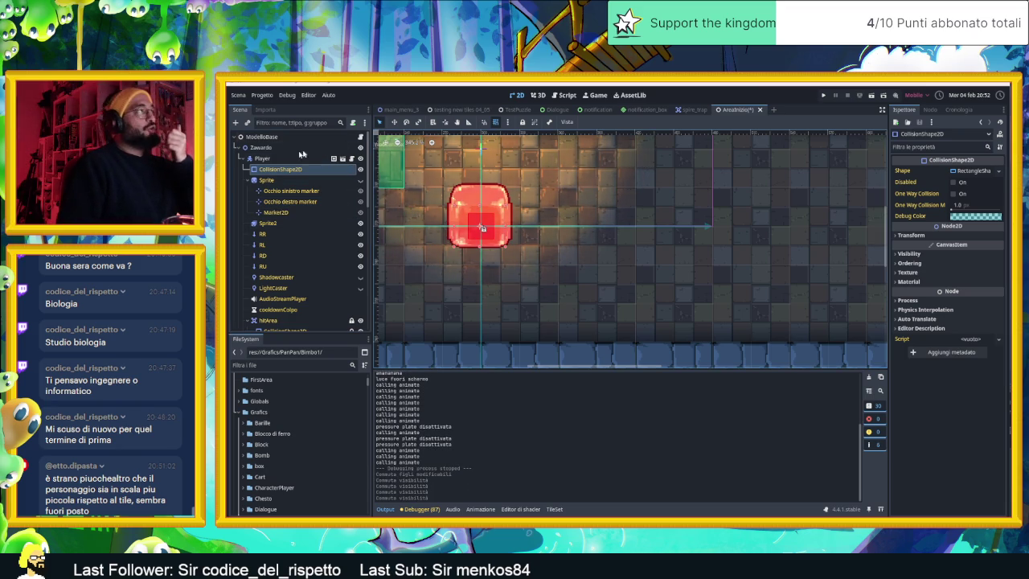
right_click(274, 160)
left_click(318, 419)
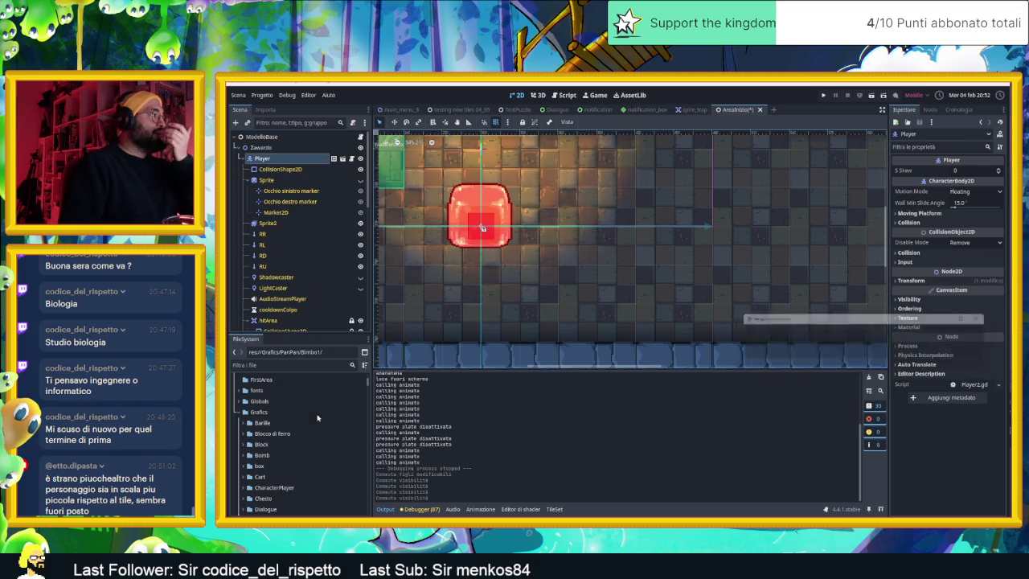
left_click(815, 349)
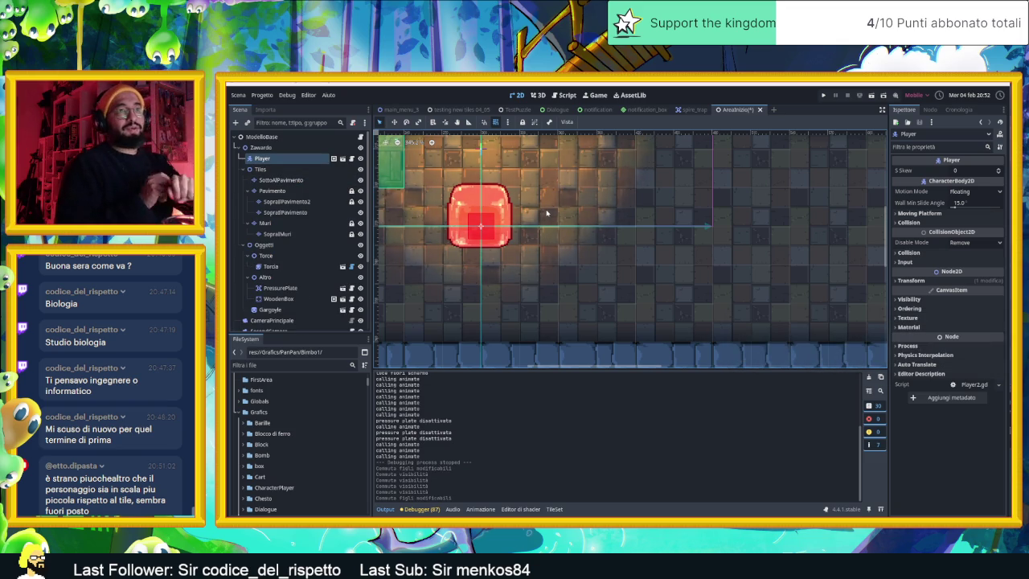
scroll(547, 214, "down", 3)
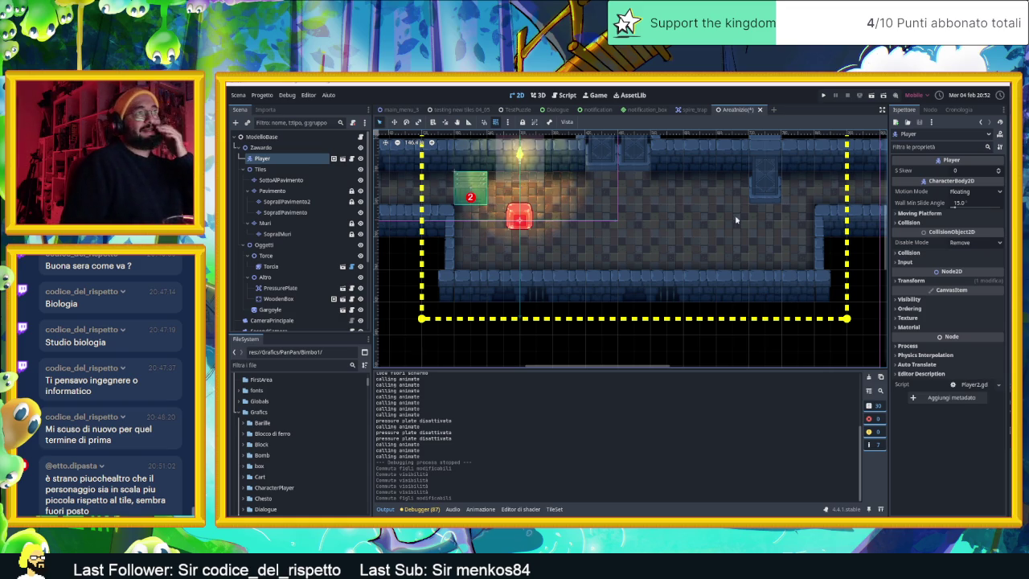
Turn the CanvasModulate darkening back on and run the scene.
scroll(736, 219, "up", 2)
scroll(333, 306, "down", 5)
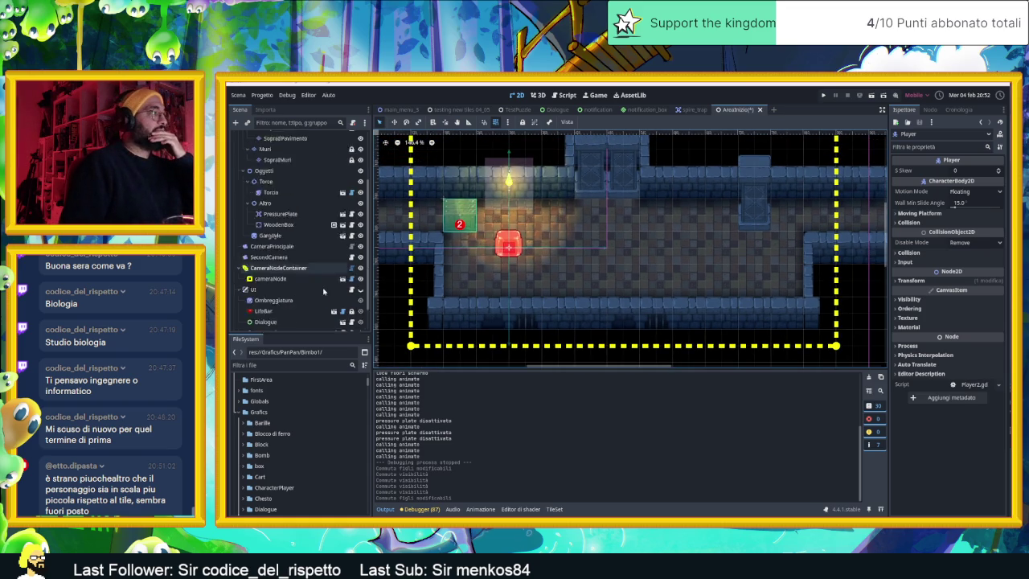
left_click(360, 324)
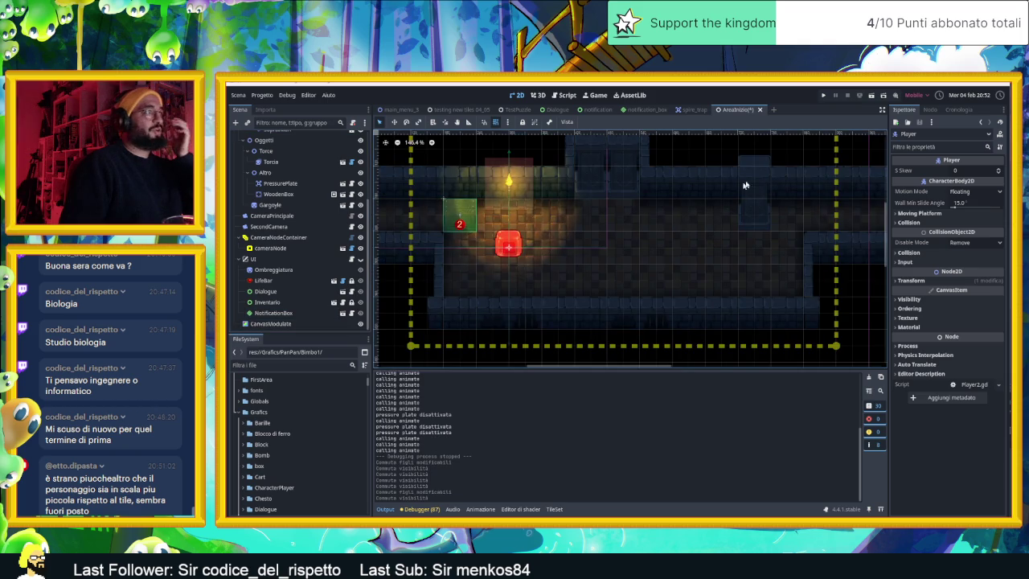
left_click(860, 96)
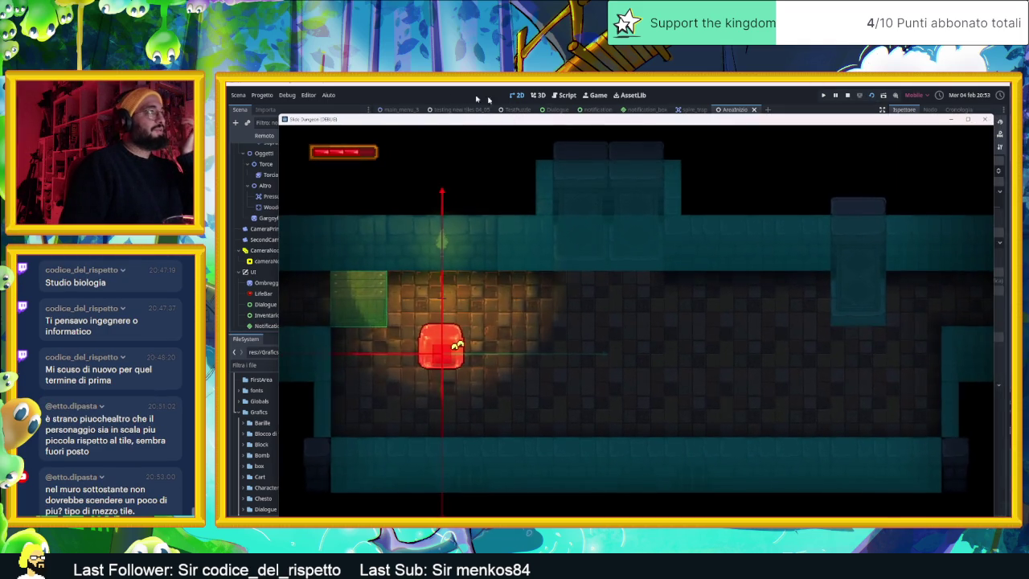
Turn off visible collision shapes in the Debug menu and close the running game.
mouse_move(308, 96)
left_click_drag(370, 122, 515, 122)
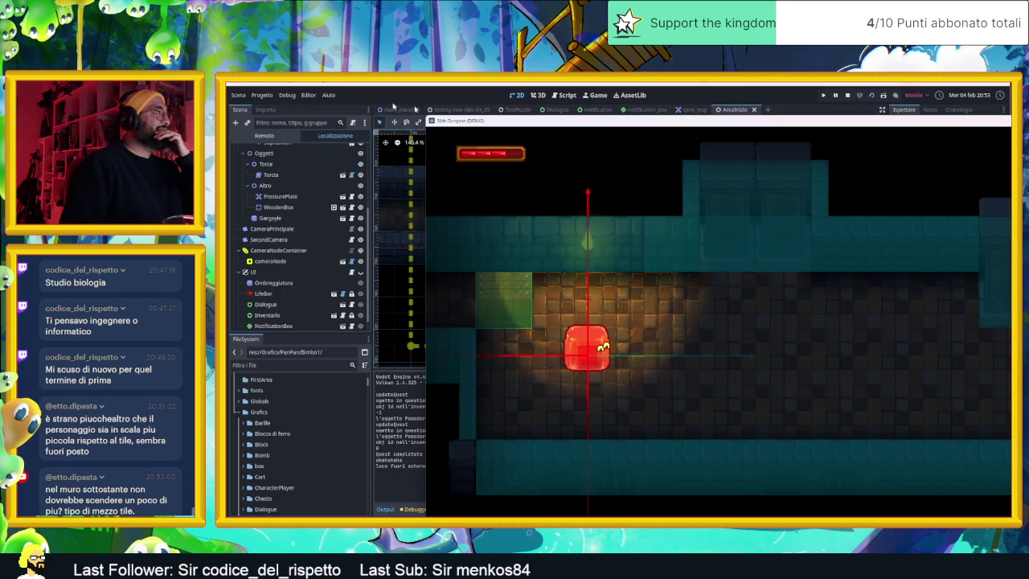
left_click(287, 95)
left_click(309, 133)
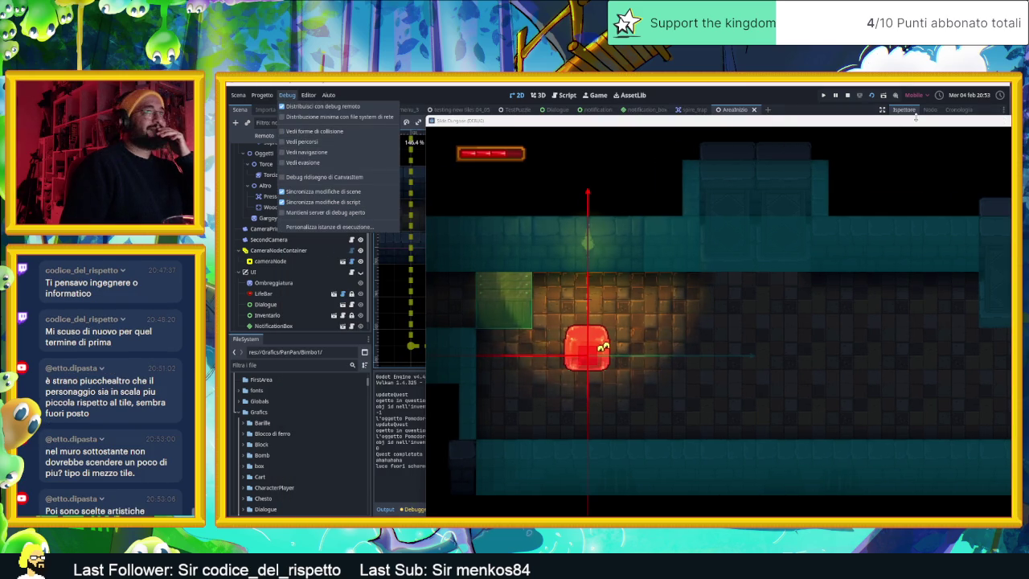
left_click(867, 98)
left_click(871, 95)
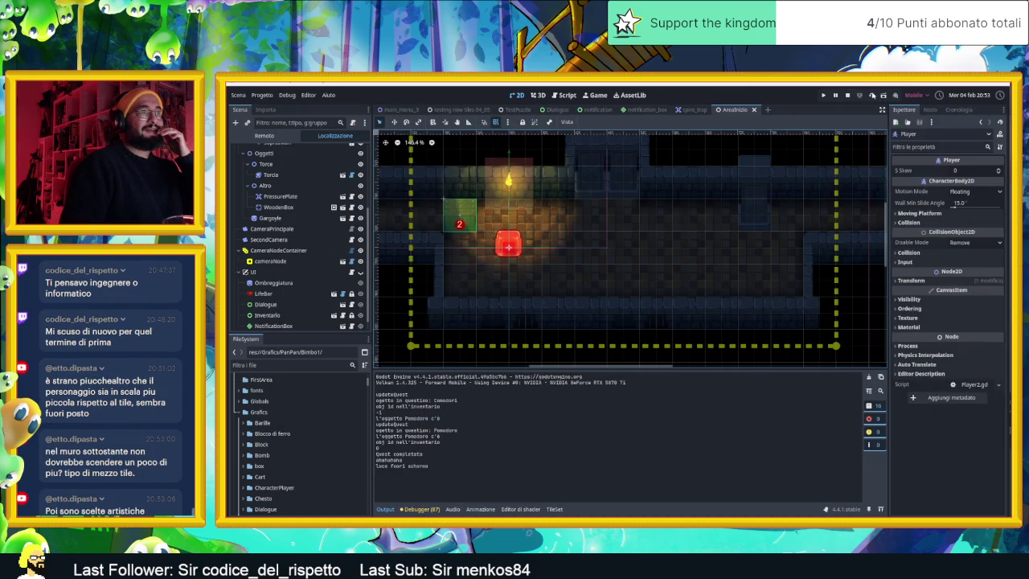
Relaunch the game with F5, move the slime one tile down, then stop it.
key("F5")
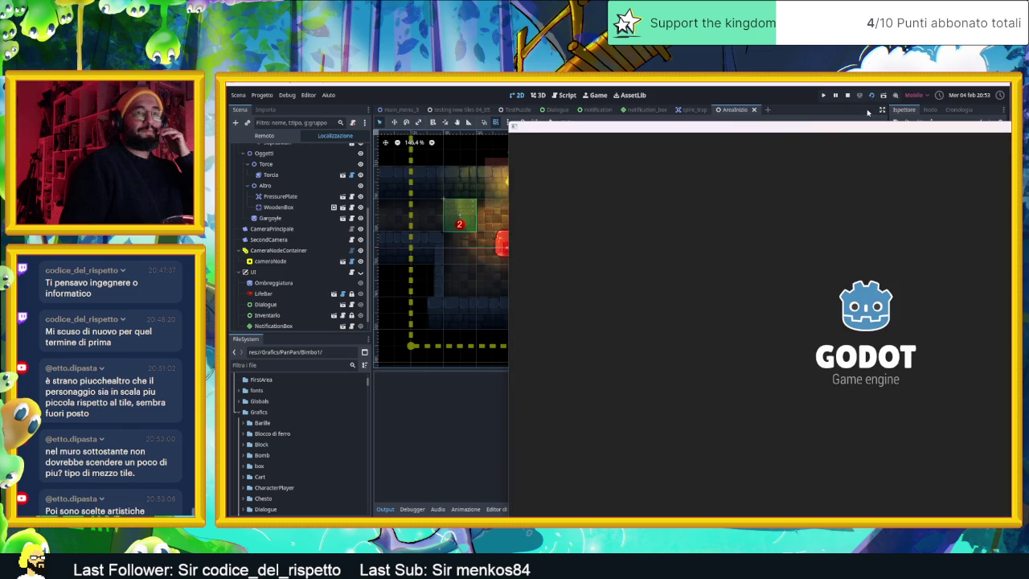
left_click_drag(796, 126, 546, 109)
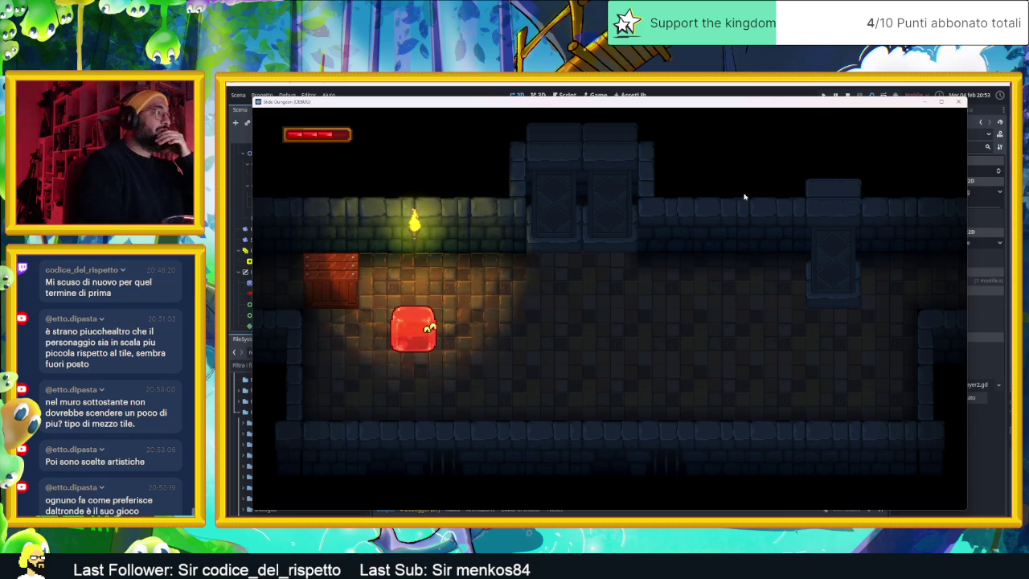
key("Down")
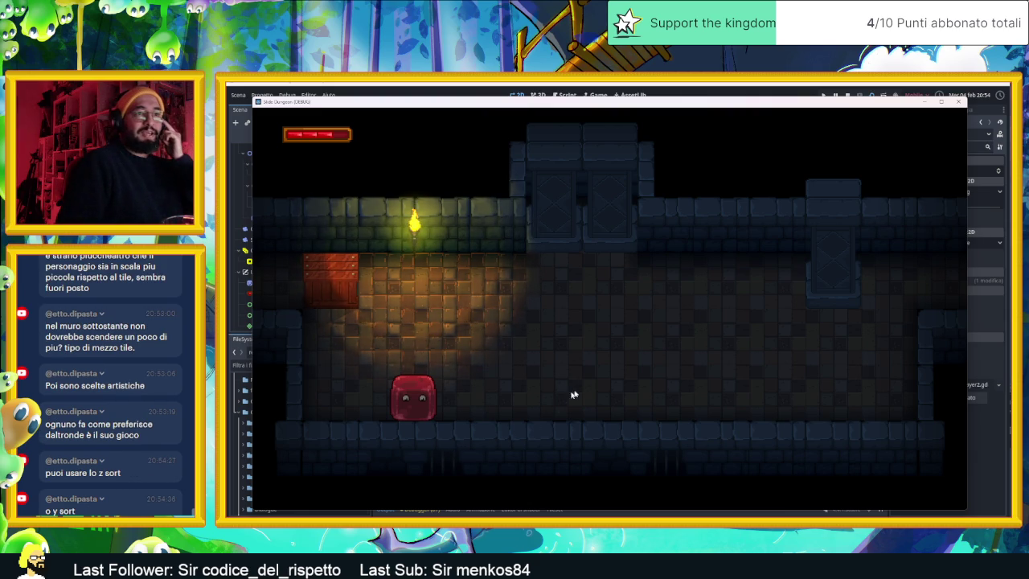
left_click(958, 102)
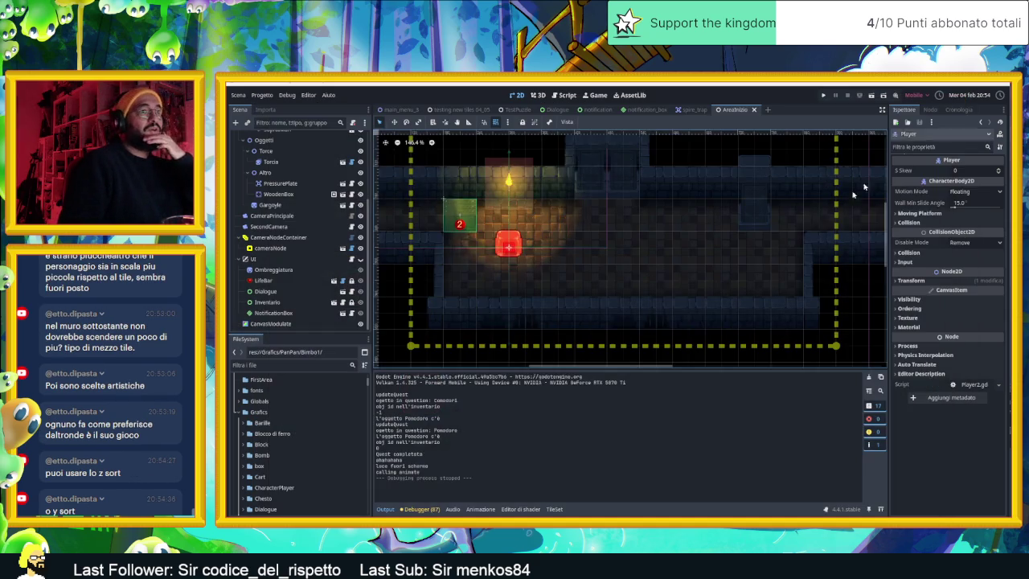
Add a new camera zone node under CameraNodeContainer.
left_click_drag(552, 269, 645, 270)
scroll(552, 271, "down", 5)
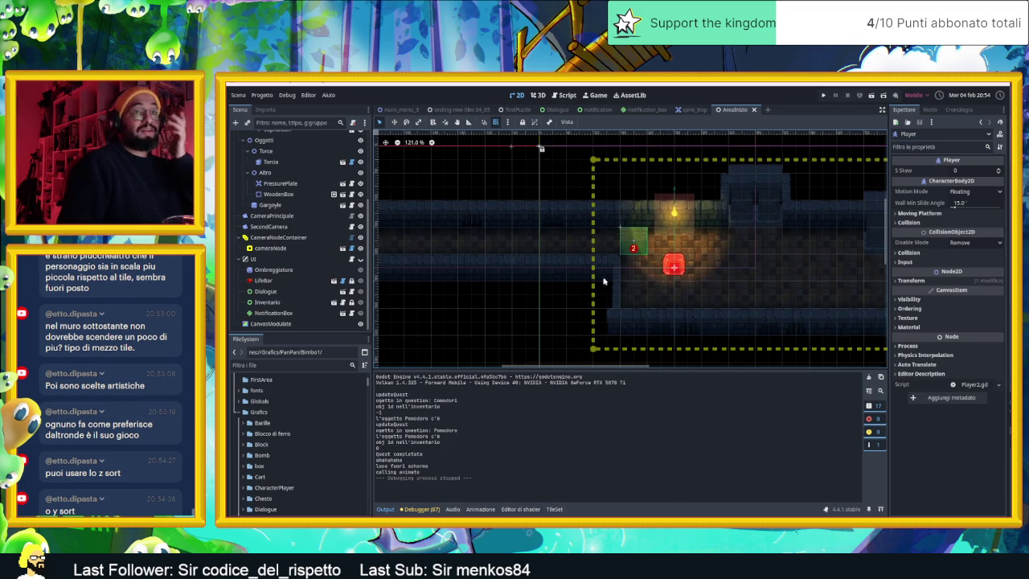
left_click(277, 238)
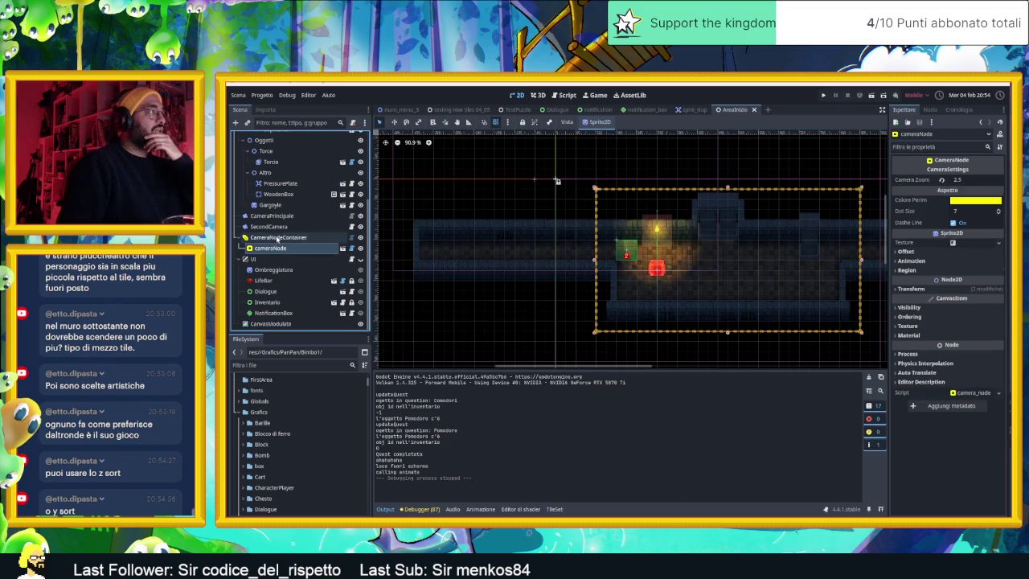
left_click(965, 170)
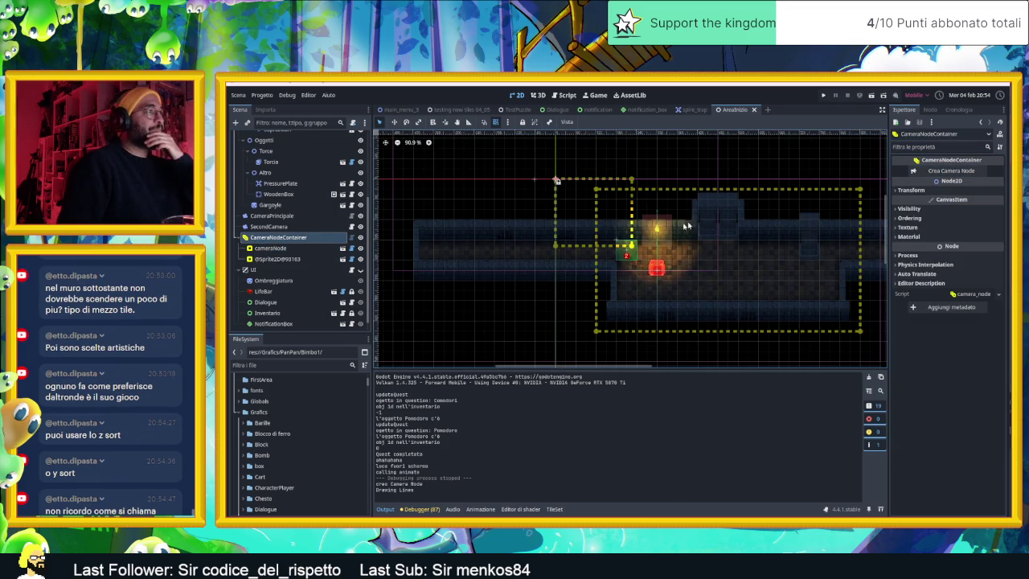
Move and resize the new zone over the left corridor, then run and stop the scene.
mouse_move(573, 182)
left_mouse_down()
mouse_move(489, 187)
mouse_move(428, 212)
left_mouse_up()
left_click_drag(492, 244, 588, 243)
left_click_drag(505, 280, 500, 291)
left_click_drag(412, 252, 404, 252)
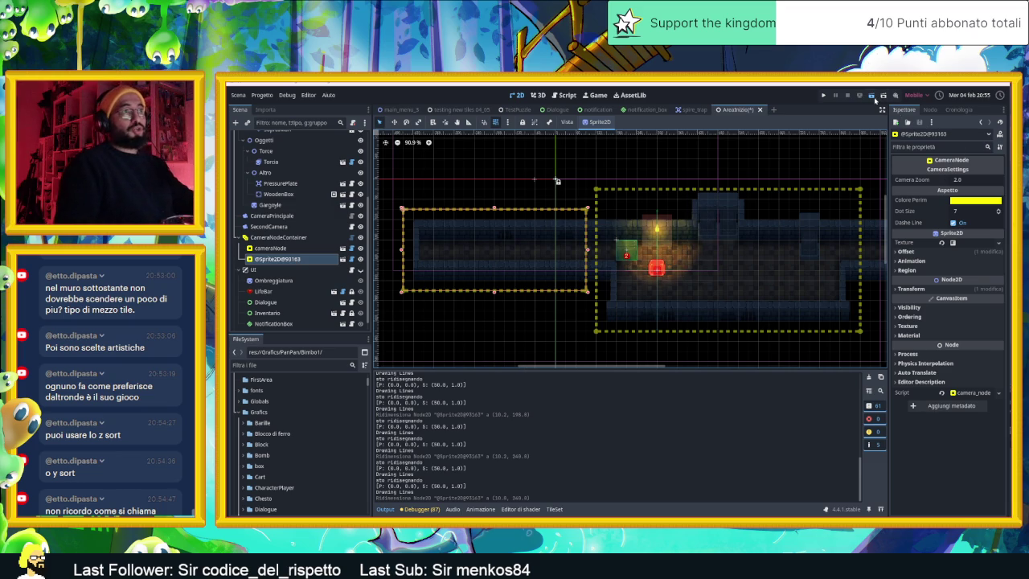
left_click(875, 98)
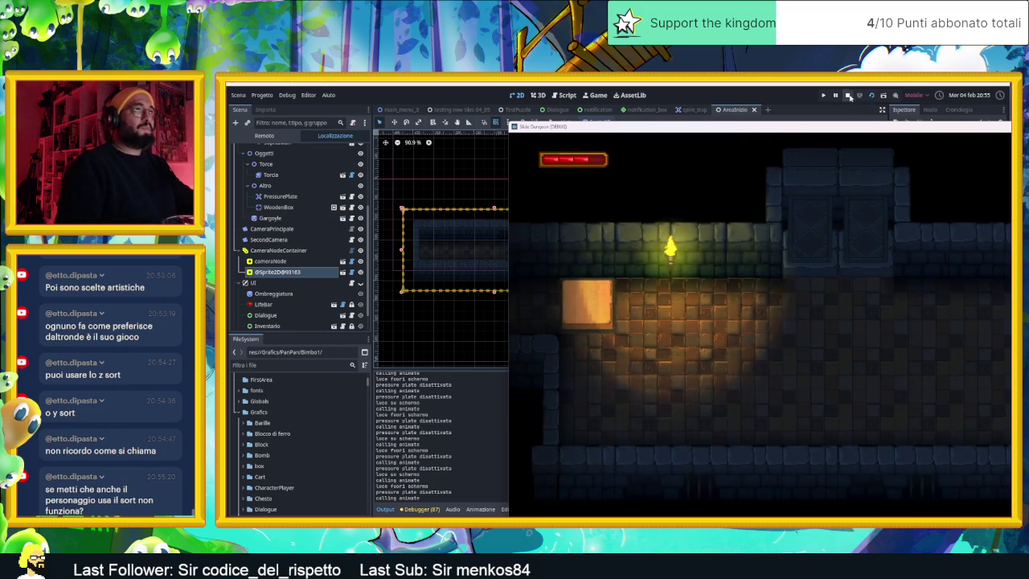
left_click(847, 95)
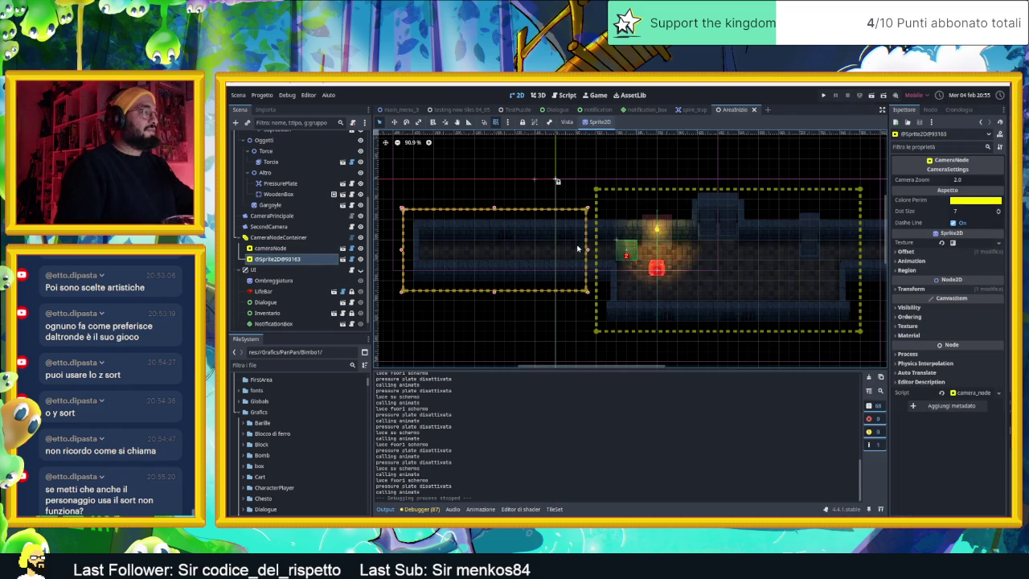
Enlarge the corridor camera zone up, left and downward.
scroll(488, 253, "left", 3)
scroll(458, 218, "down", 1)
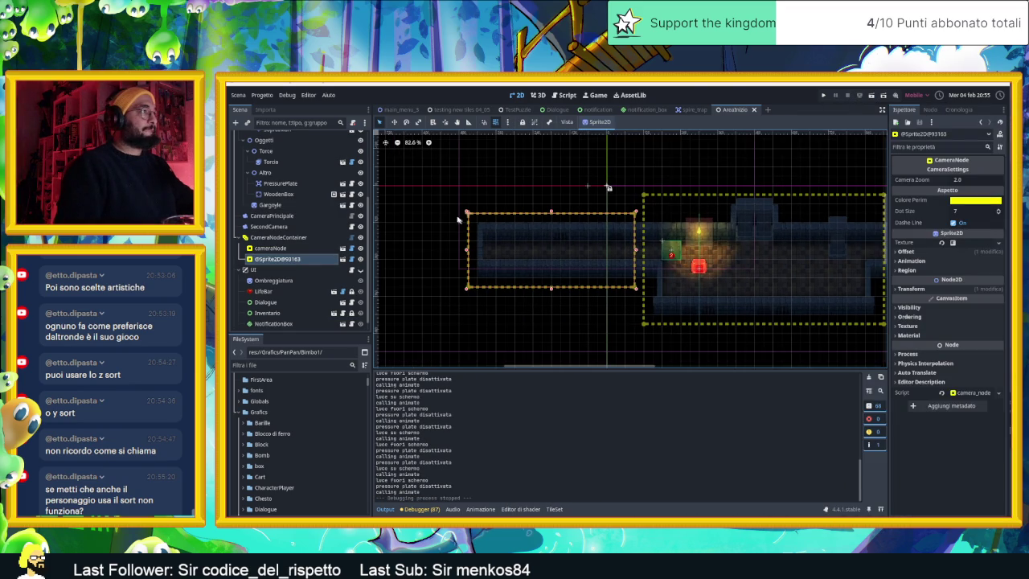
left_click_drag(467, 213, 458, 204)
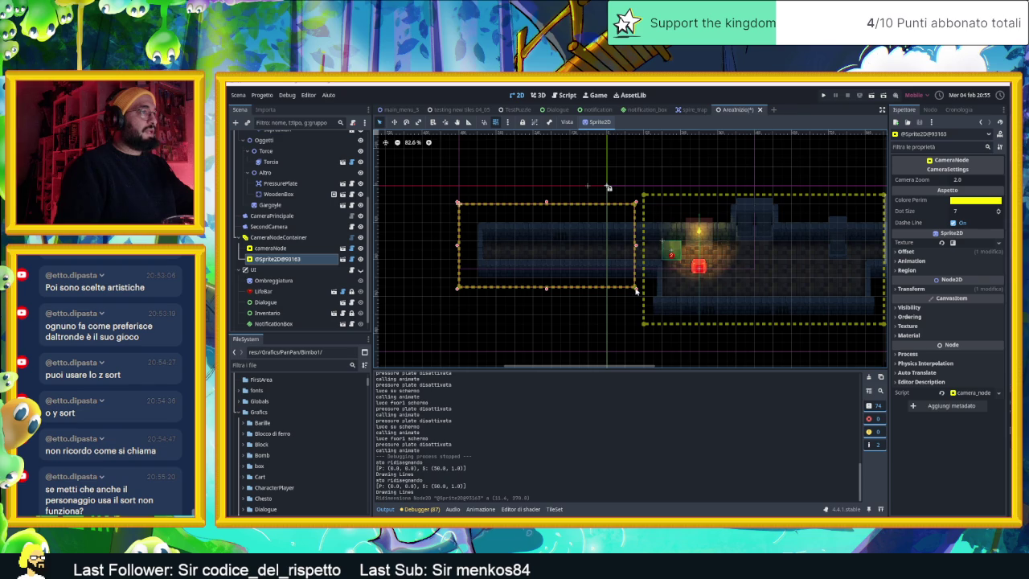
left_click_drag(635, 292, 638, 297)
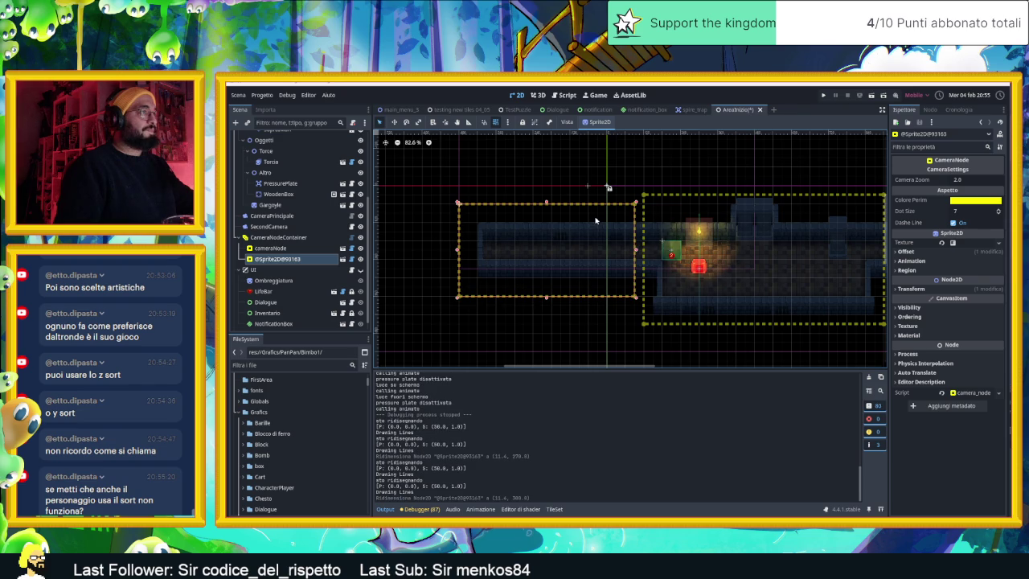
Pull the lit room zone's left and right edges inward.
left_click(657, 202)
mouse_move(642, 259)
left_mouse_down()
mouse_move(664, 259)
mouse_move(651, 259)
left_mouse_up()
scroll(809, 254, "right", 3)
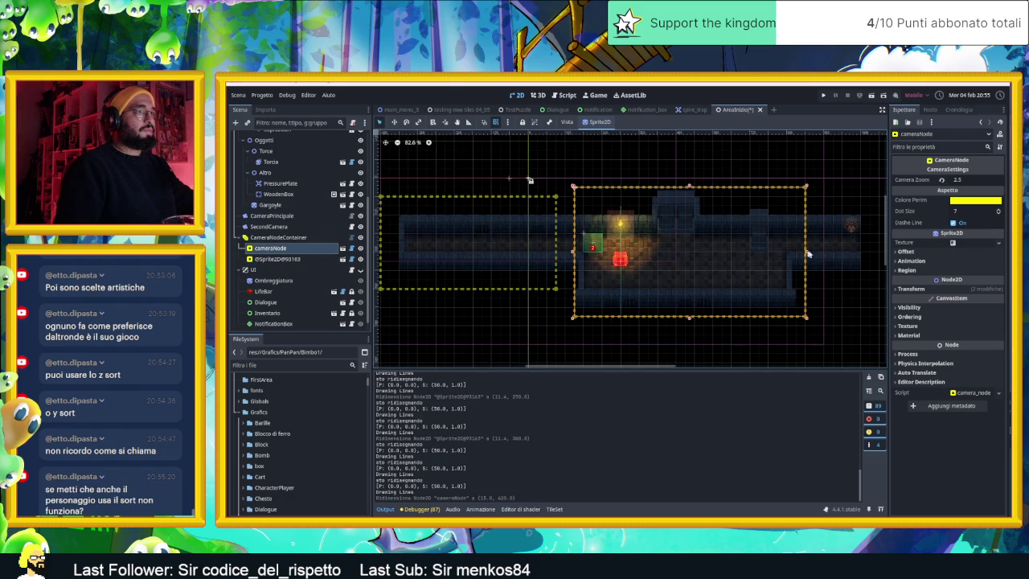
left_click_drag(808, 254, 797, 254)
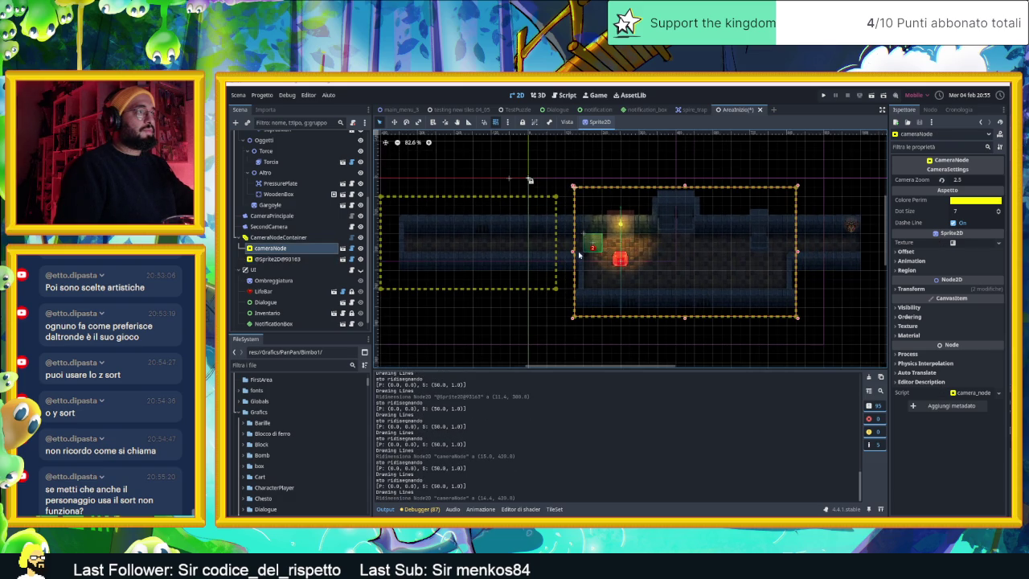
left_click_drag(572, 254, 582, 254)
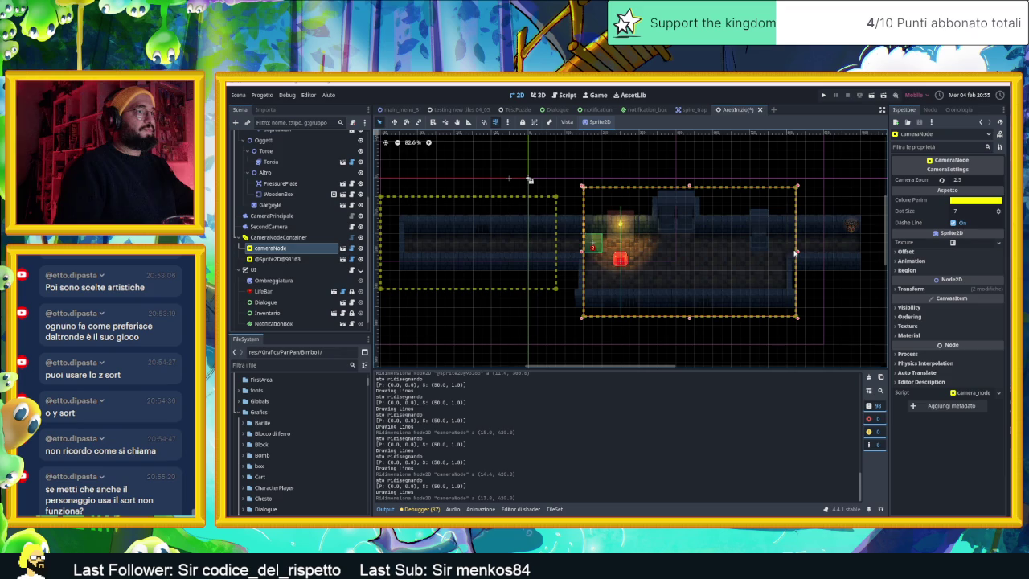
left_click_drag(795, 251, 788, 251)
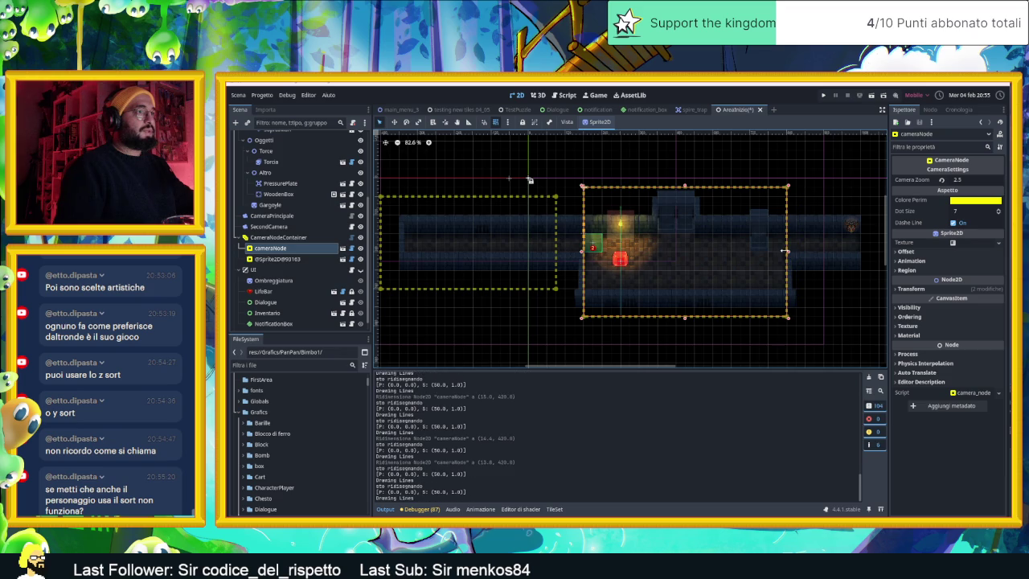
Extend the corridor zone right to meet the room zone, trim its left edge, and run the scene.
left_click(551, 283)
left_click_drag(558, 293, 575, 292)
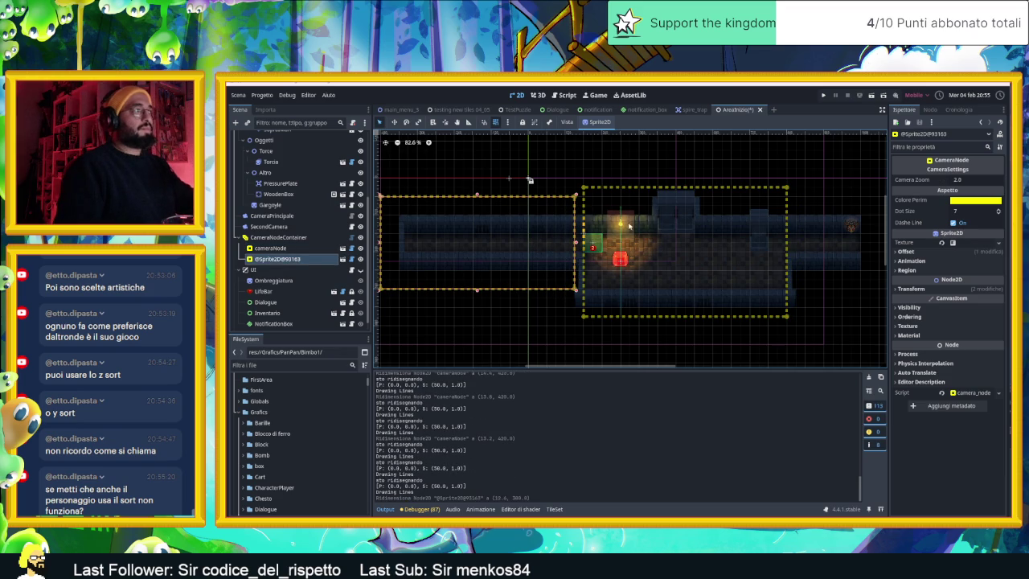
left_click_drag(381, 246, 408, 243)
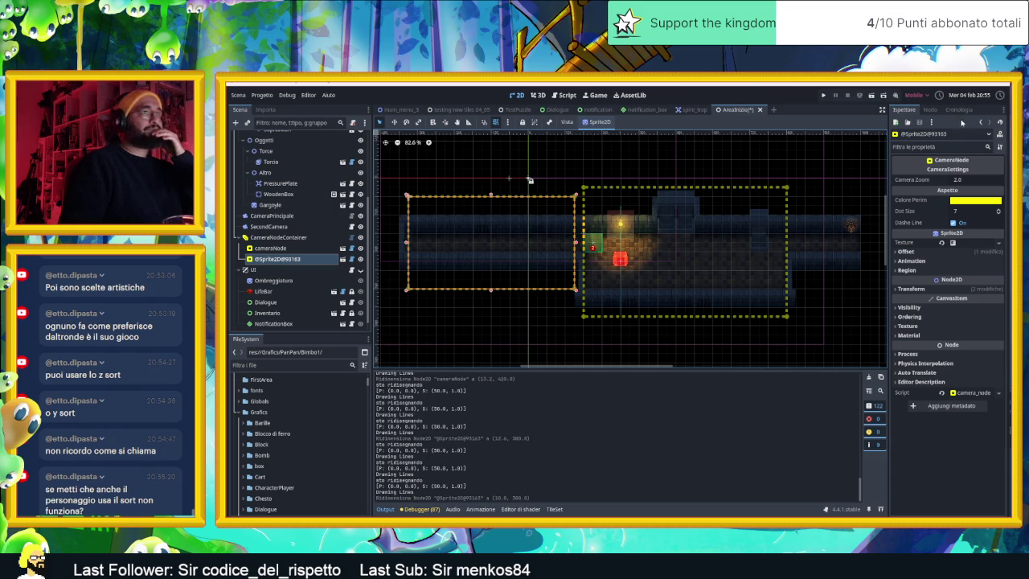
left_click(871, 98)
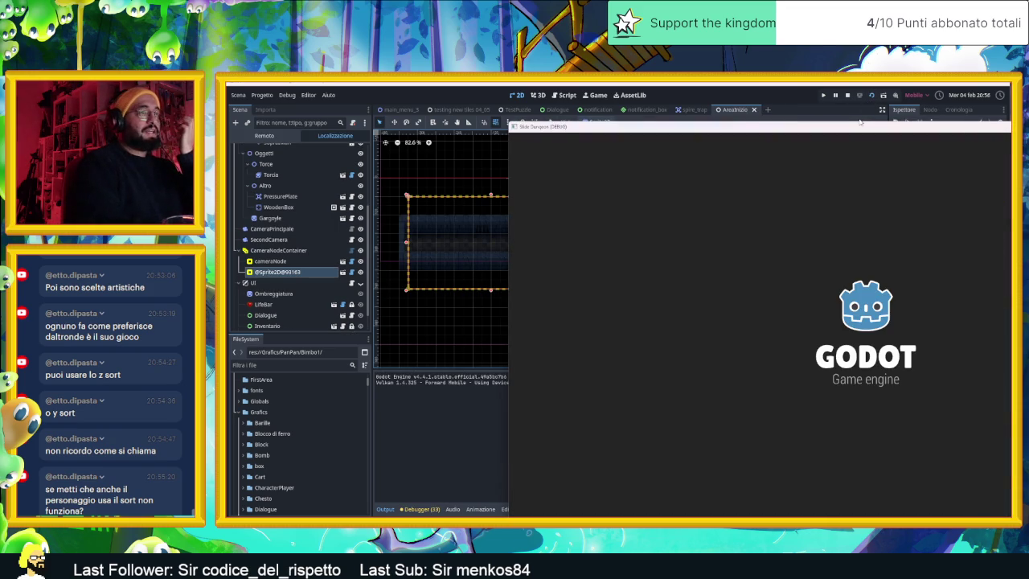
Walk the slime between the lit room and the dark corridor to test zone switching, then close the game.
left_click_drag(859, 122, 641, 98)
key("Left")
key("Up")
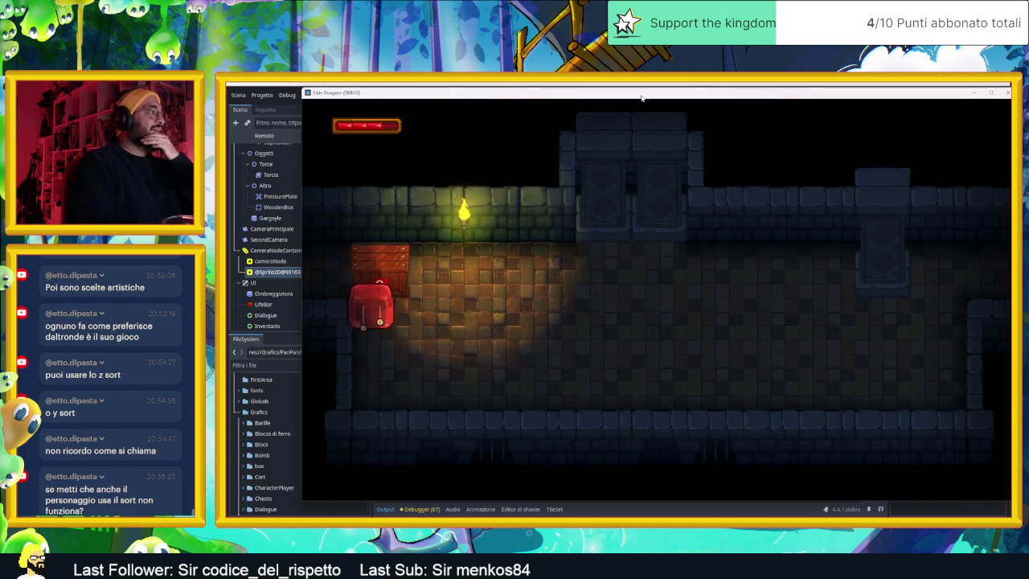
key("Up")
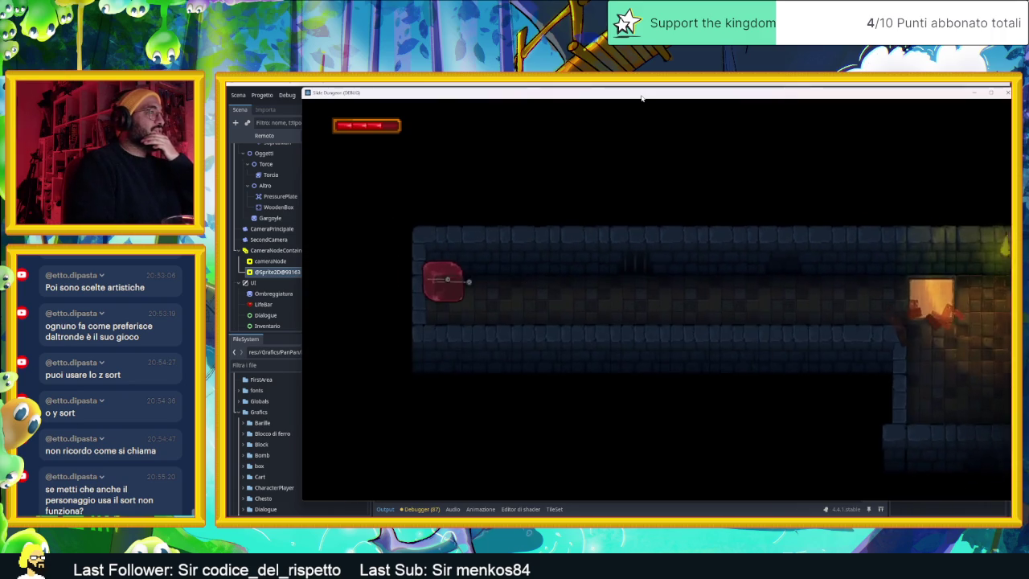
key("Down")
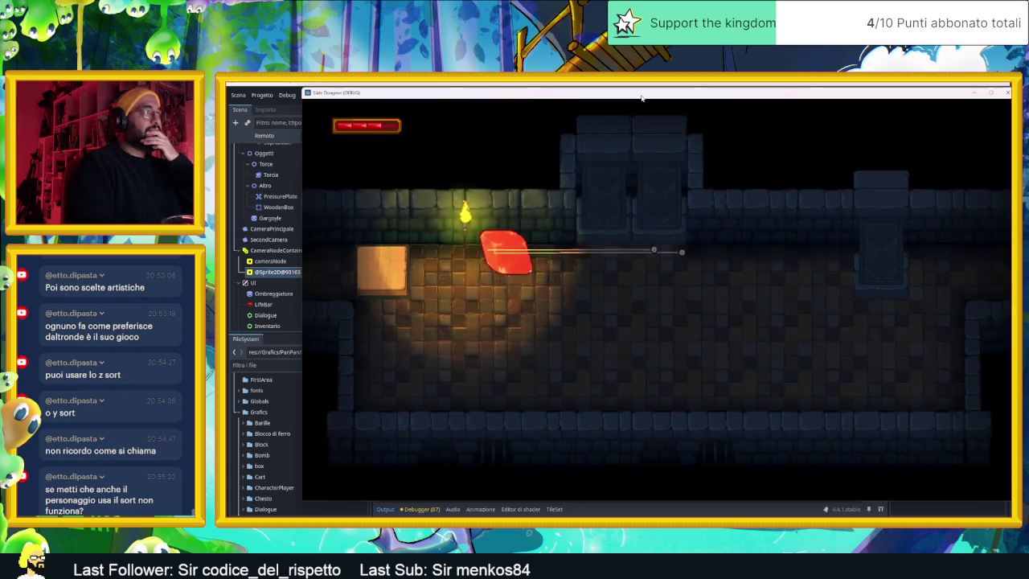
key("Up")
key("Down")
key("Down")
key("Left")
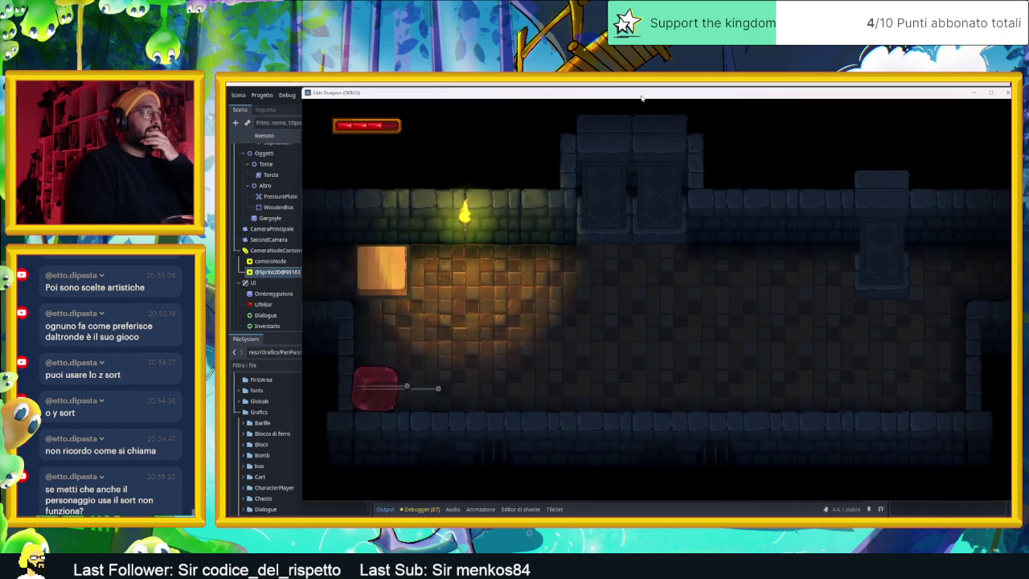
key("Up")
key("Right")
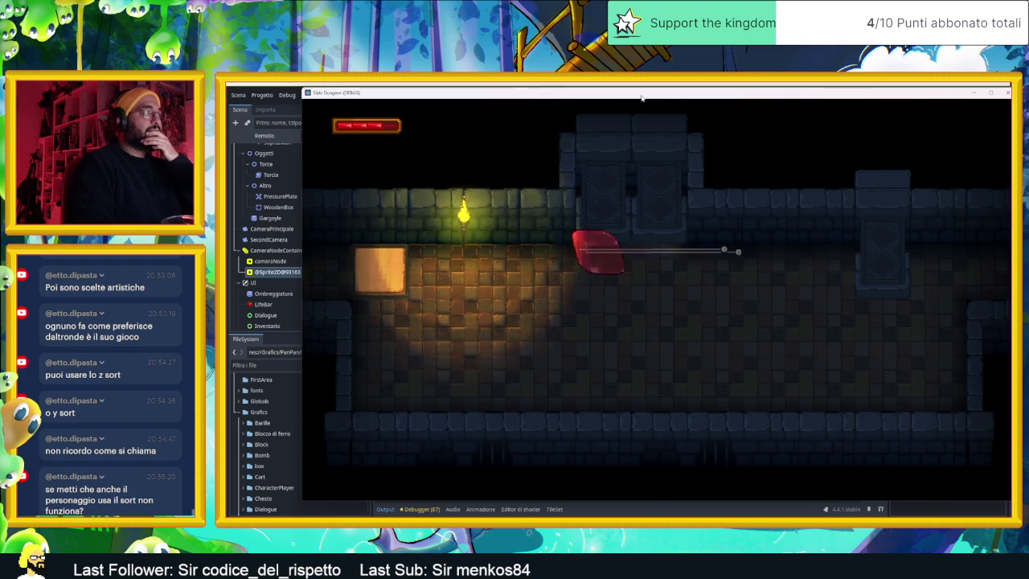
key("Left")
key("Down")
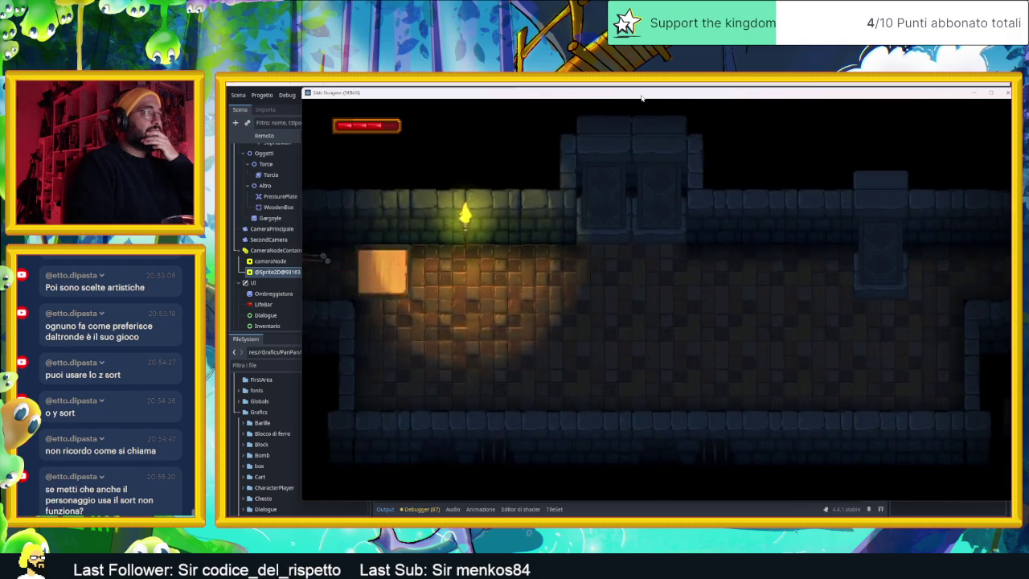
key("Right")
key("Down")
key("Left")
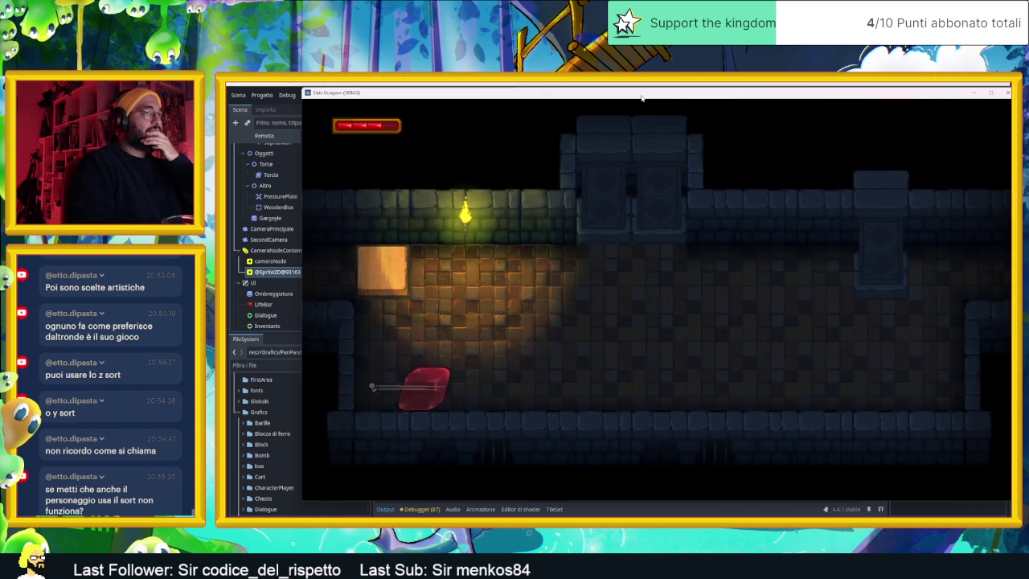
key("Up")
key("Left")
key("Right")
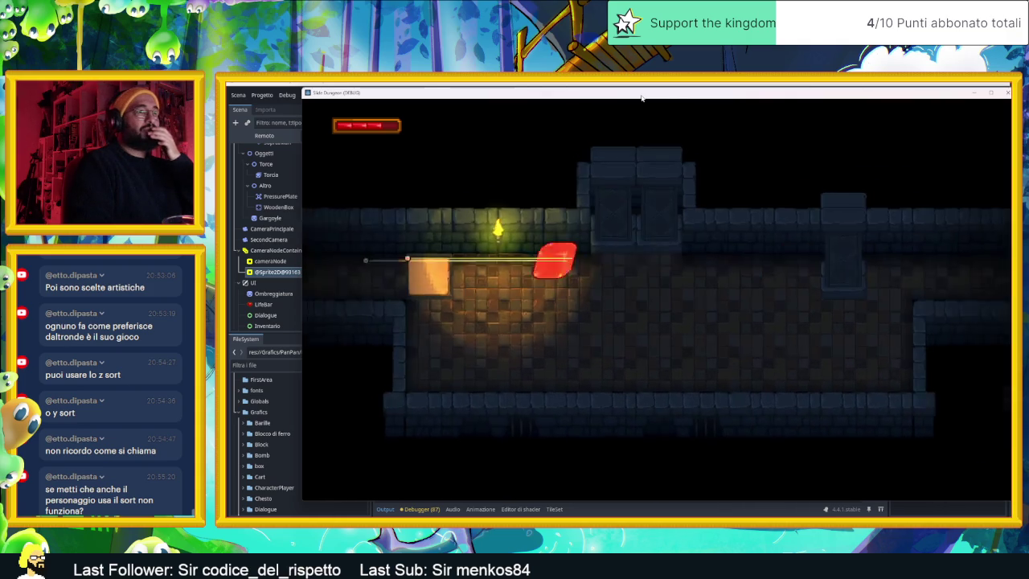
key("Down")
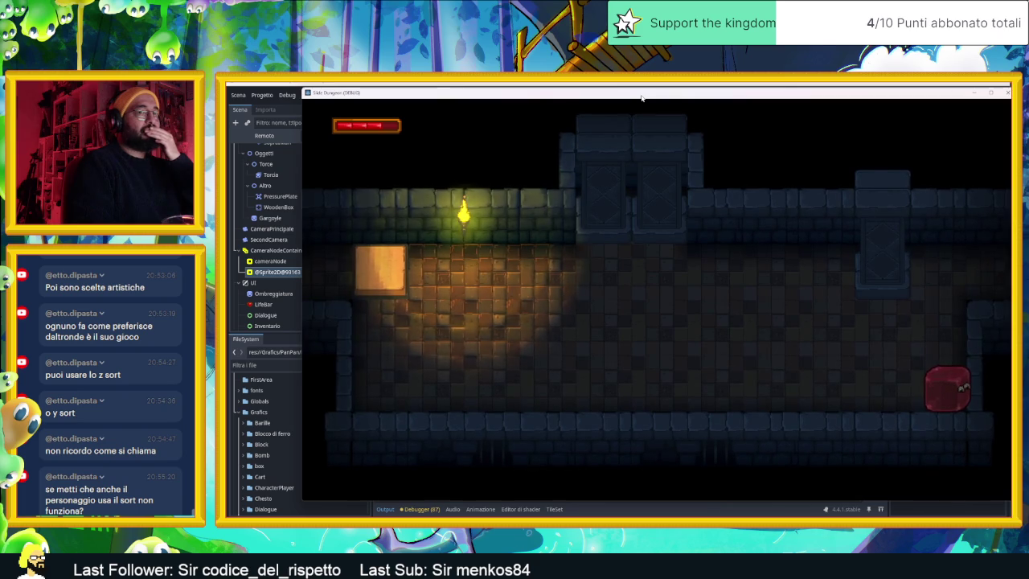
key("Left")
key("Up")
key("Left")
key("Right")
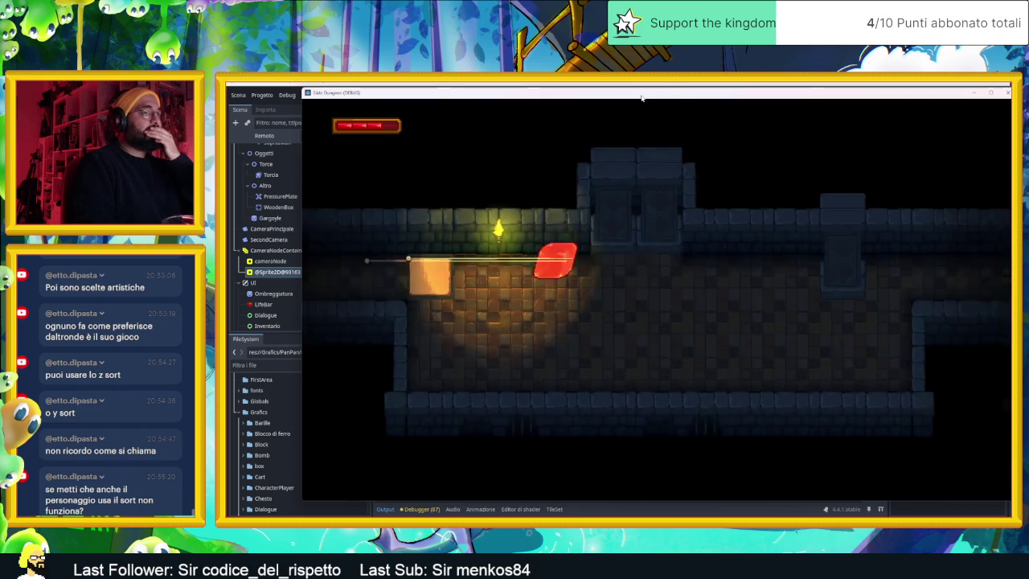
key("Down")
key("Left")
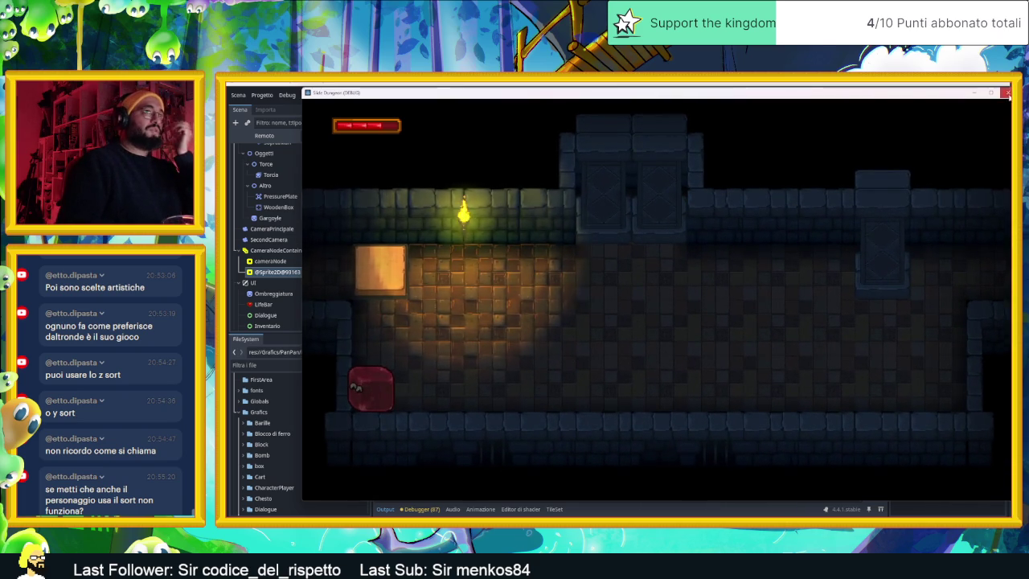
left_click(1009, 93)
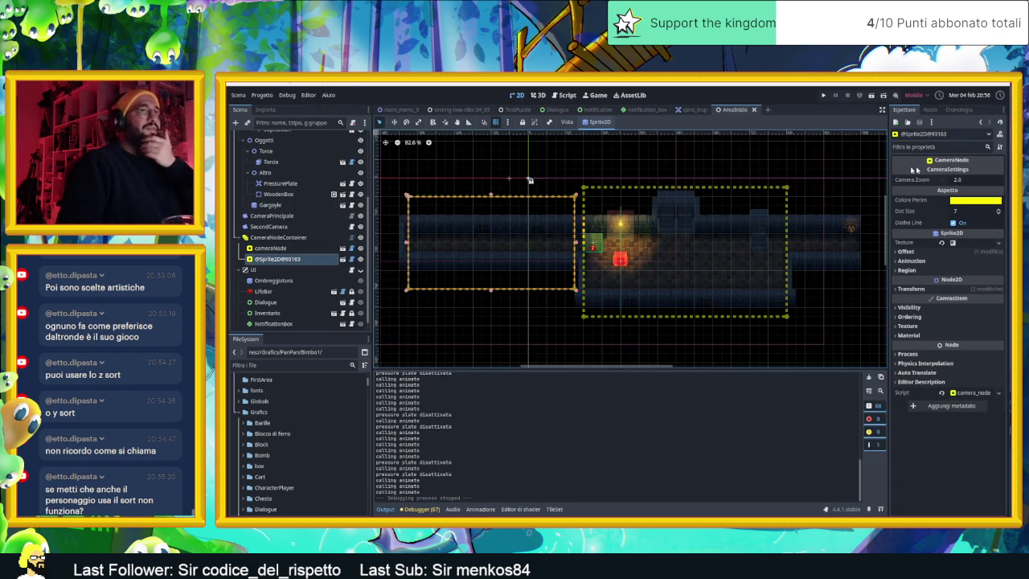
Set the left camera zone's Camera Zoom to 1.5.
left_click(967, 181)
type("1.5")
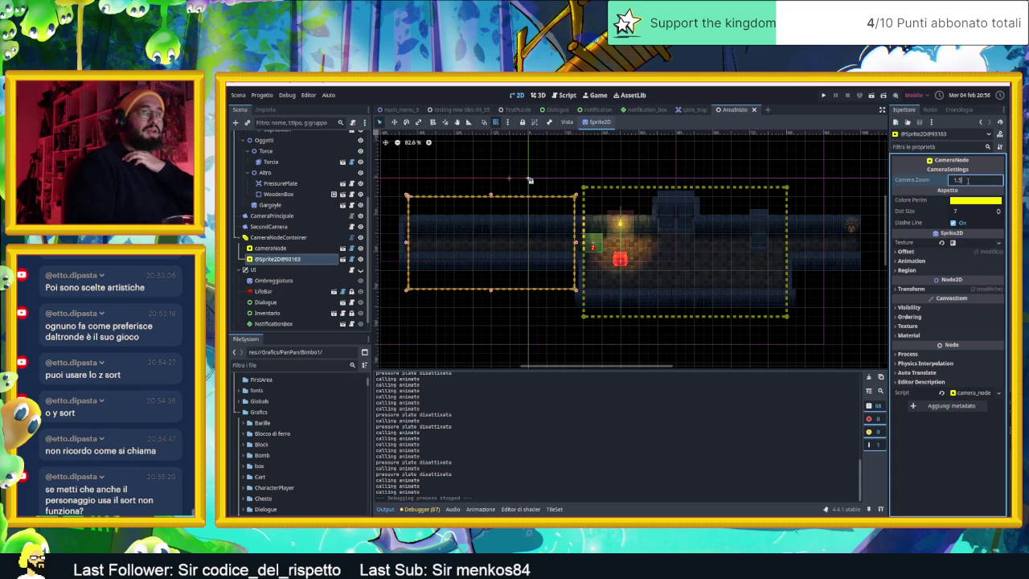
key("Return")
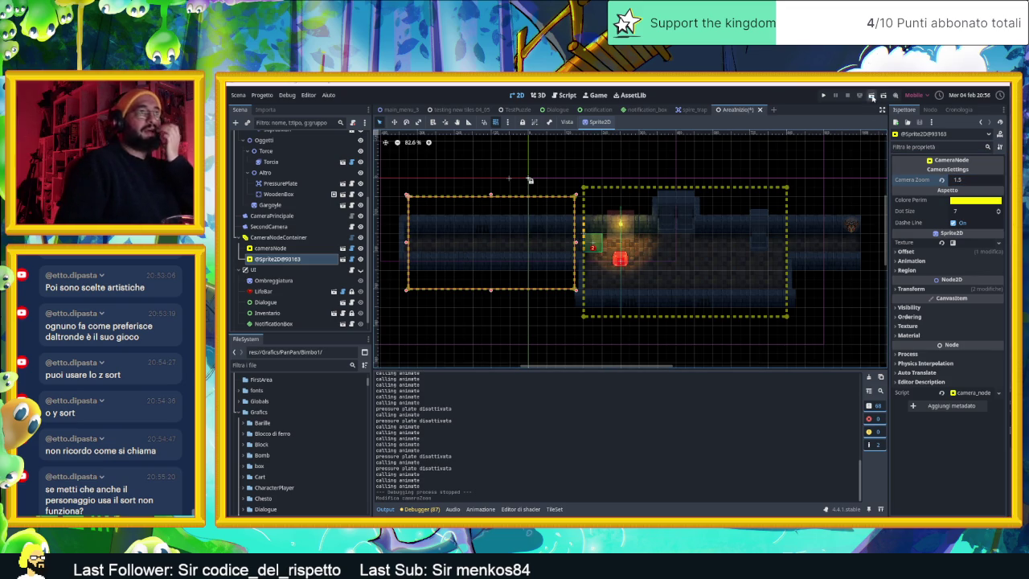
Play-test the new zoom, moving the slime between room and corridor, then close the game.
key("ctrl+s")
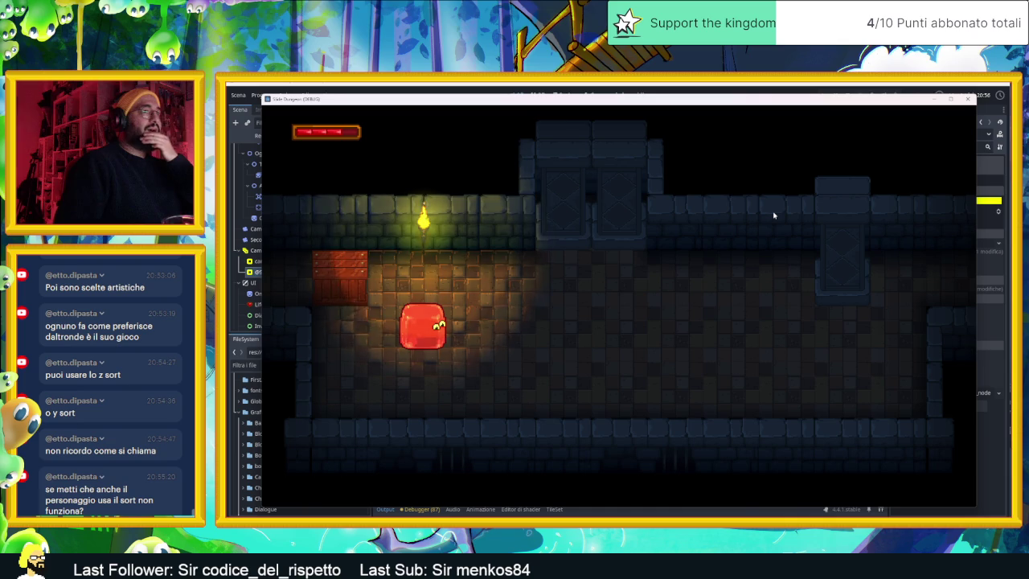
key("Down")
key("Up")
key("Right")
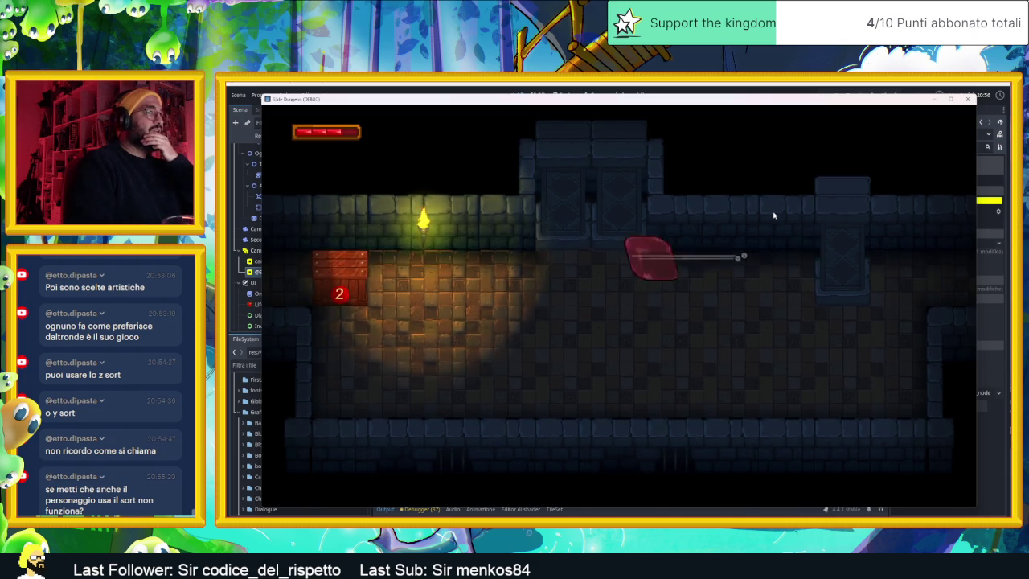
key("Up")
key("Right")
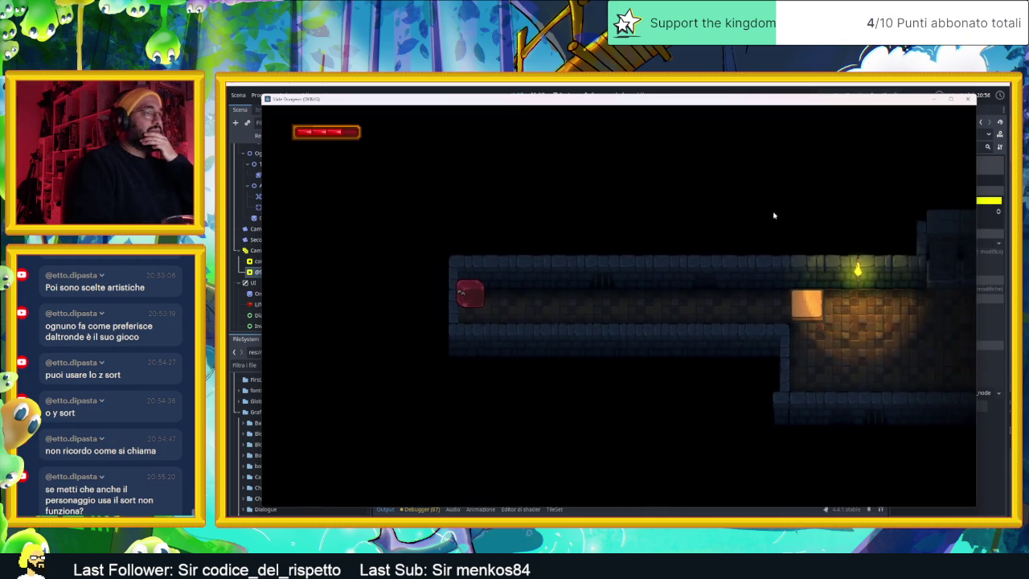
key("Right")
key("Down")
key("Right")
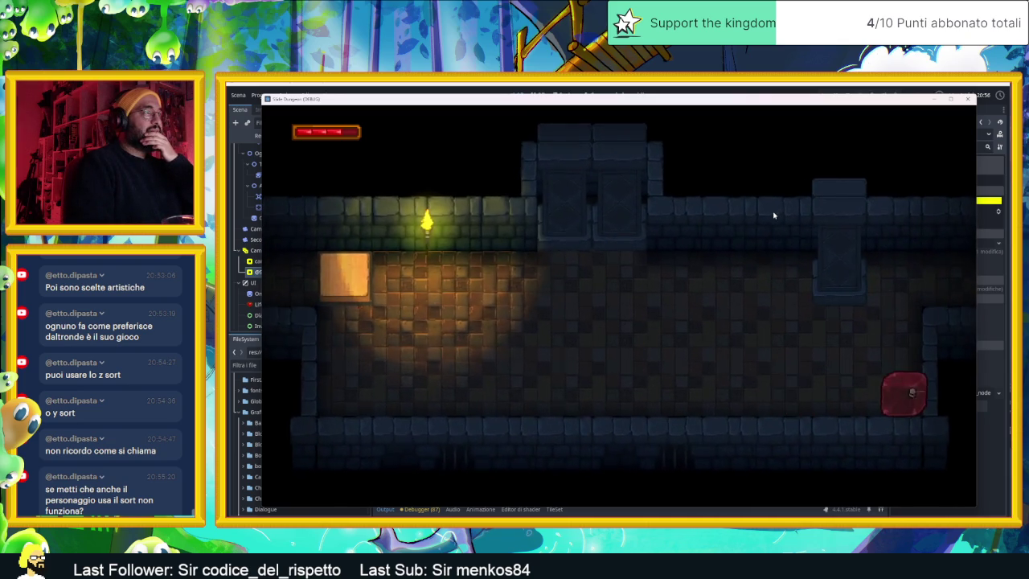
key("Up")
key("Down")
key("Left")
key("Up")
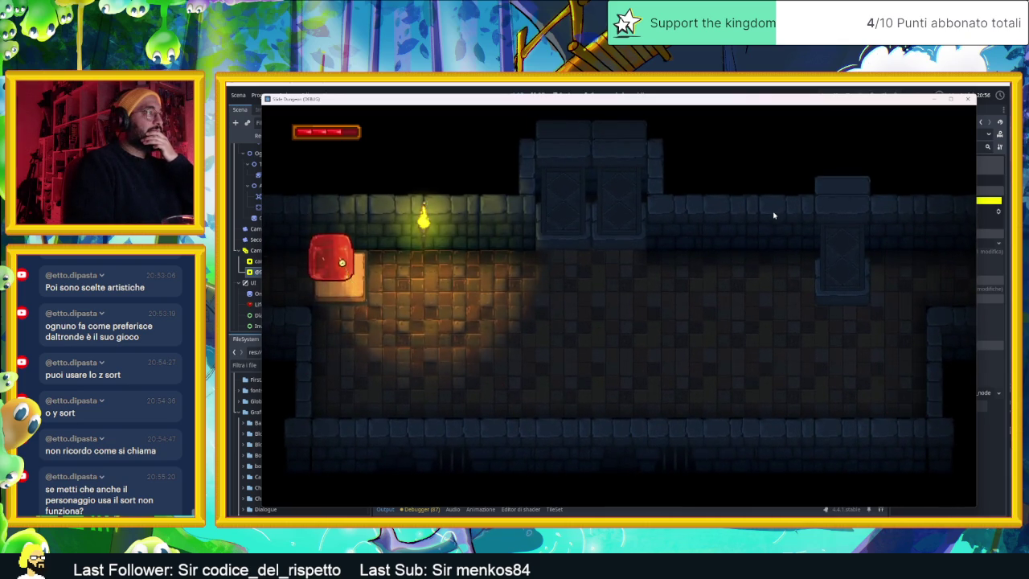
key("Left")
key("Right")
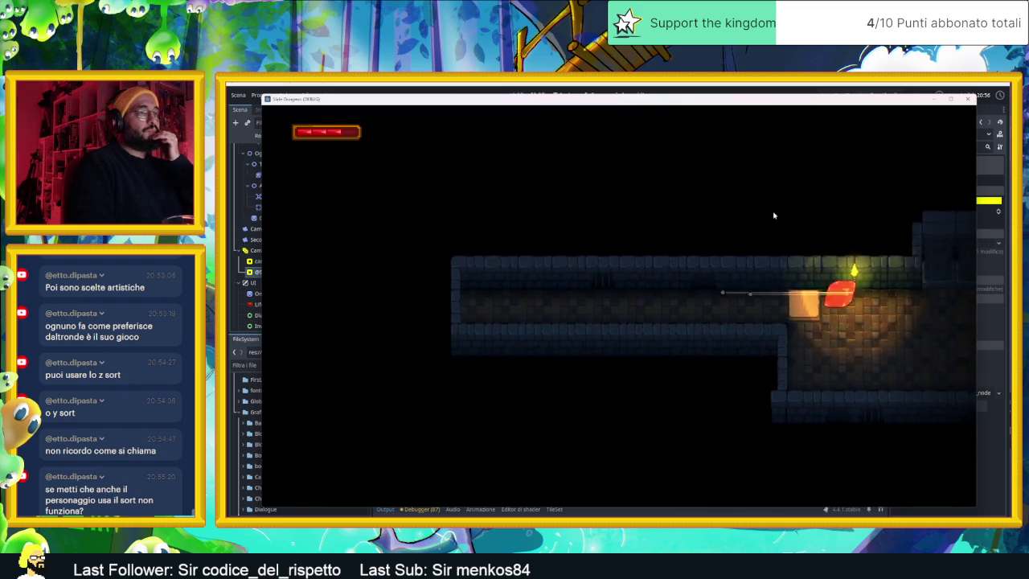
key("Down")
key("Left")
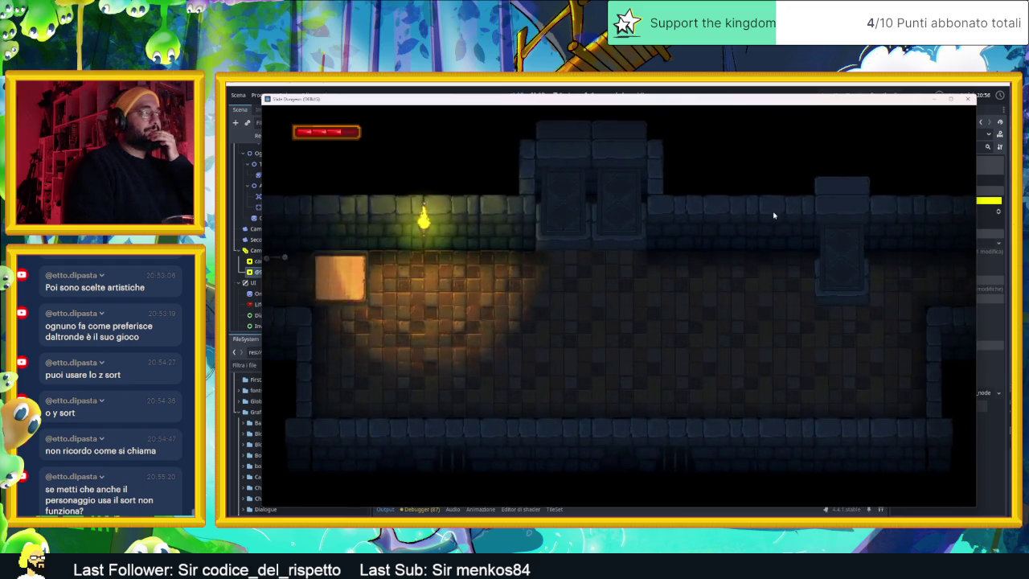
key("Right")
key("Down")
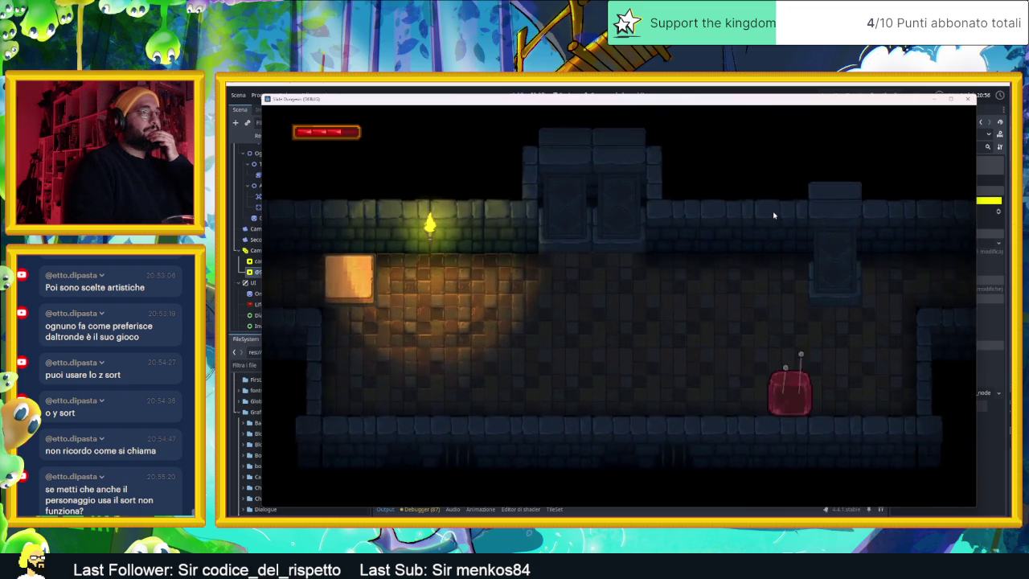
key("Right")
key("Up")
key("Down")
key("Left")
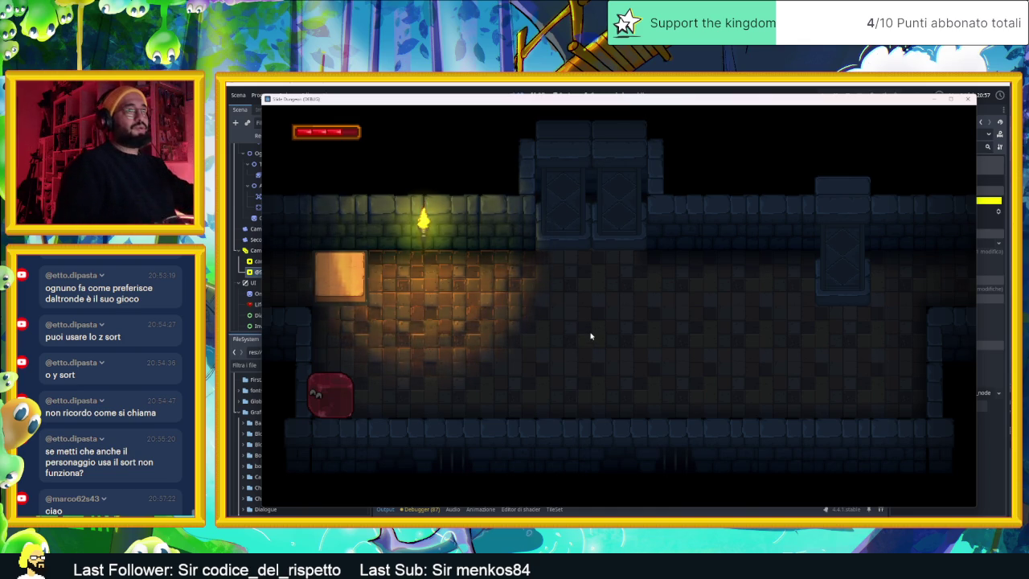
left_click(968, 99)
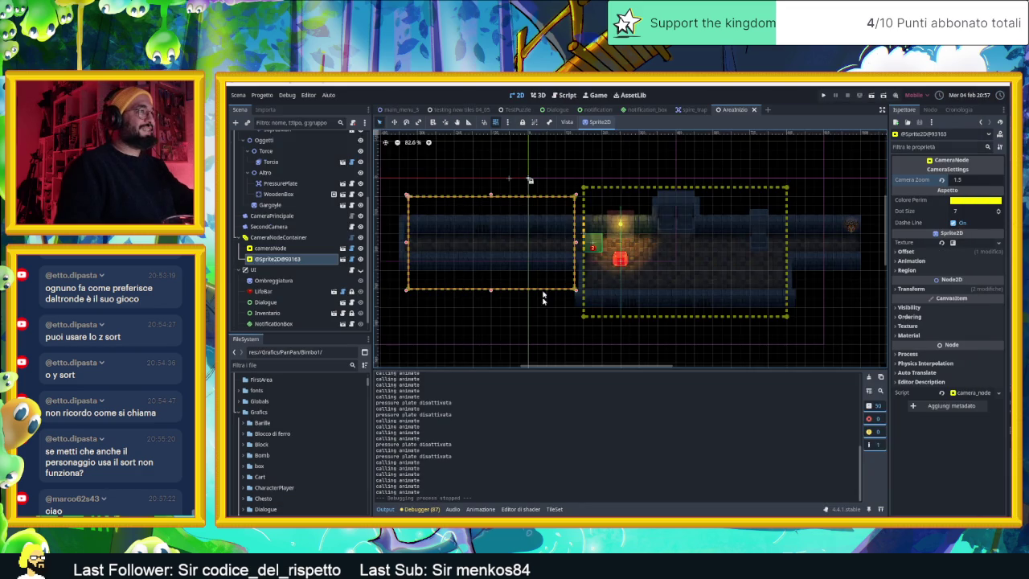
left_click(551, 323)
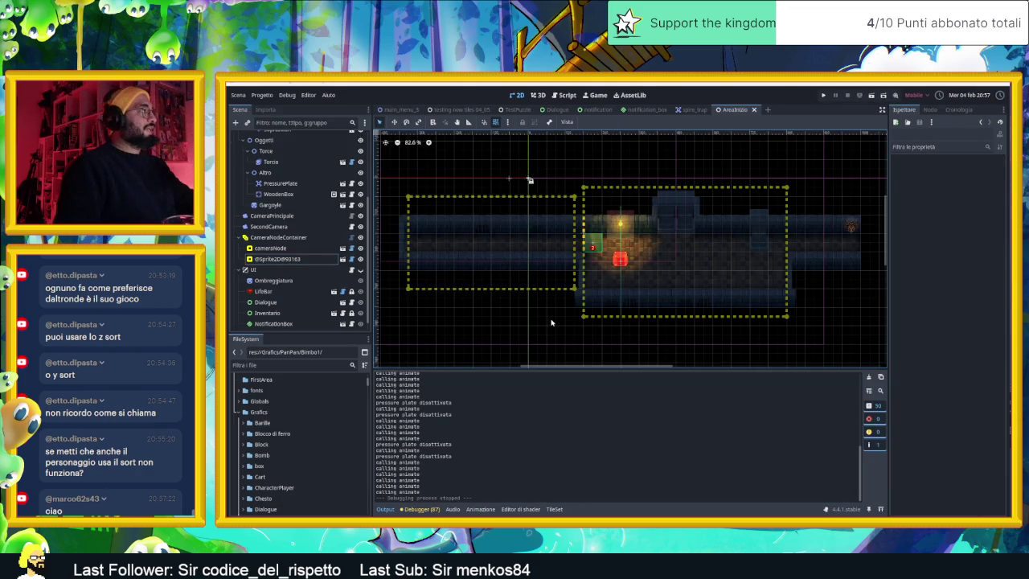
left_click(596, 250)
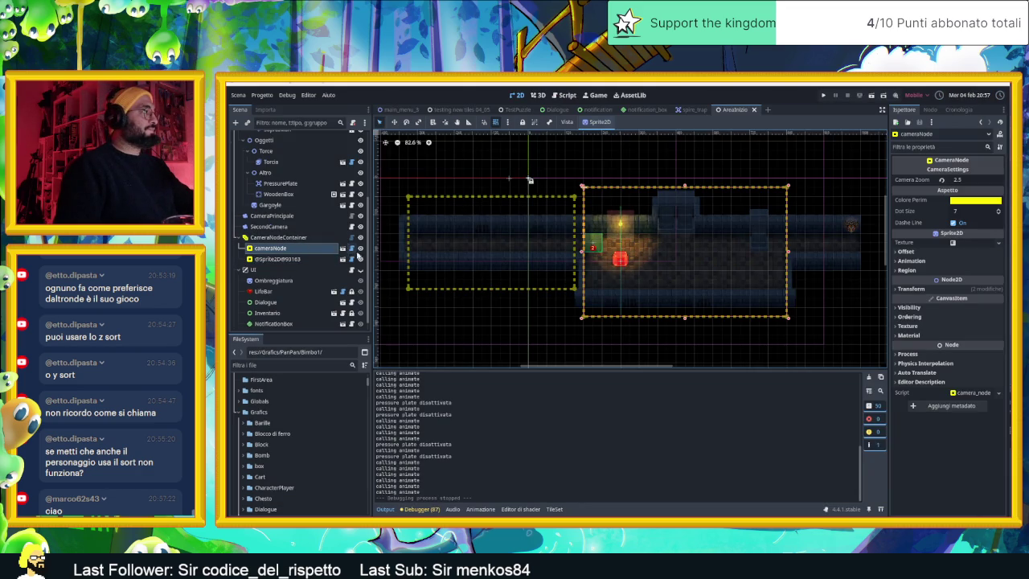
Lock both camera-zone nodes and CameraNodeContainer against selection, then run the game again.
left_click(298, 258)
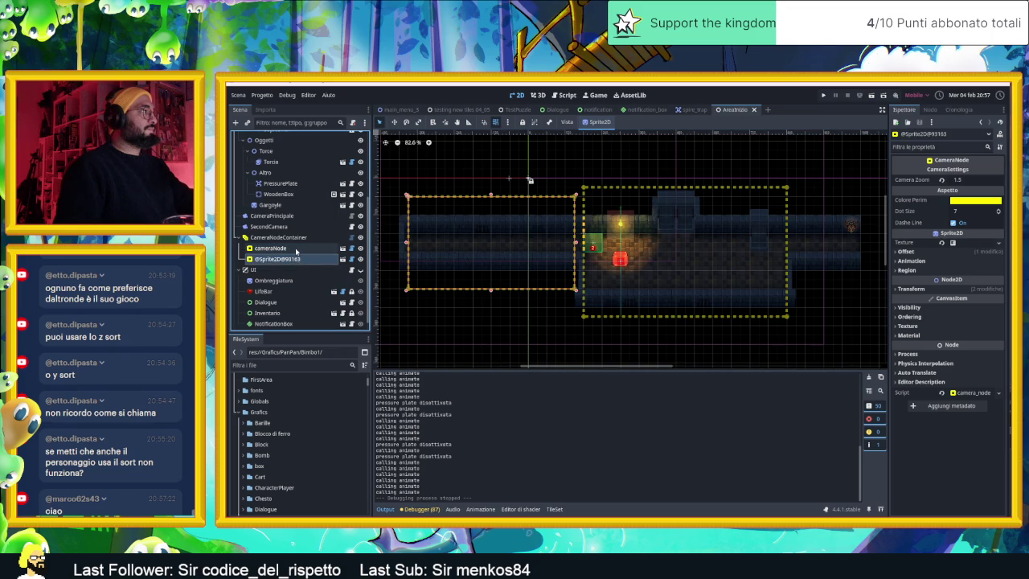
left_click(296, 249, "ctrl")
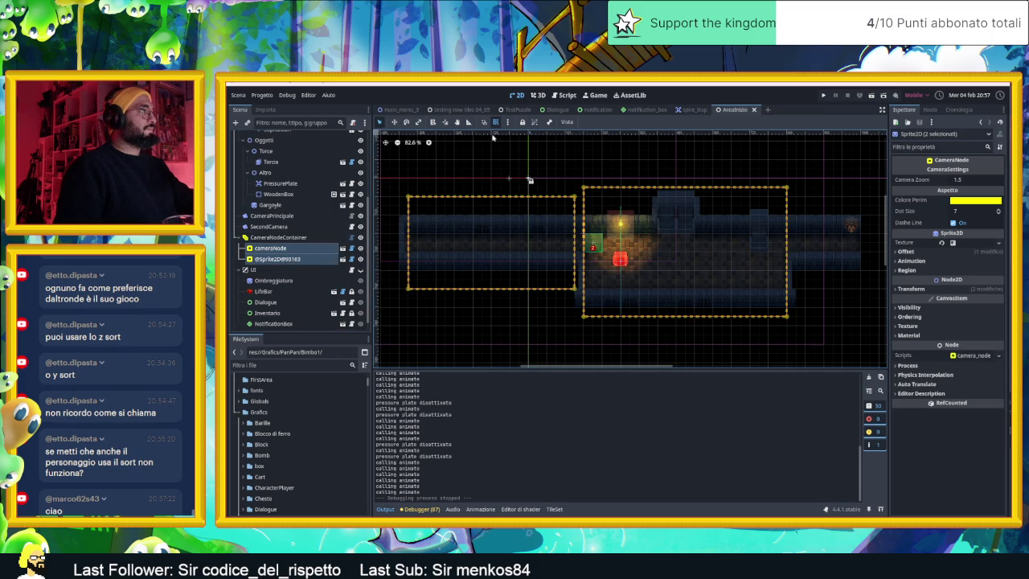
left_click(522, 122)
left_click(529, 179)
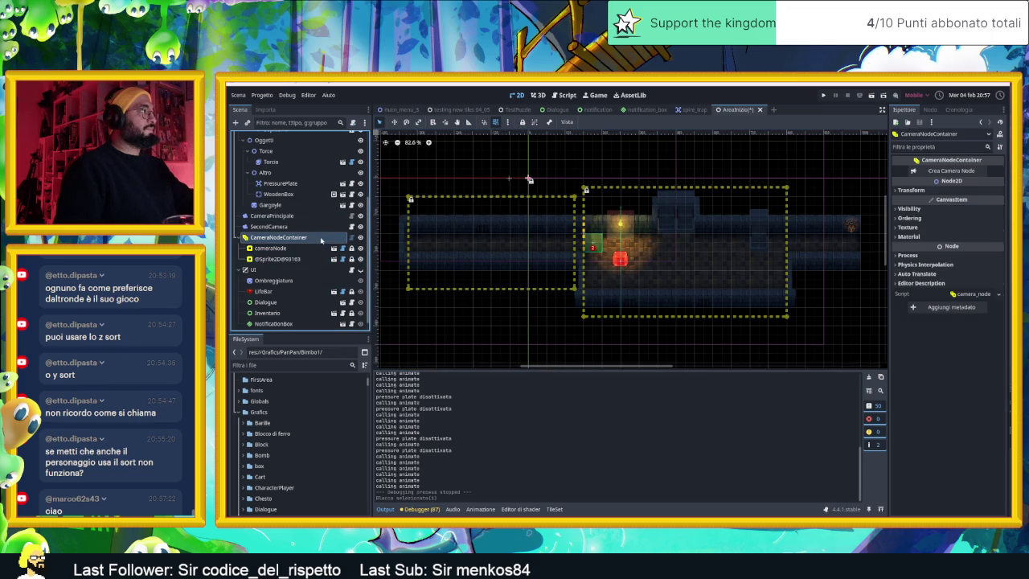
left_click(522, 121)
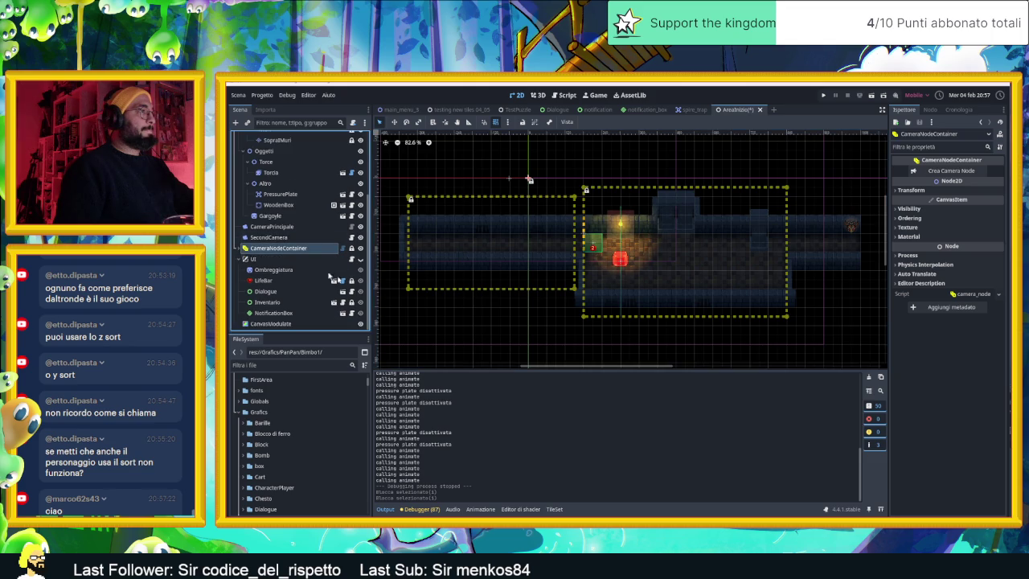
left_click(448, 315)
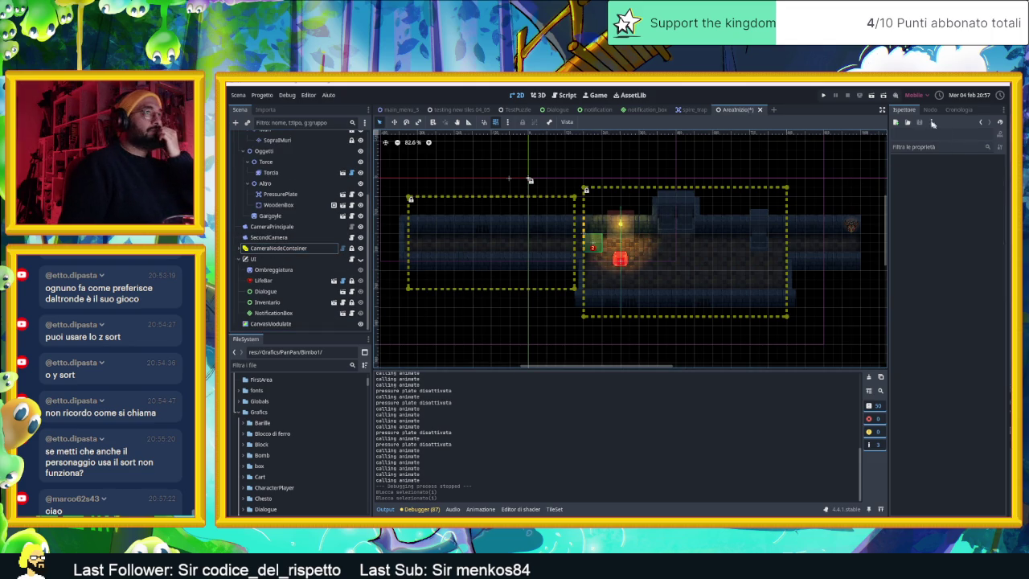
left_click(873, 96)
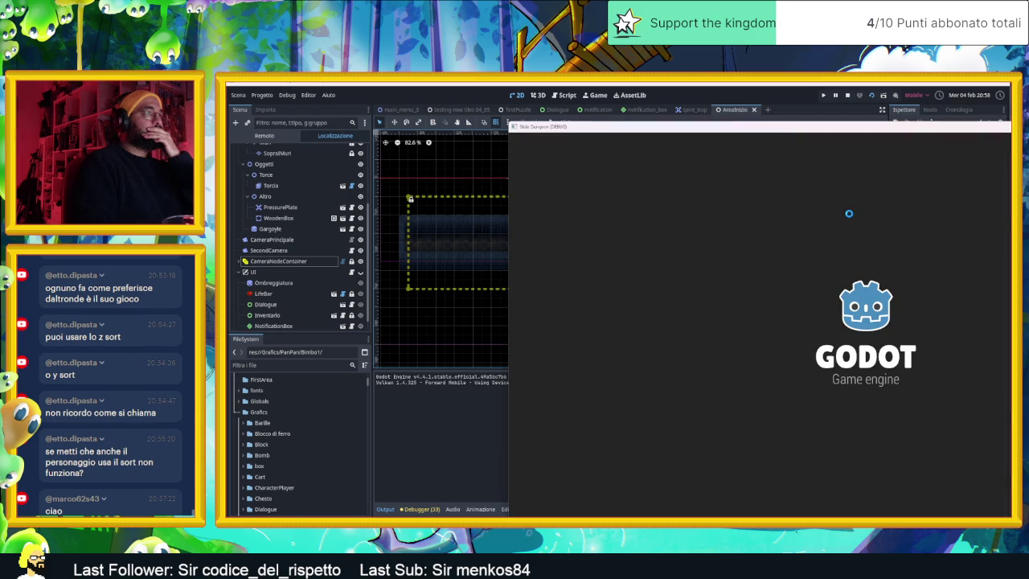
Walk the red slime out of the lit room into the dark corridor, then stop the game.
key("Left")
key("Down")
key("Up")
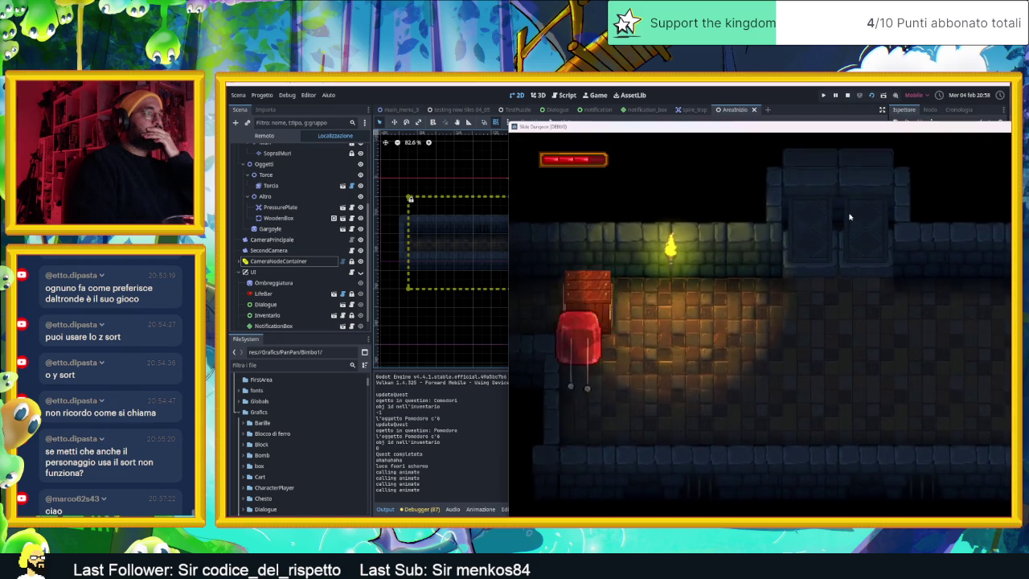
key("Down")
key("Left")
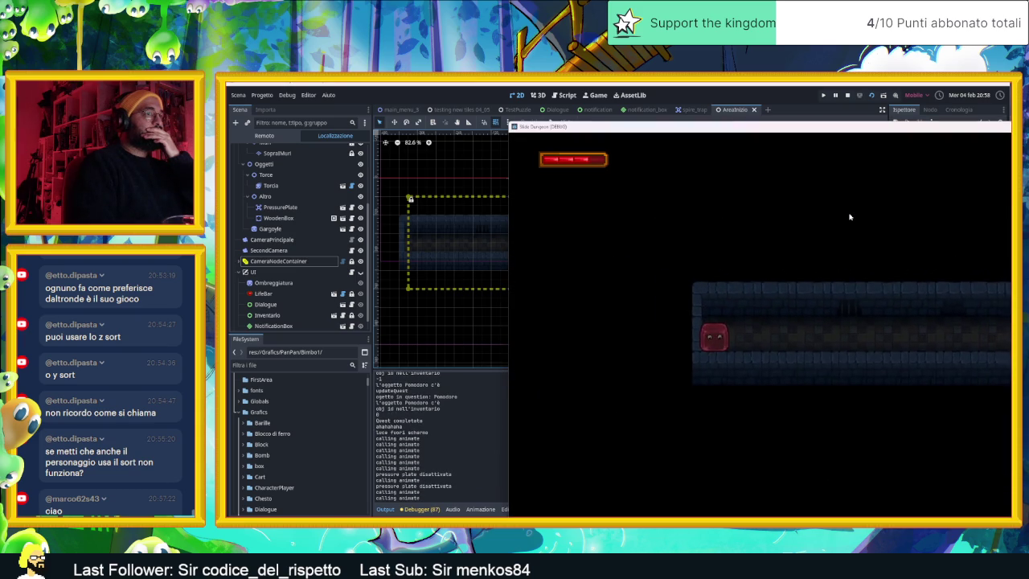
key("Down")
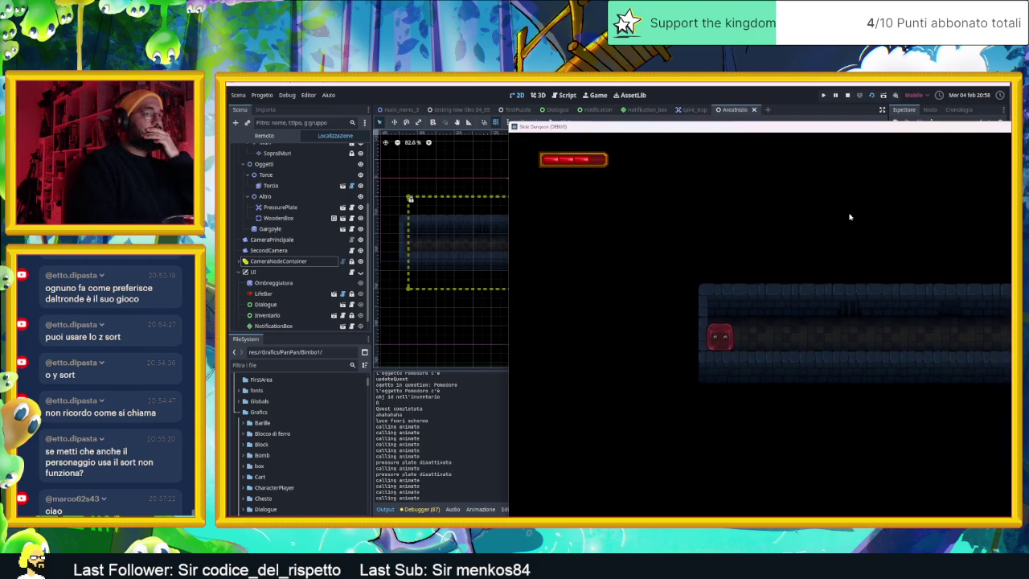
left_click(848, 96)
Zoom the canvas onto the left zone and select the Muri wall layer, then SopraIMuri.
scroll(586, 255, "up", 4)
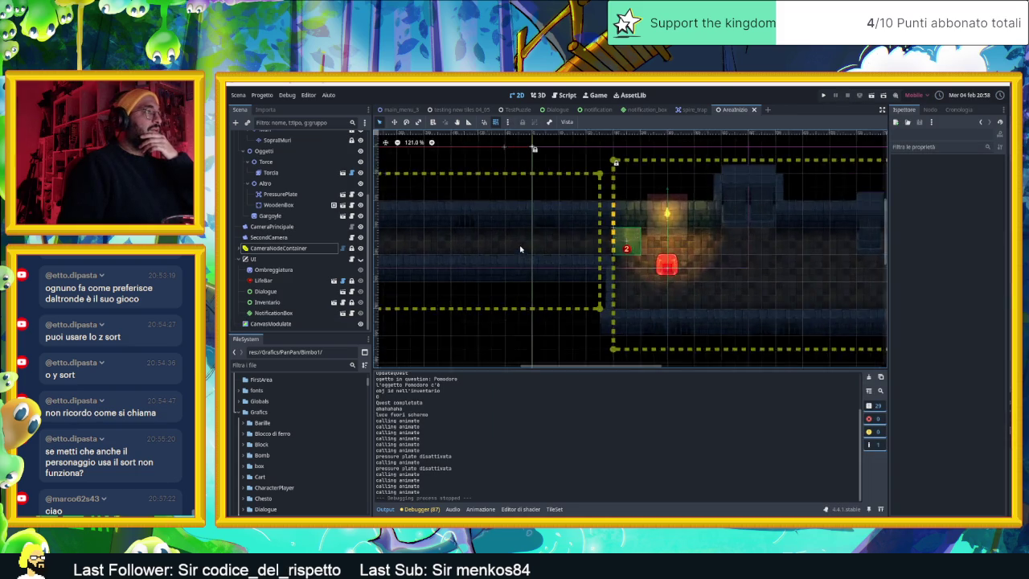
scroll(585, 254, "up", 2)
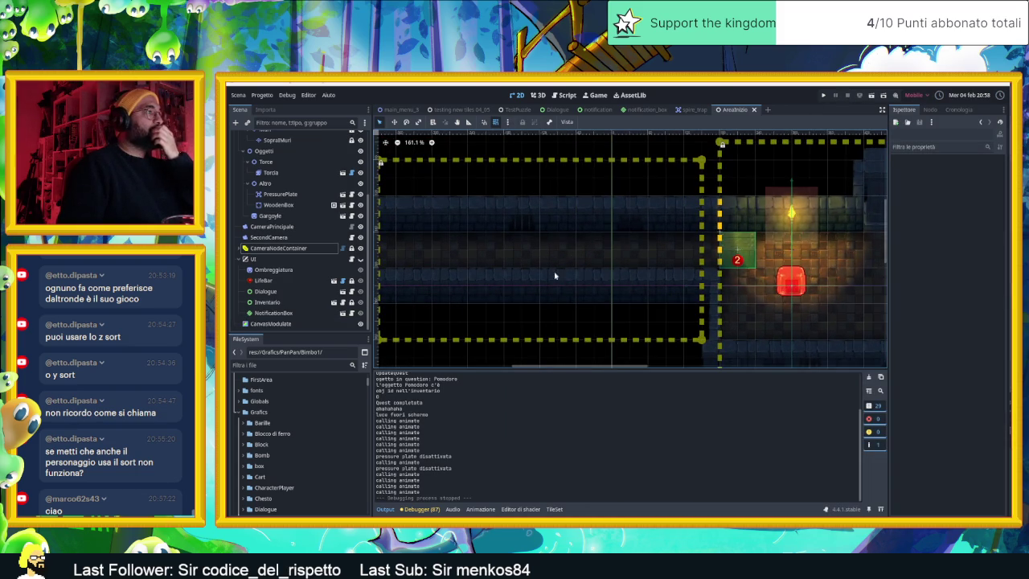
scroll(575, 272, "down", 1)
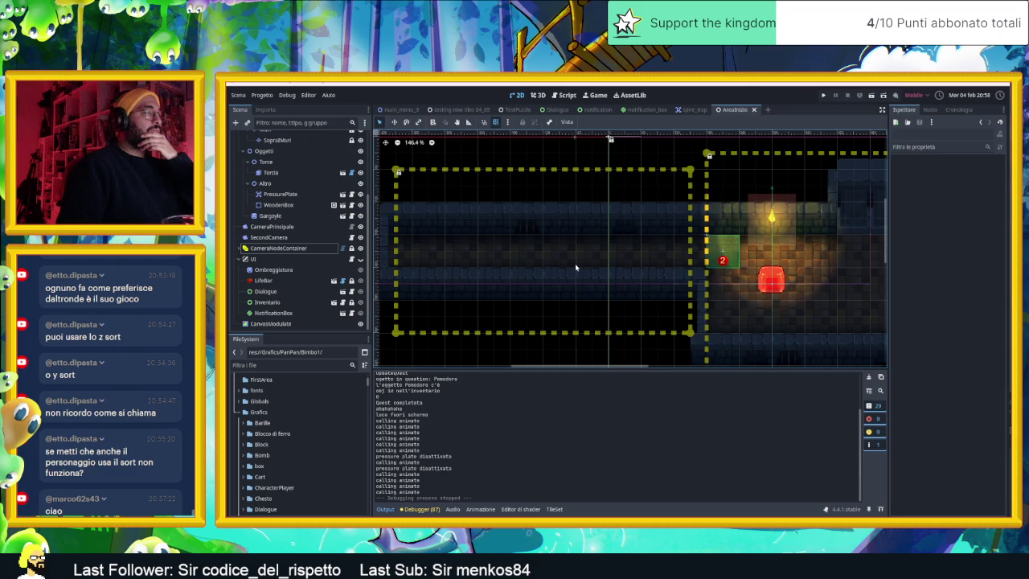
scroll(280, 192, "up", 2)
left_click(267, 203)
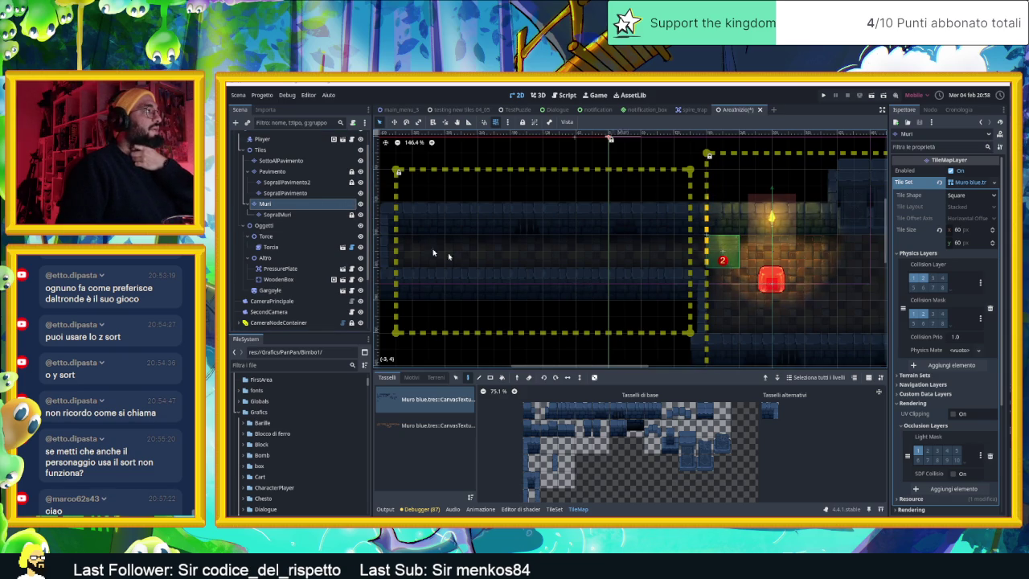
left_click(321, 215)
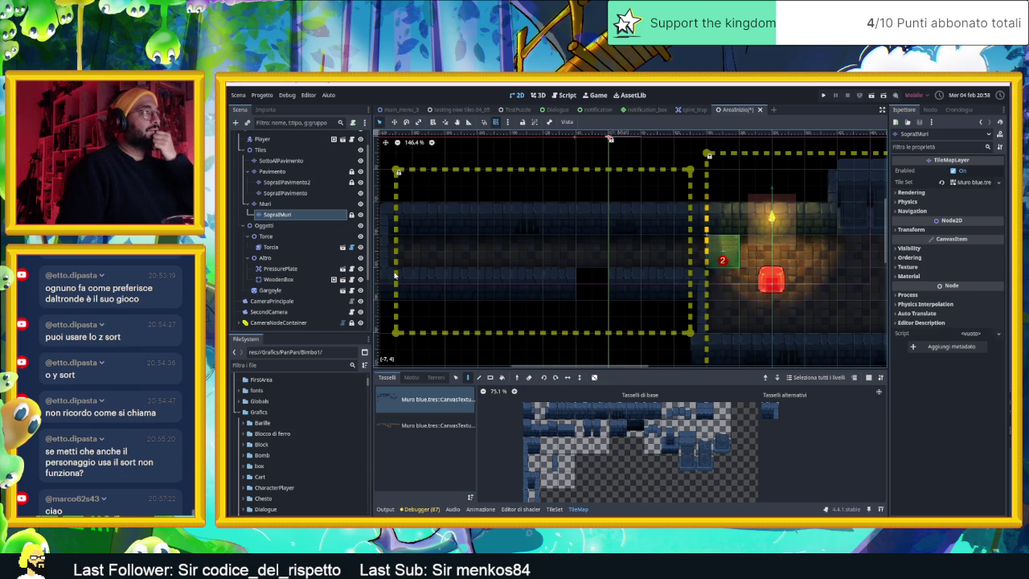
Reselect the Muri TileMapLayer and zoom in on the dark corridor.
scroll(492, 288, "down", 1)
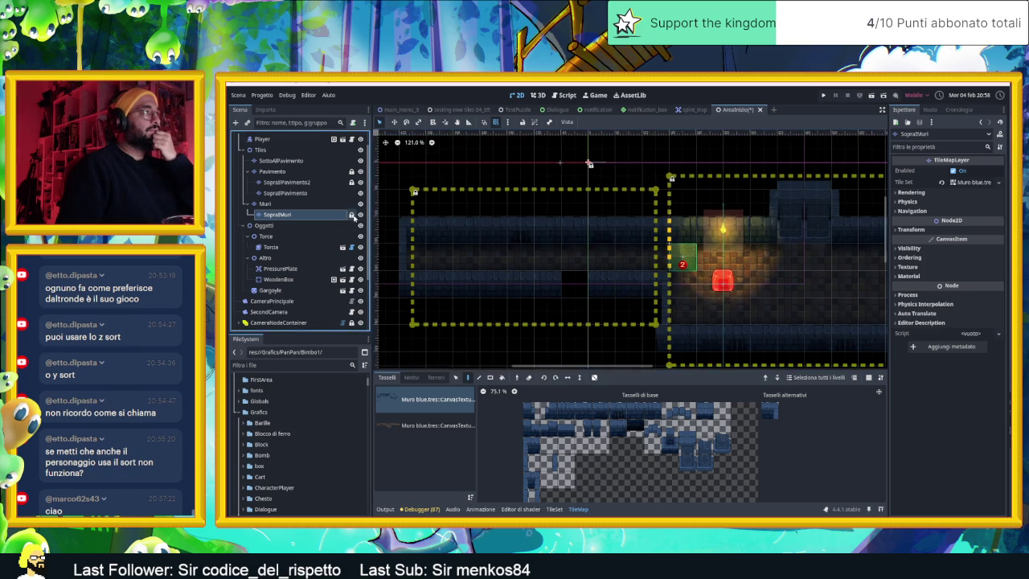
left_click(278, 204)
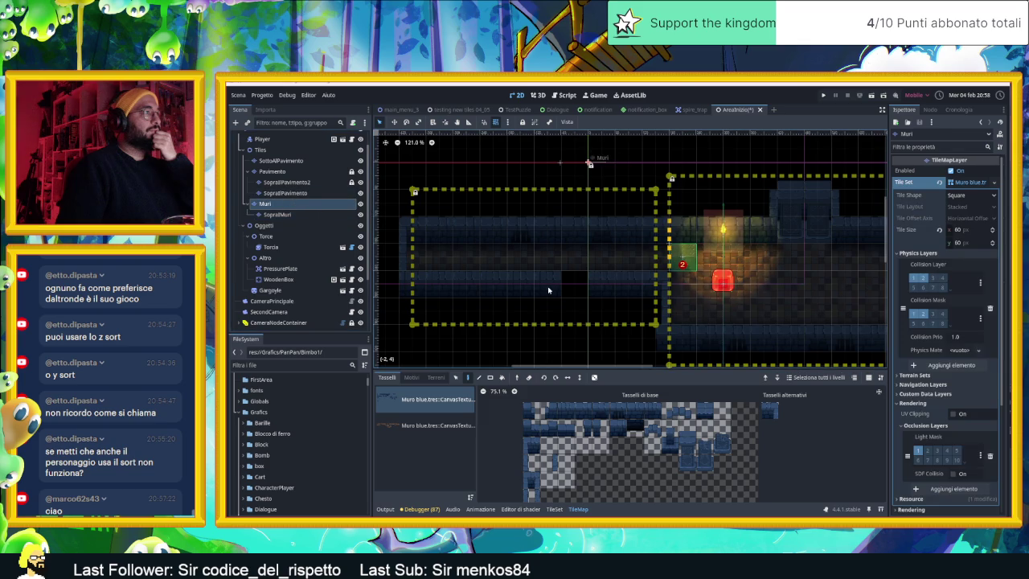
scroll(530, 285, "up", 3)
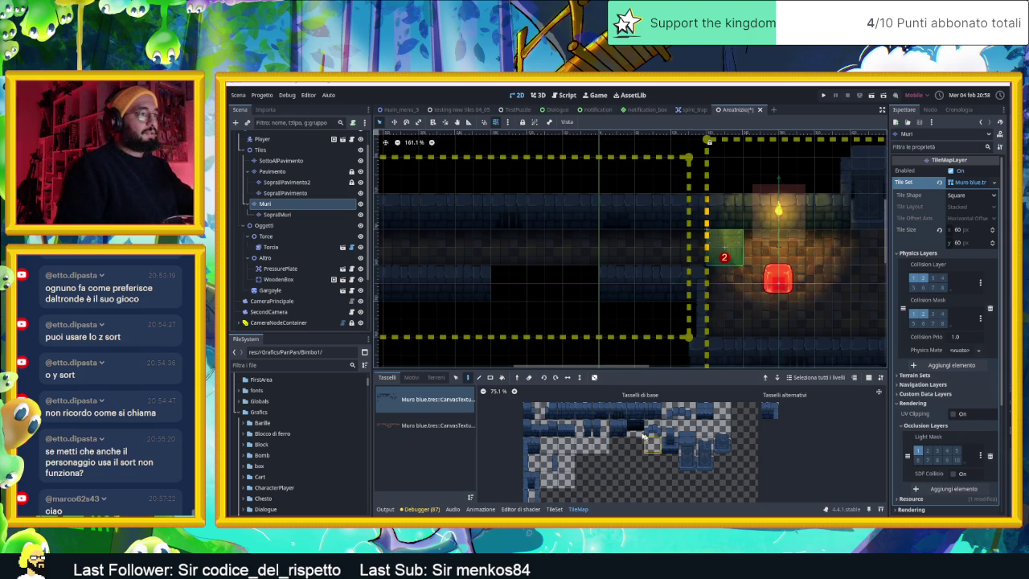
Paint the first Muri wall tiles at the corridor bottom and middle.
left_click(531, 445)
left_click(617, 287)
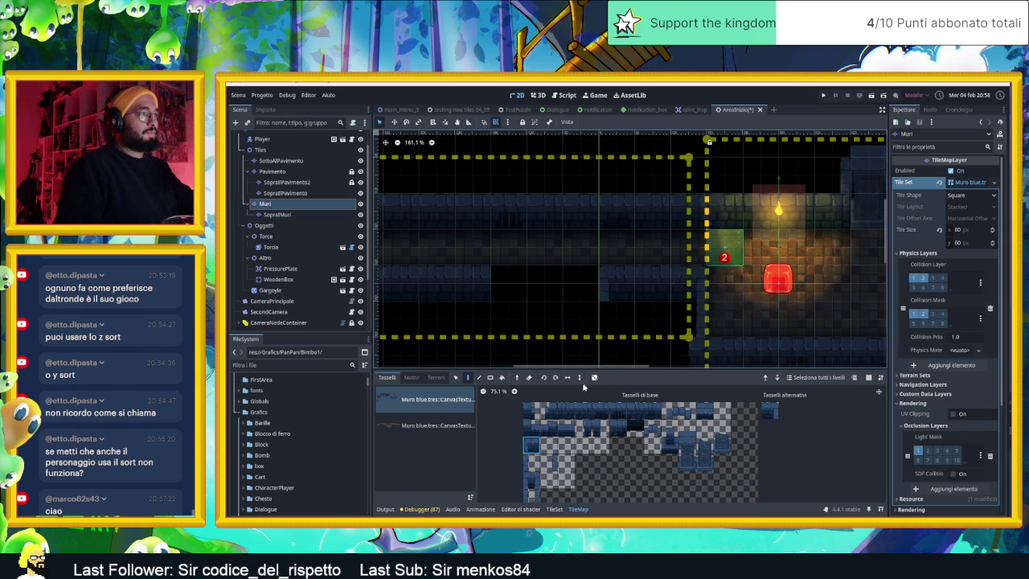
left_click(579, 412)
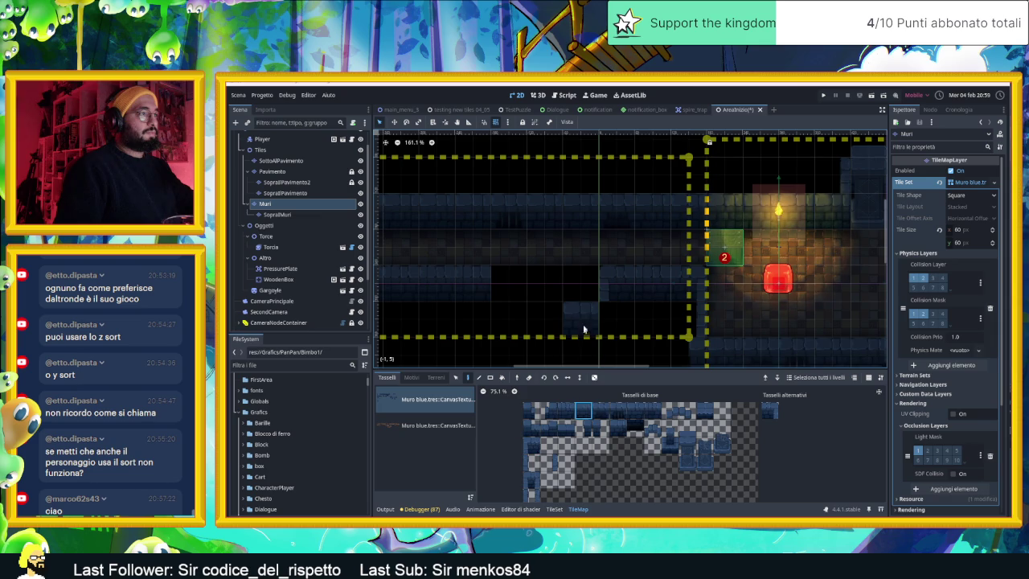
left_click(583, 428)
left_click(601, 427)
left_click(609, 317)
Paint alternative wall tiles along the corridor and erase a misplaced one.
left_click(531, 477)
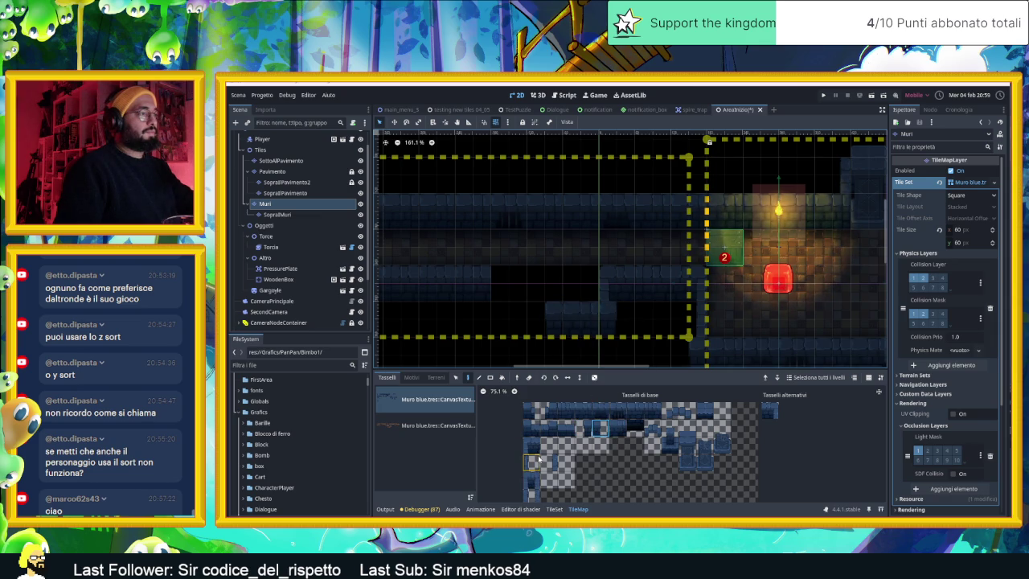
left_click(770, 410)
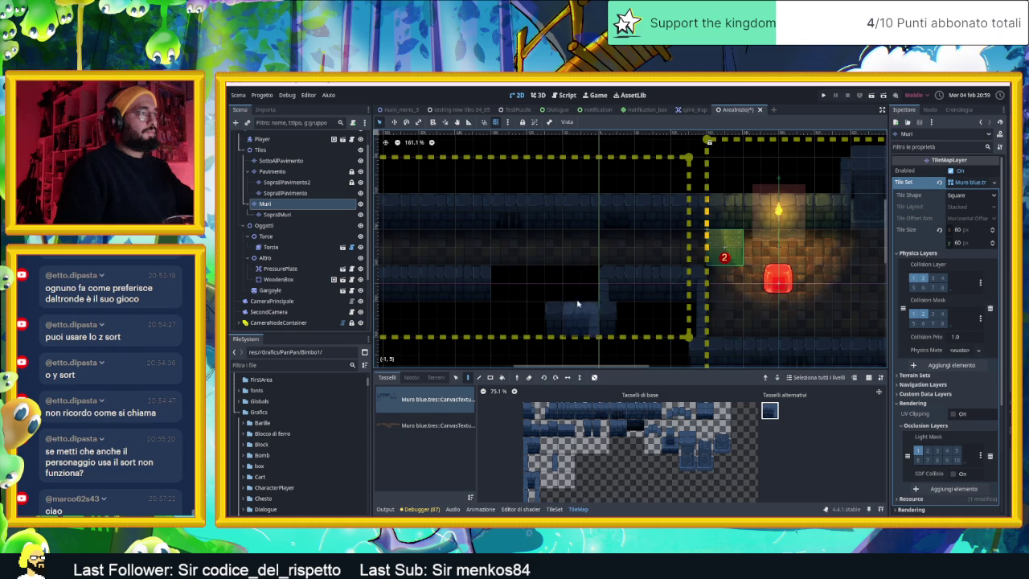
left_click(540, 287)
left_click(583, 411)
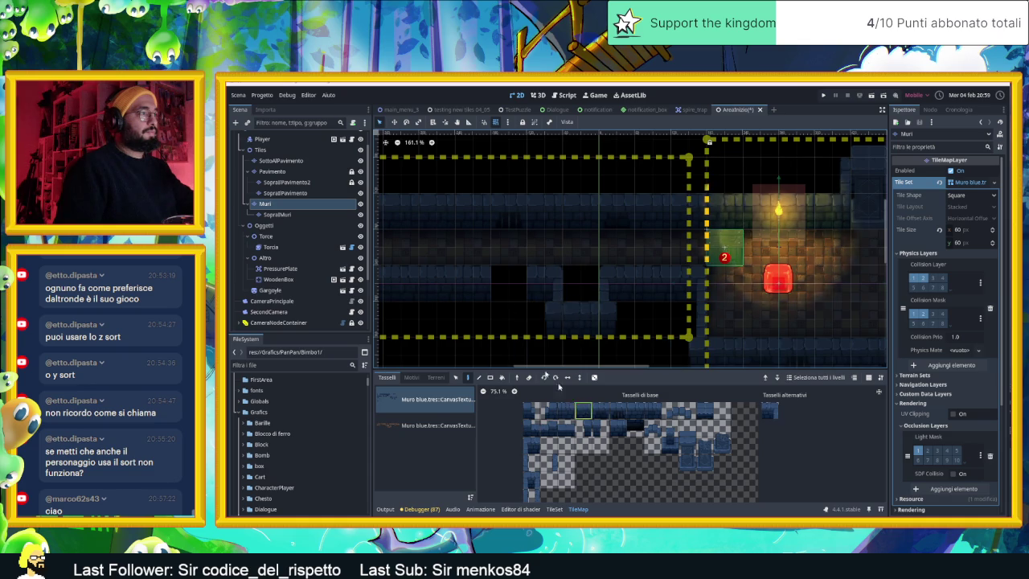
left_click(501, 281)
right_click(536, 287)
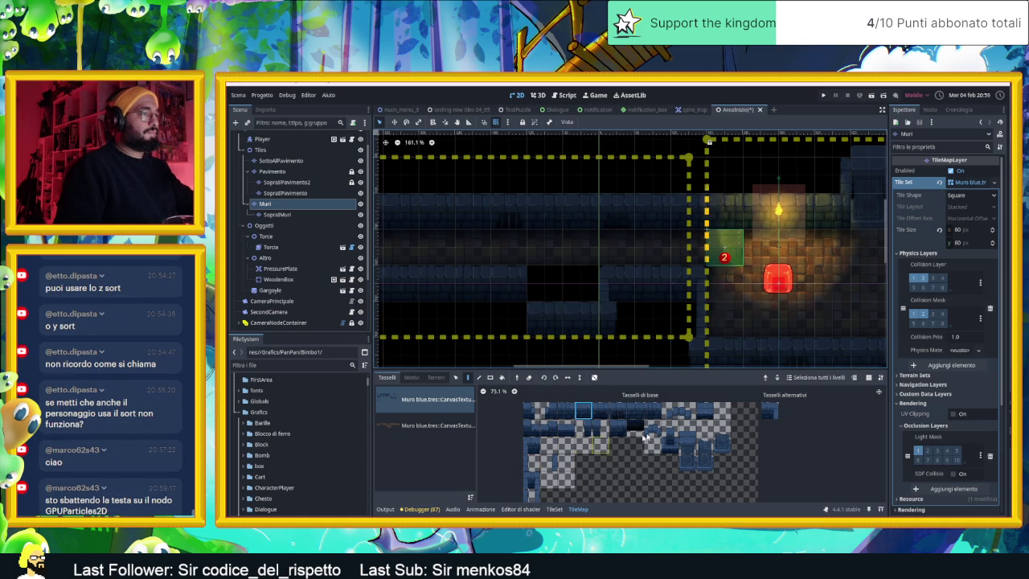
Choose the lower and alternative wall tiles from the atlas, repositioning the view.
scroll(599, 459, "down", 2)
left_click(585, 435)
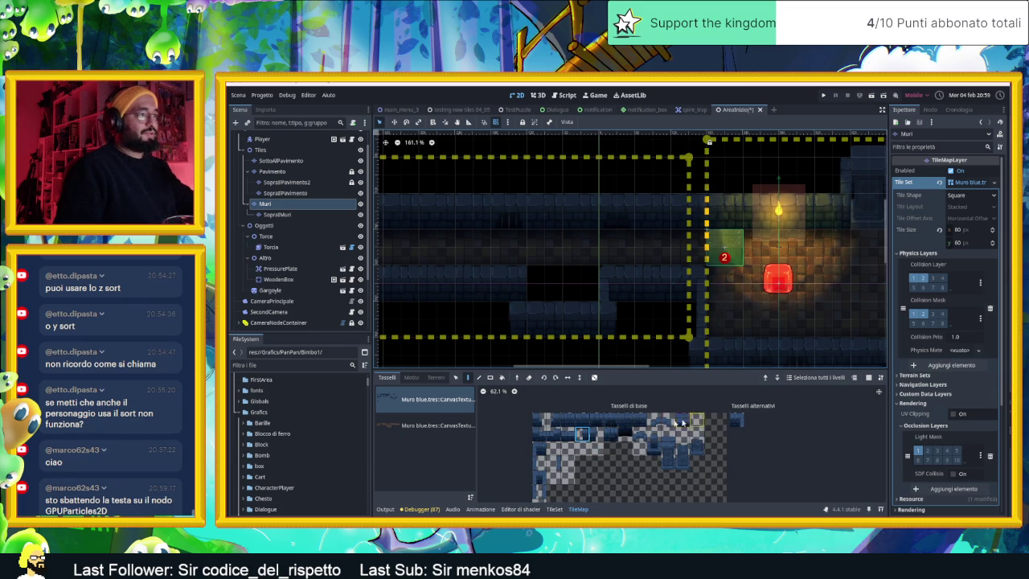
left_click(737, 420)
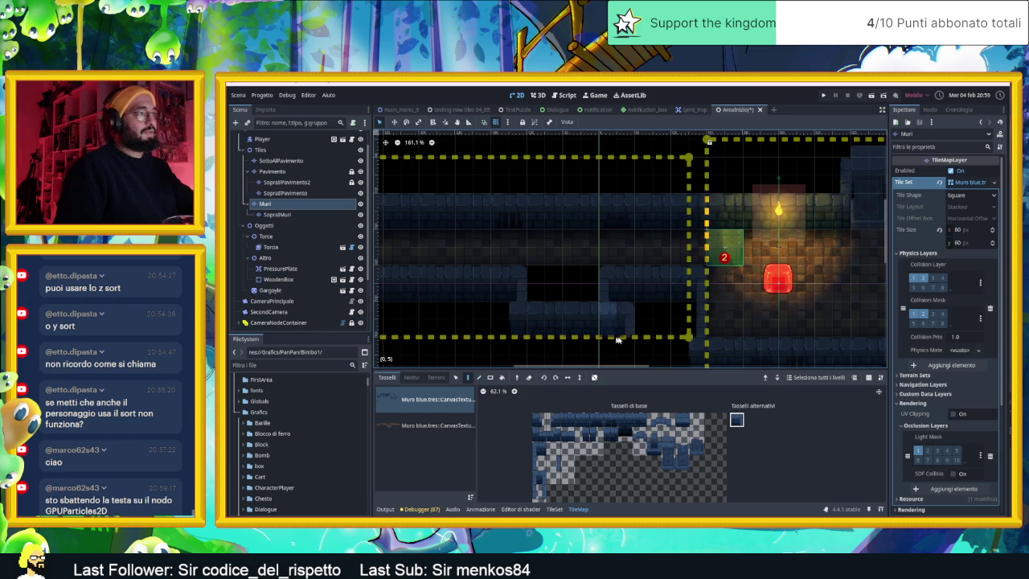
scroll(570, 278, "left", 2)
scroll(570, 278, "up", 1)
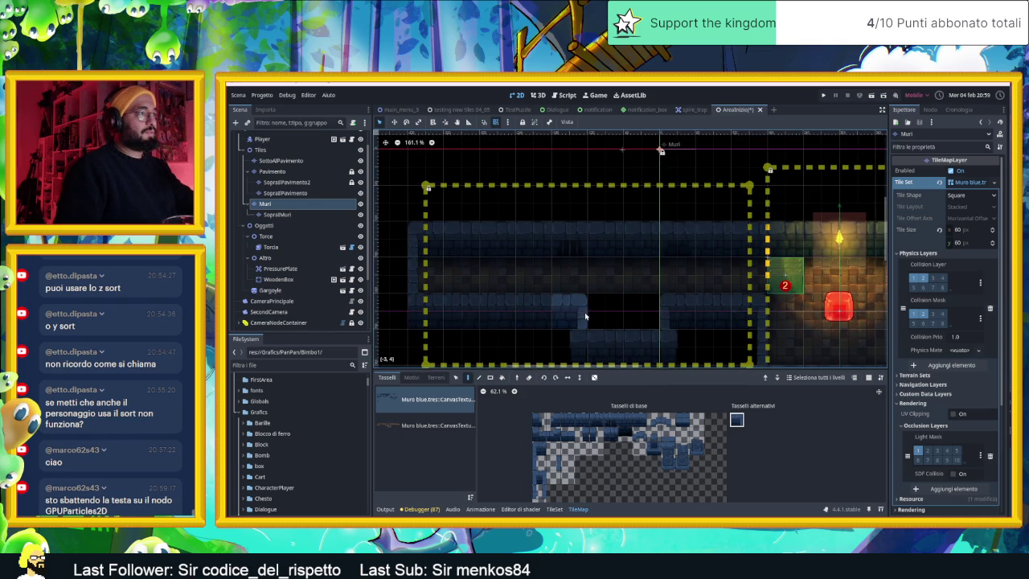
scroll(595, 322, "down", 1)
scroll(595, 322, "left", 1)
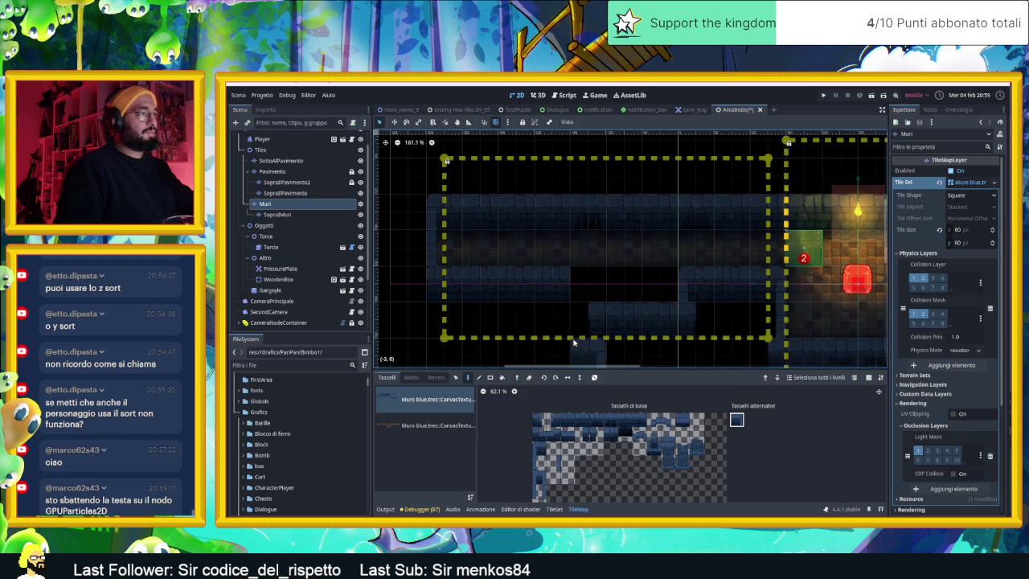
Paint dark and lower wall tiles into the lower corridor, erasing misplaced tiles.
left_click(582, 419)
left_click(579, 312)
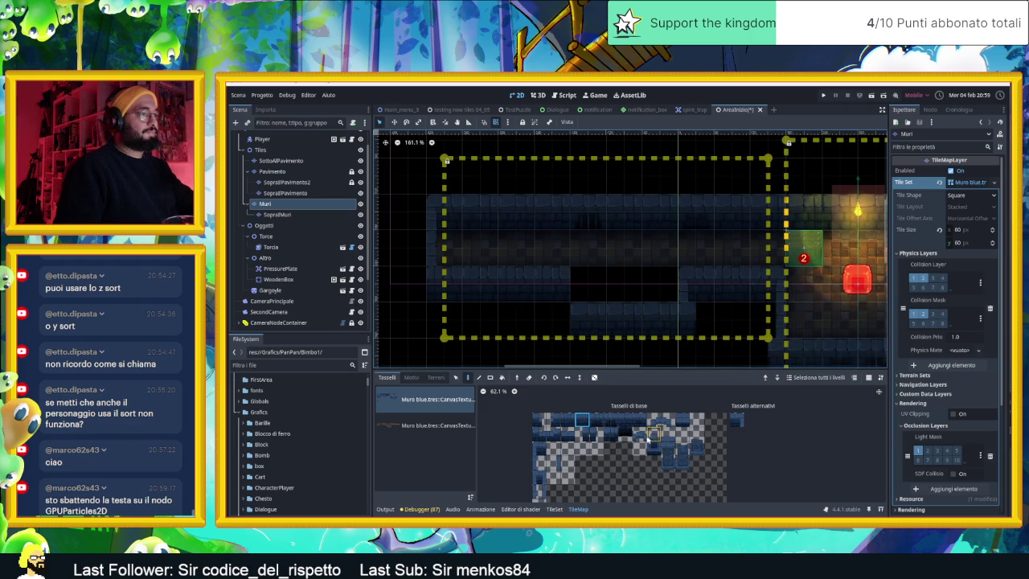
left_click(582, 434)
left_click(562, 320)
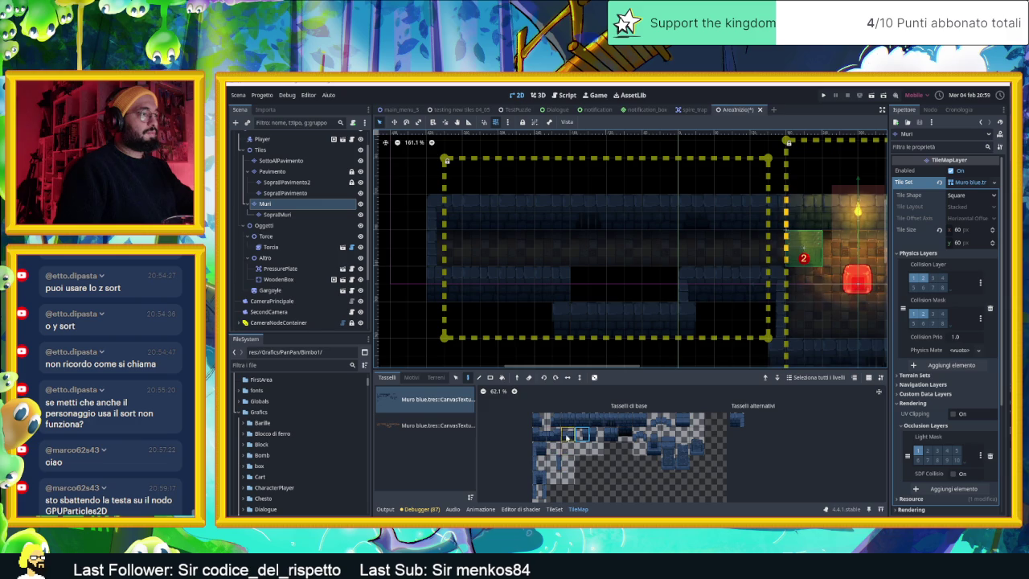
left_click(554, 463)
left_click(563, 283)
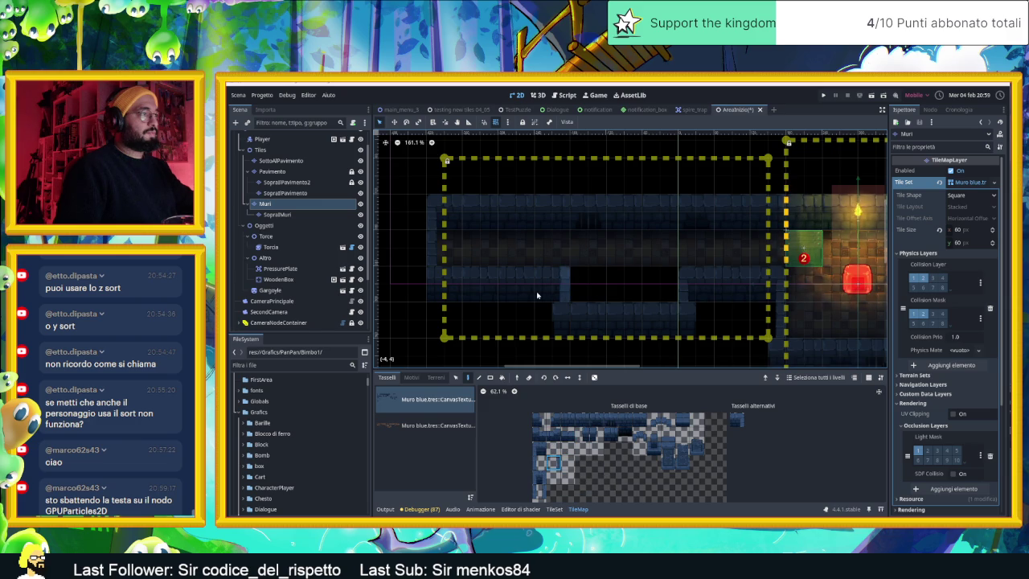
right_click(547, 275)
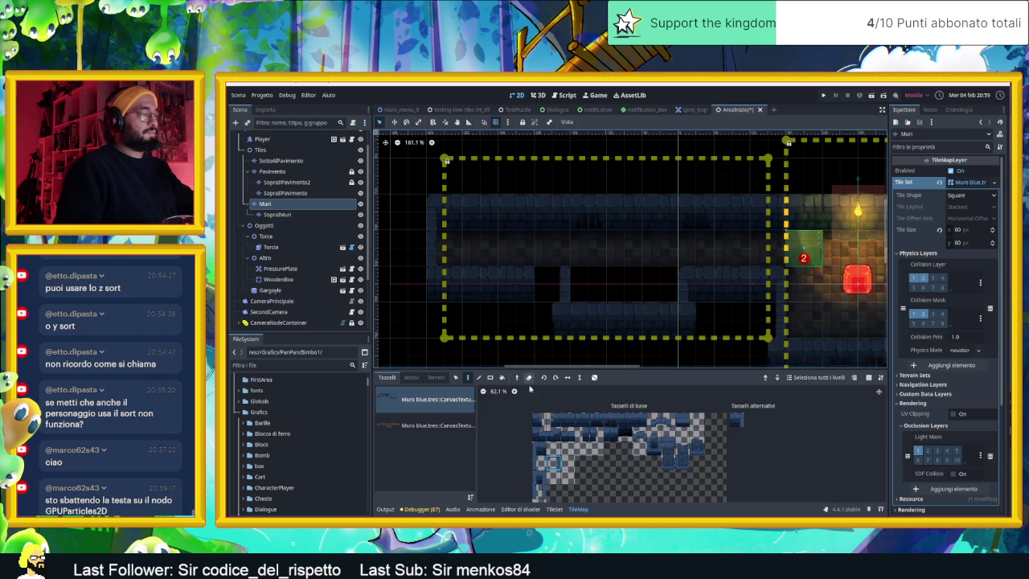
Paint the alternative wall tile near the middle of the corridor.
left_click(733, 420)
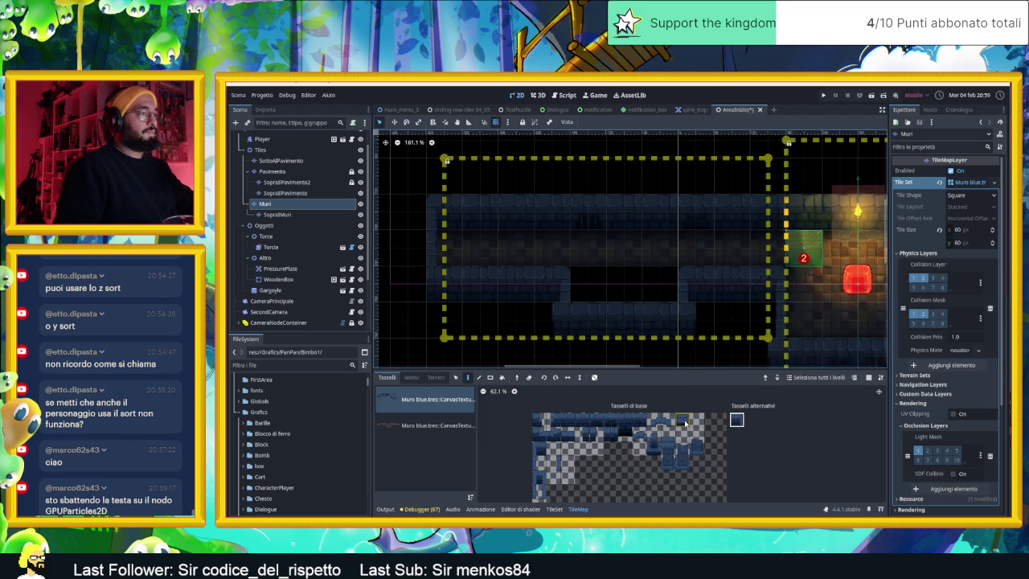
left_click(685, 423)
left_click(616, 241)
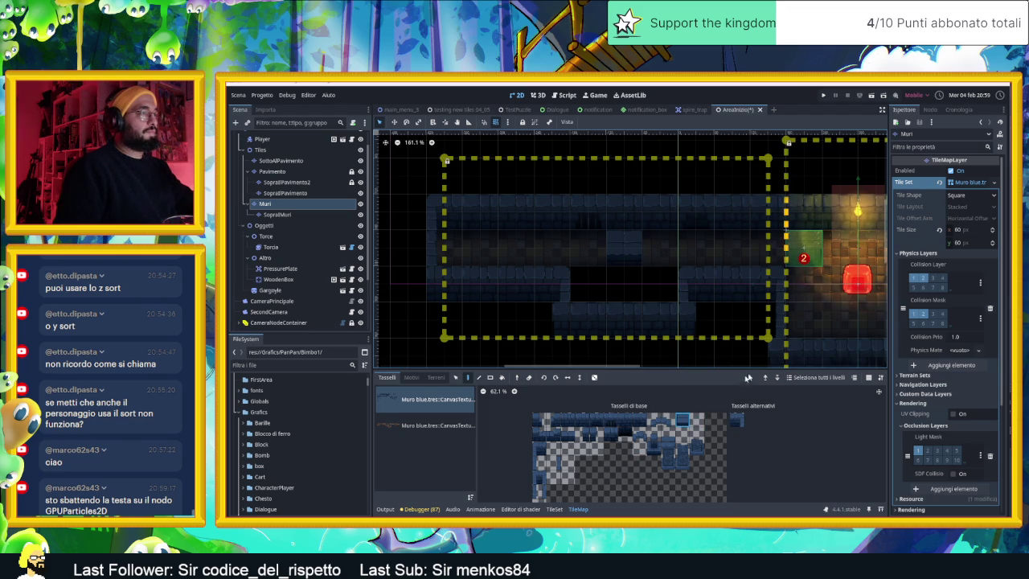
scroll(696, 322, "right", 2)
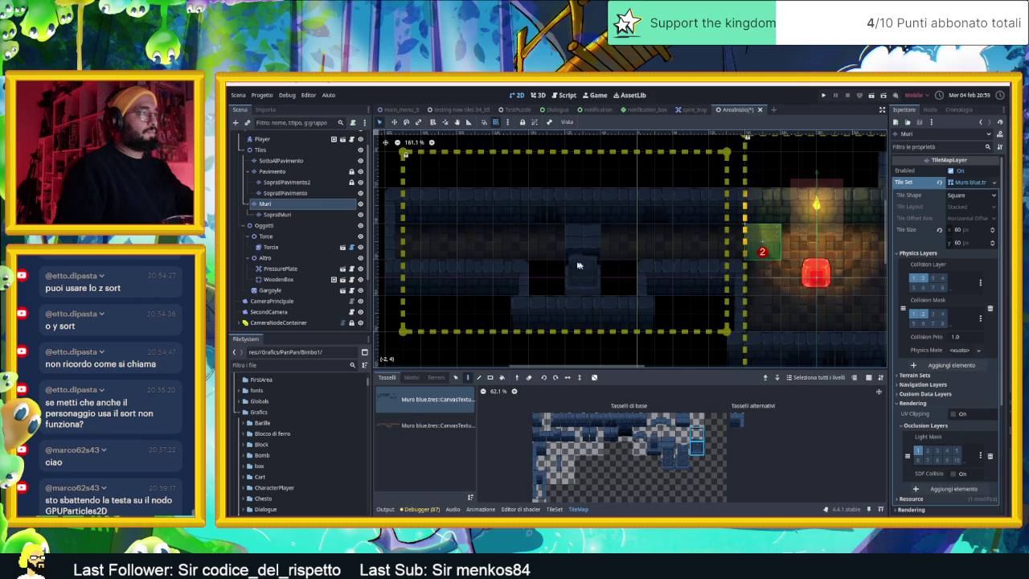
Check SopraMuri, paint one more Muri wall tile in the corridor, then select Pavimento.
left_click(277, 214)
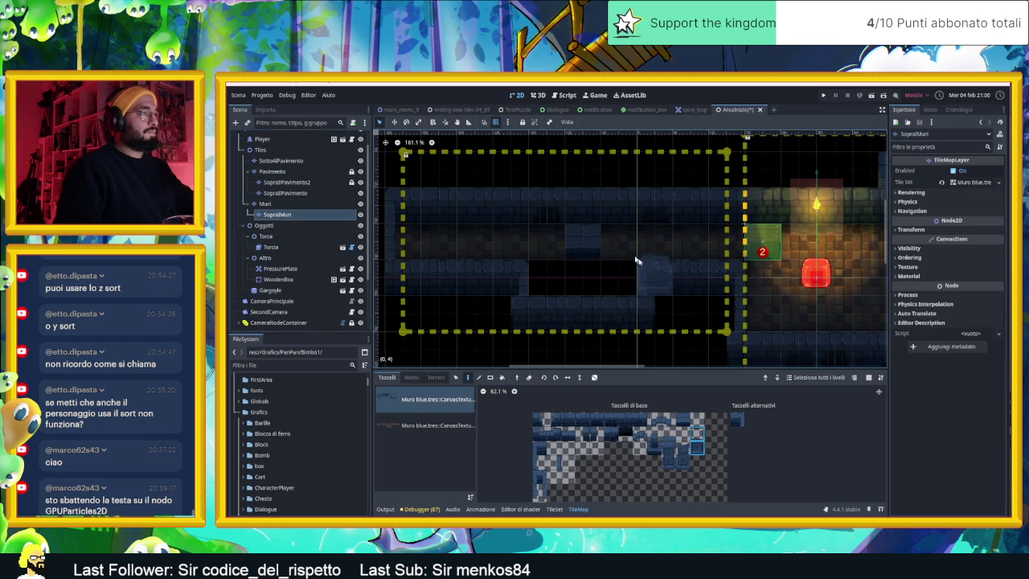
key("Up")
left_click(581, 241)
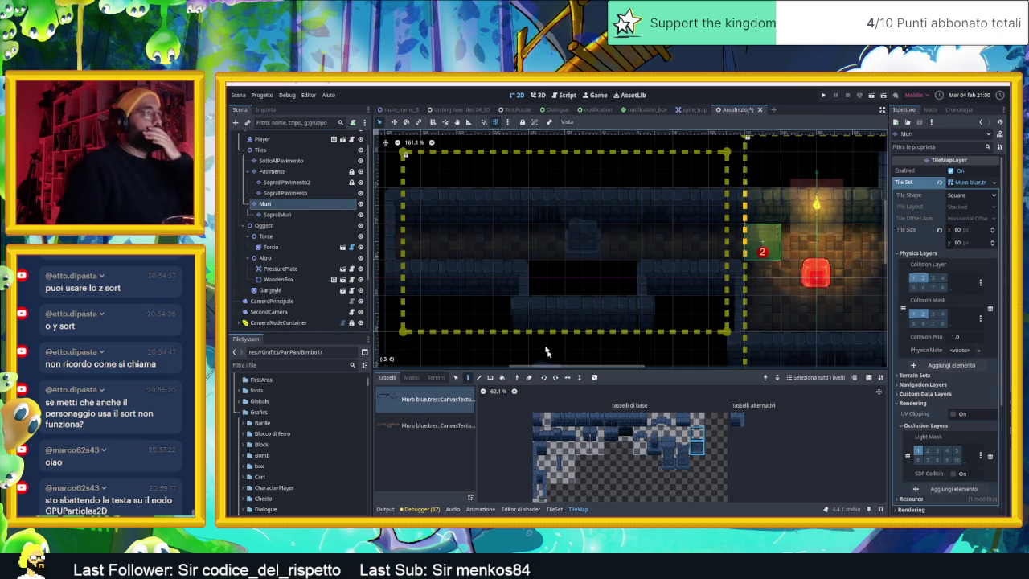
left_click(295, 171)
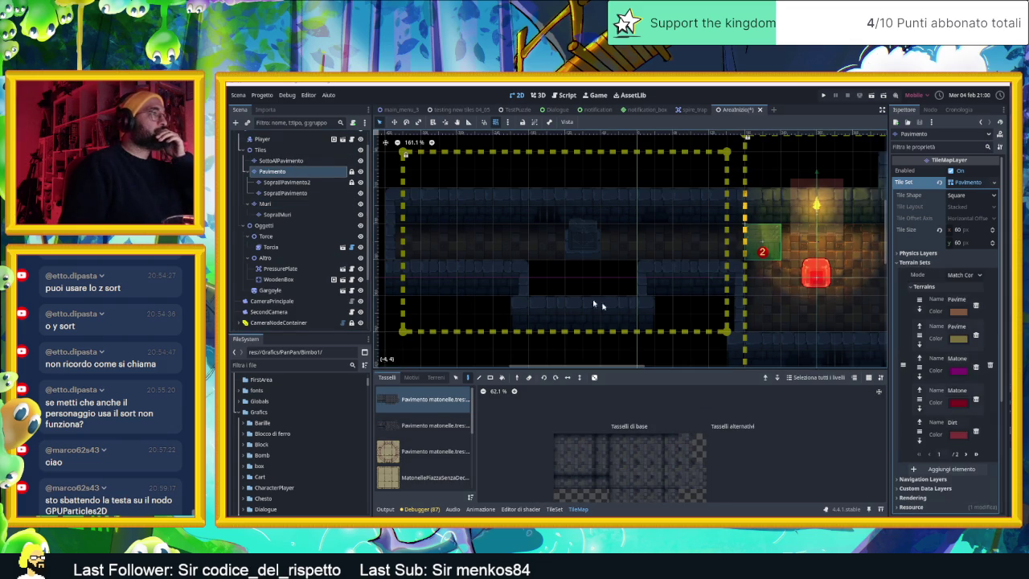
Inspect the TileSet's floor texture sources, then select a strip of three floor tiles.
left_click(553, 509)
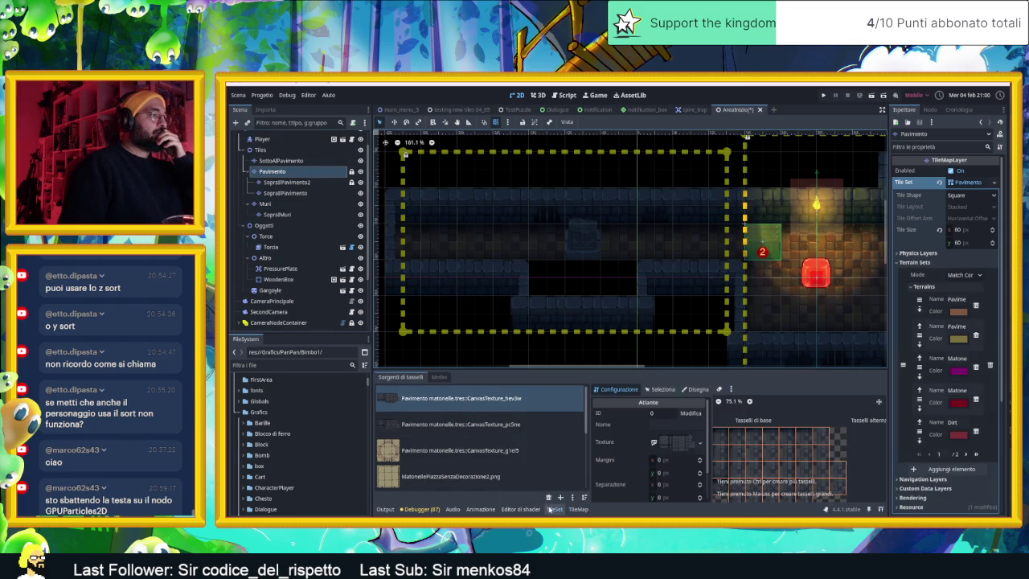
left_click(478, 426)
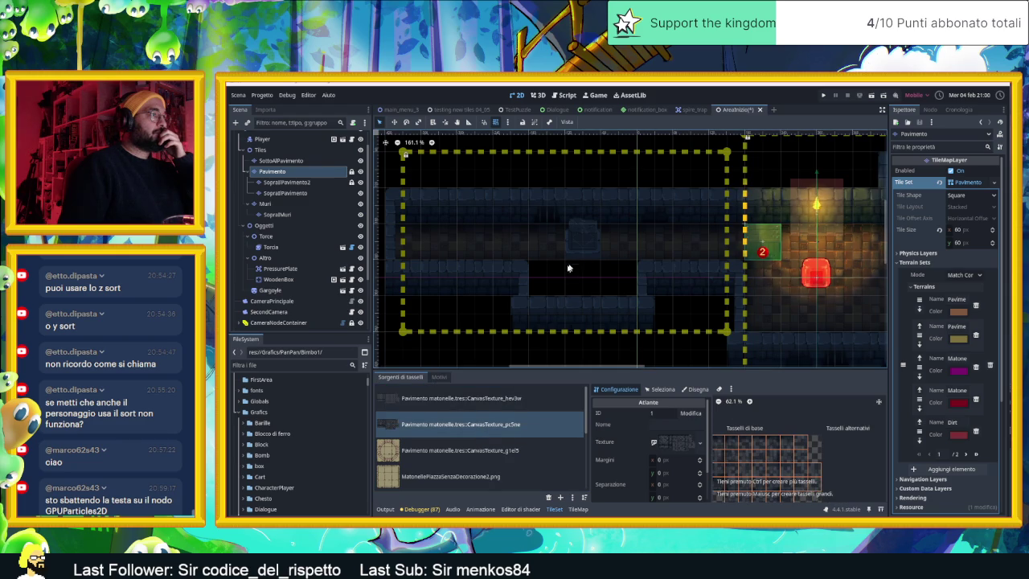
left_click(584, 510)
left_click_drag(570, 473, 589, 475)
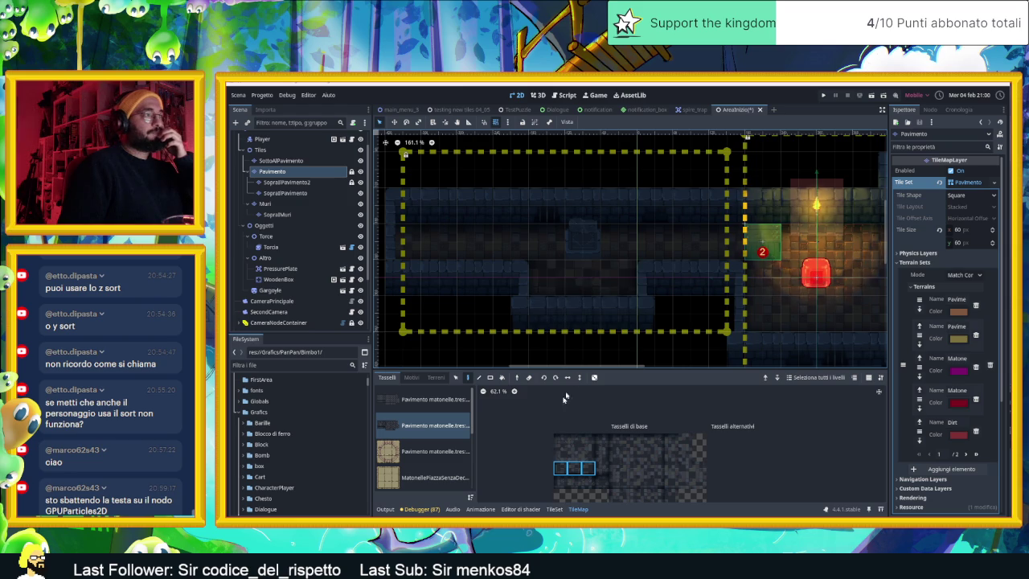
Reselect Pavimento and load the first 'Pavimento matonelle' tile source into the palette.
scroll(591, 297, "up", 2)
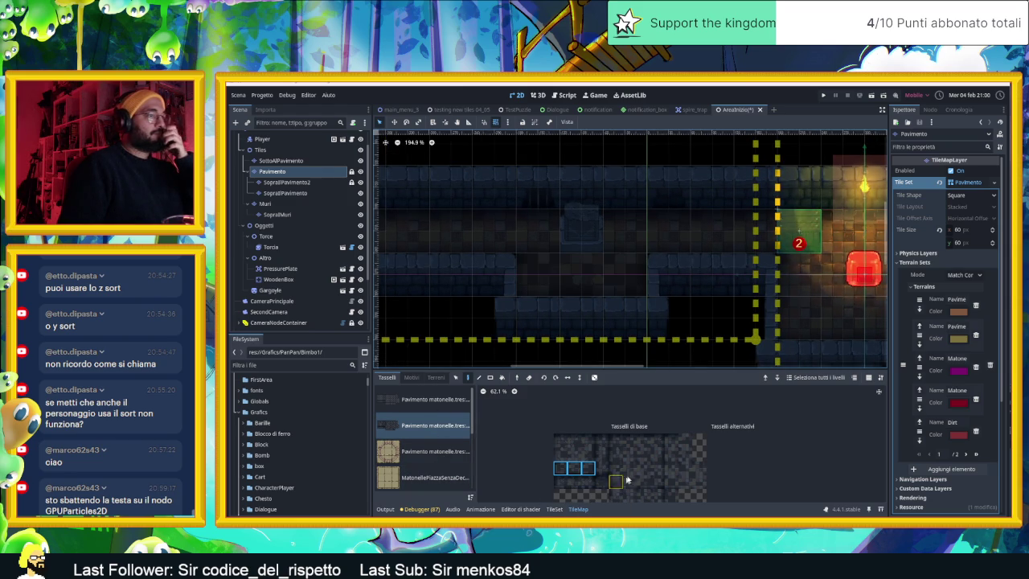
scroll(616, 481, "up", 5)
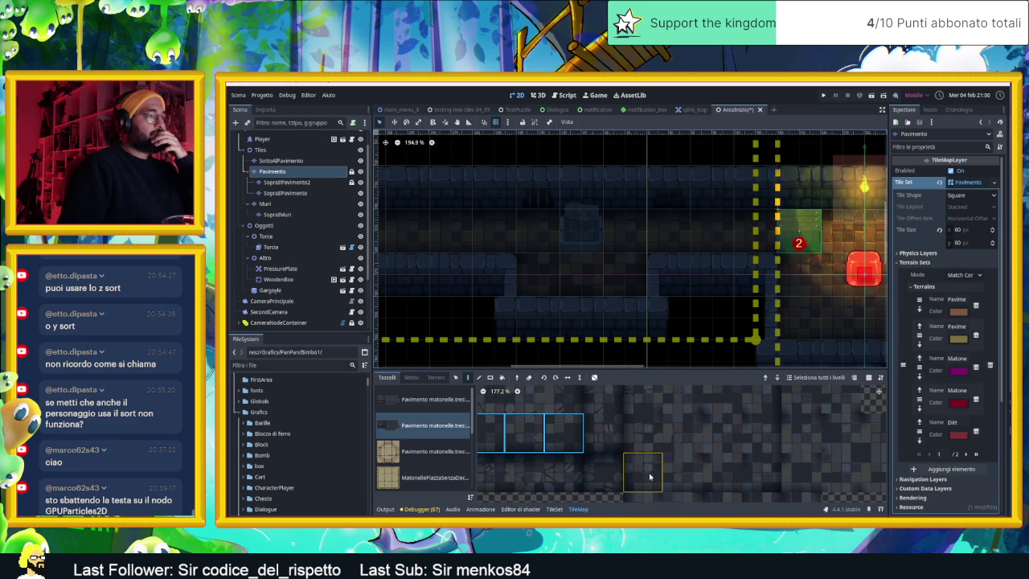
scroll(650, 477, "down", 1)
scroll(650, 477, "down", 2)
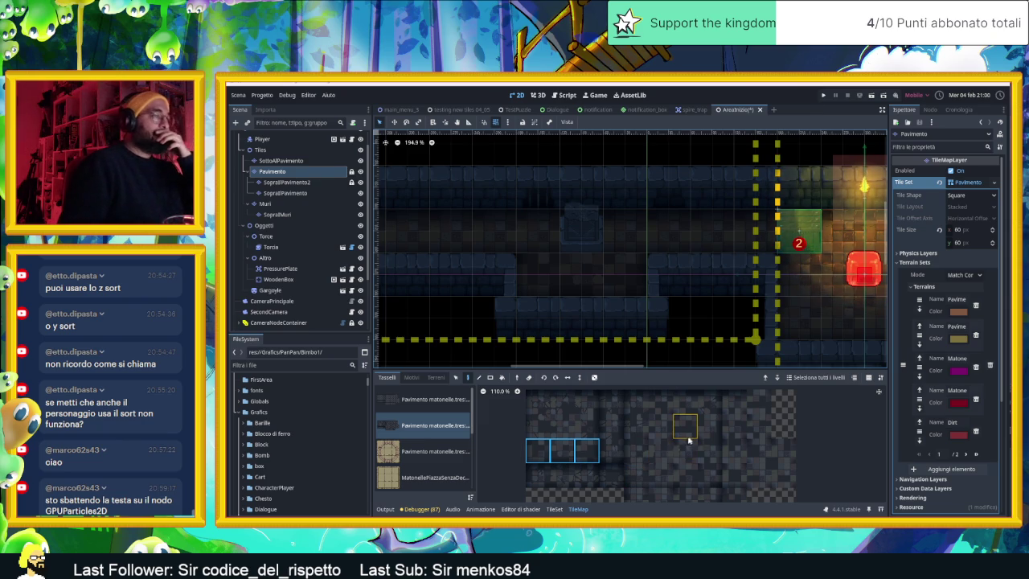
left_click(271, 171)
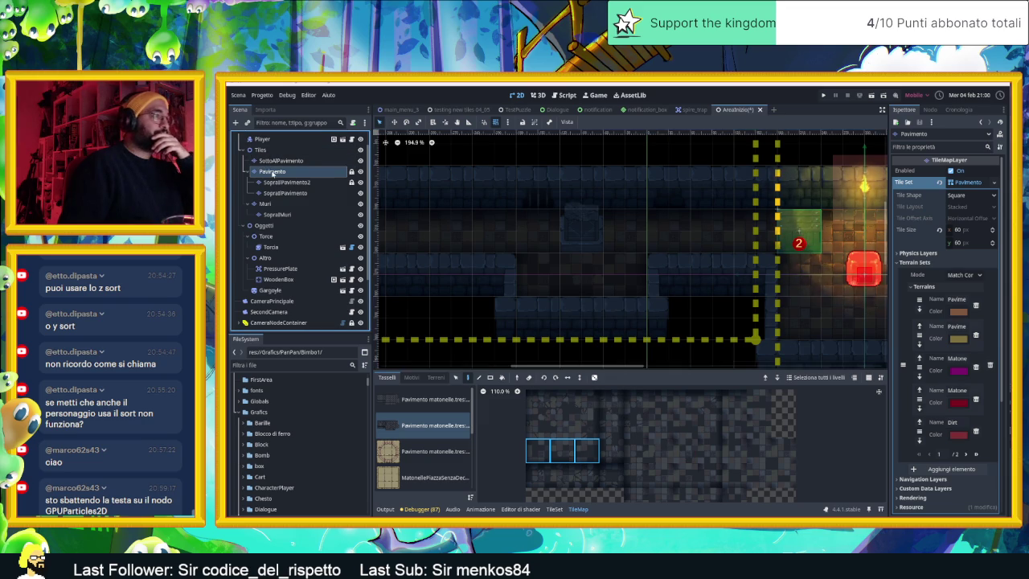
left_click(413, 400)
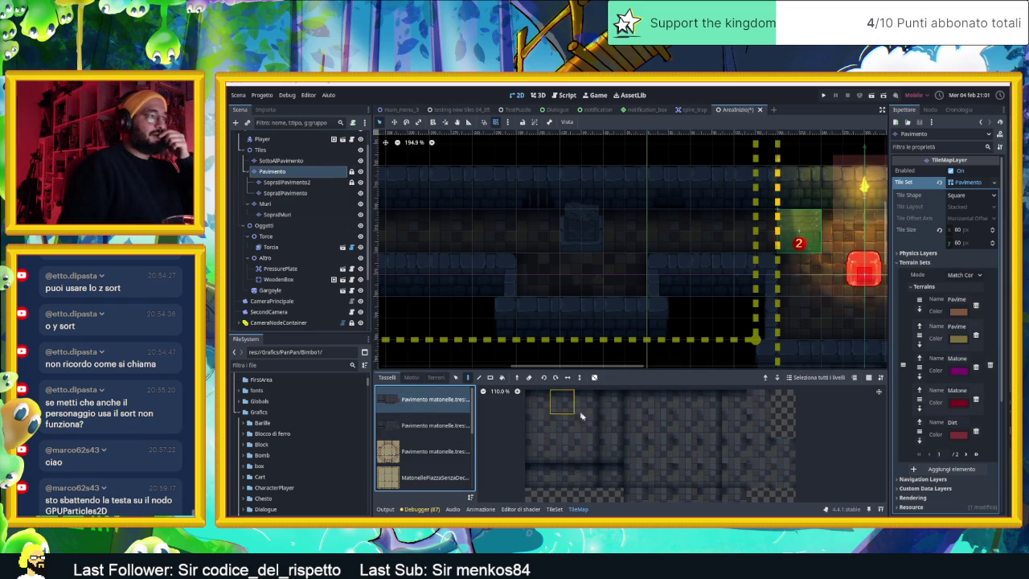